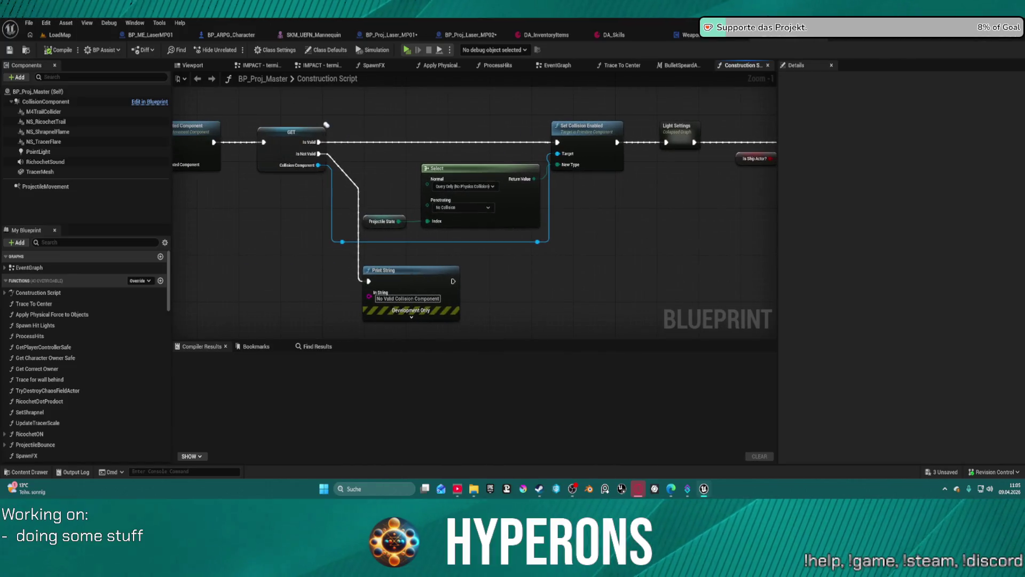
- Review the construction script nodes and the BP_Proj_Laser_MP02 default values
{"action": "left_click_drag", "start_coordinate": [475, 214], "coordinate": [701, 208]}
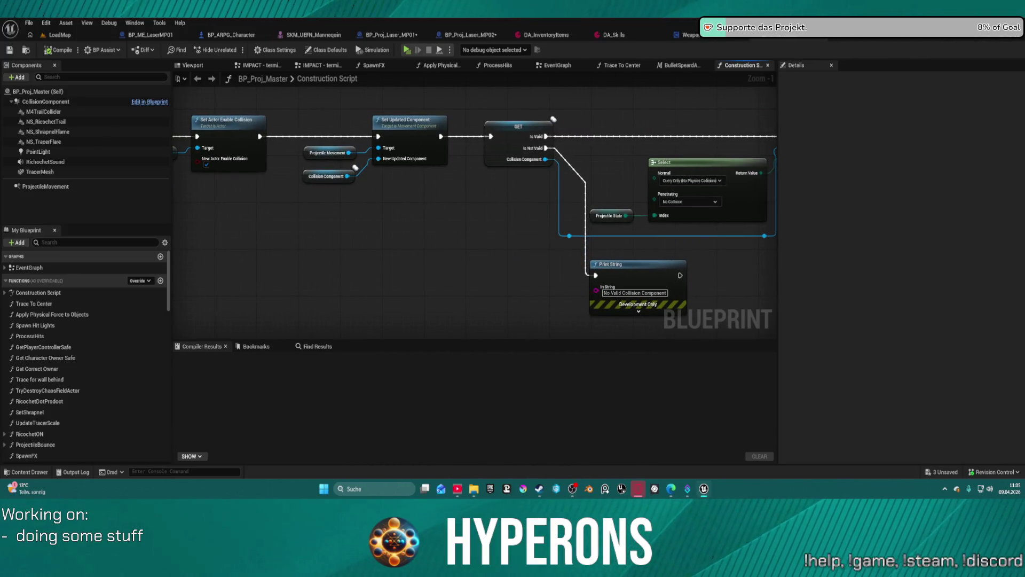
{"action": "left_click_drag", "start_coordinate": [374, 241], "coordinate": [490, 254]}
{"action": "left_click_drag", "start_coordinate": [472, 182], "coordinate": [422, 116]}
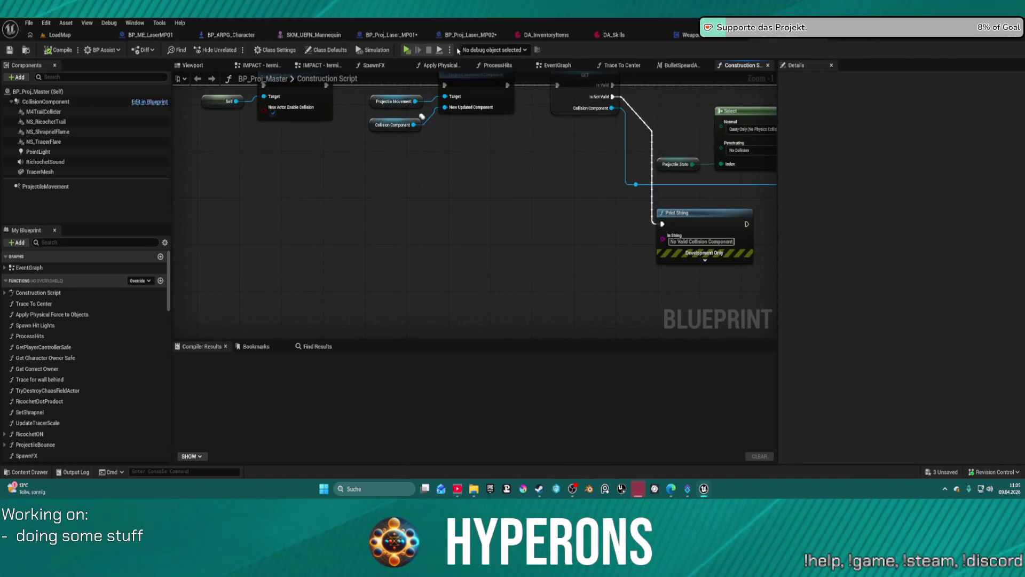
{"action": "left_click", "coordinate": [470, 34]}
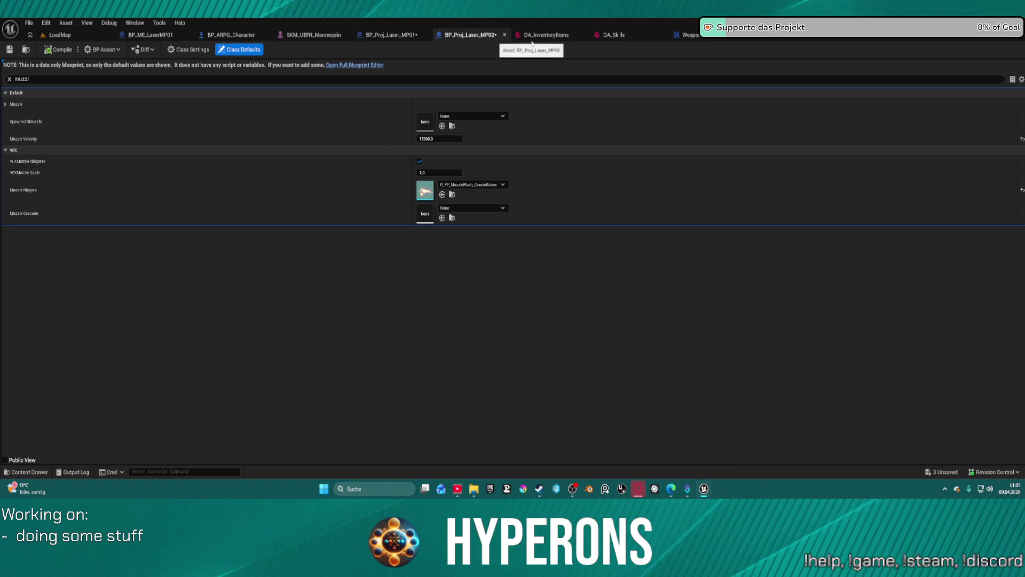
{"action": "key", "text": "ctrl+Tab"}
{"action": "key", "text": "ctrl+Tab"}
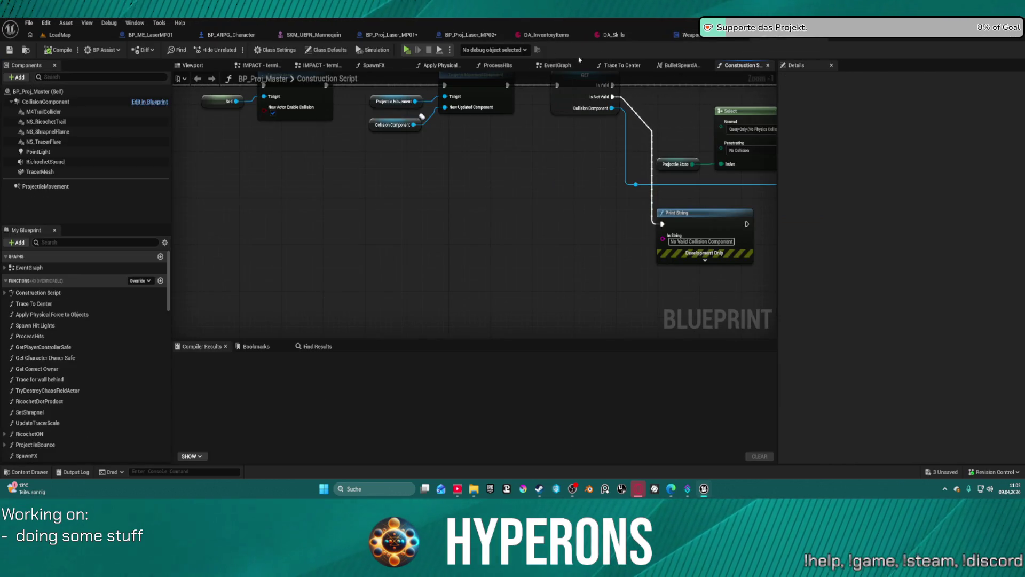
- Bring Parent: Construction Script and Set Shrapnel into view and use the parent node's context menu
{"action": "scroll", "coordinate": [279, 200], "scroll_direction": "down", "scroll_amount": 5}
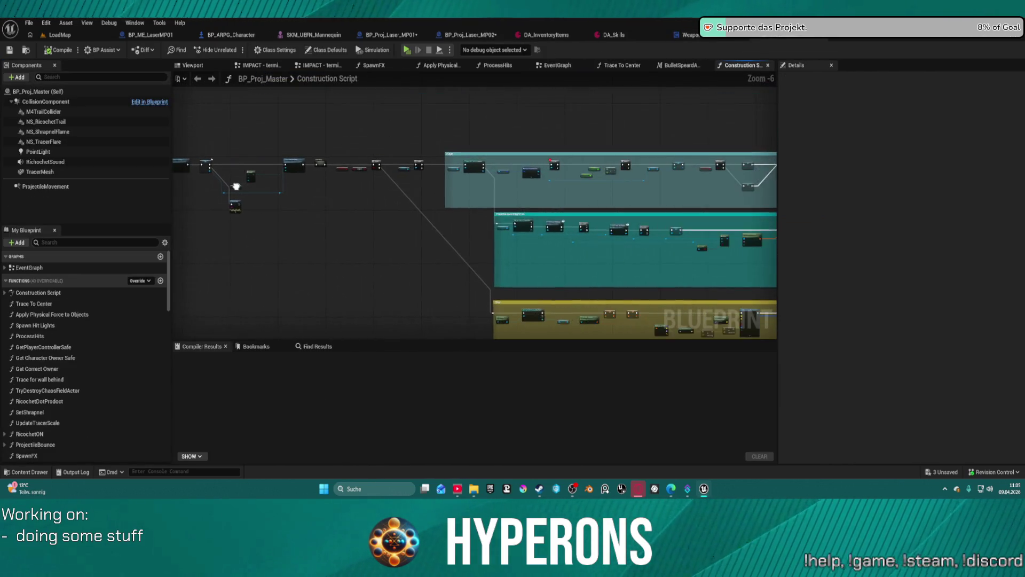
{"action": "scroll", "coordinate": [446, 135], "scroll_direction": "up", "scroll_amount": 5}
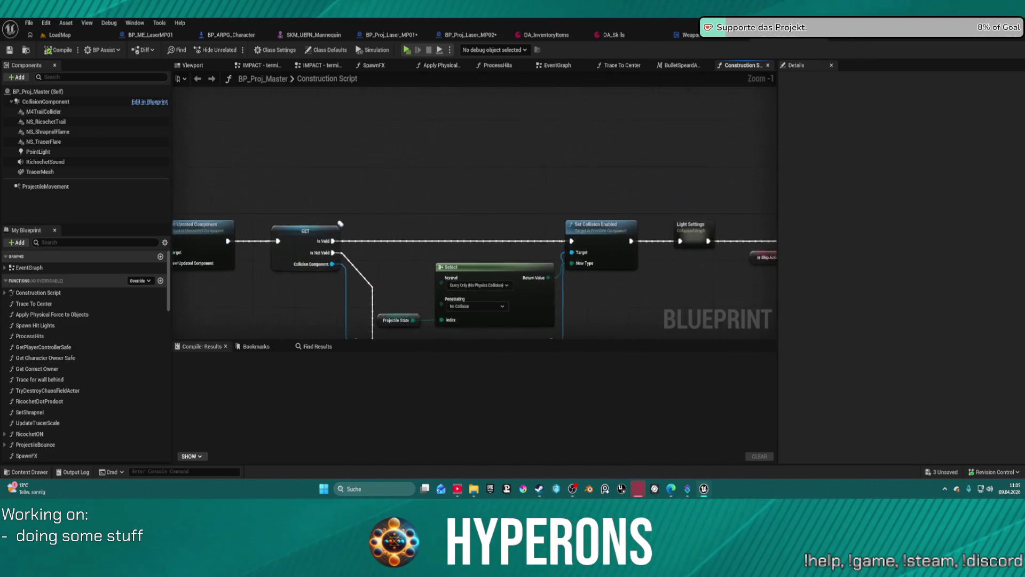
{"action": "left_click_drag", "start_coordinate": [247, 148], "coordinate": [554, 121]}
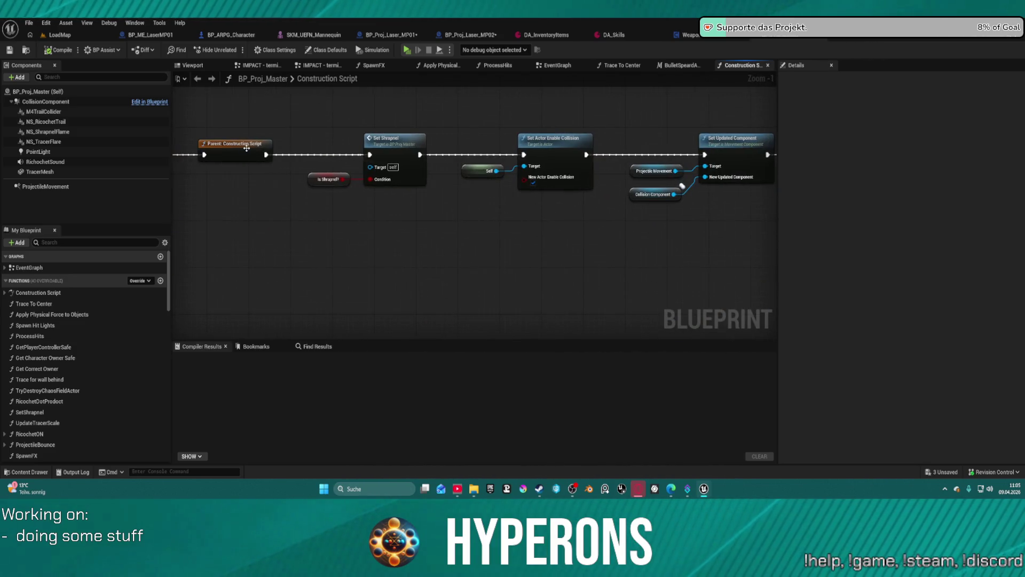
{"action": "right_click", "coordinate": [249, 148]}
{"action": "left_click", "coordinate": [283, 377]}
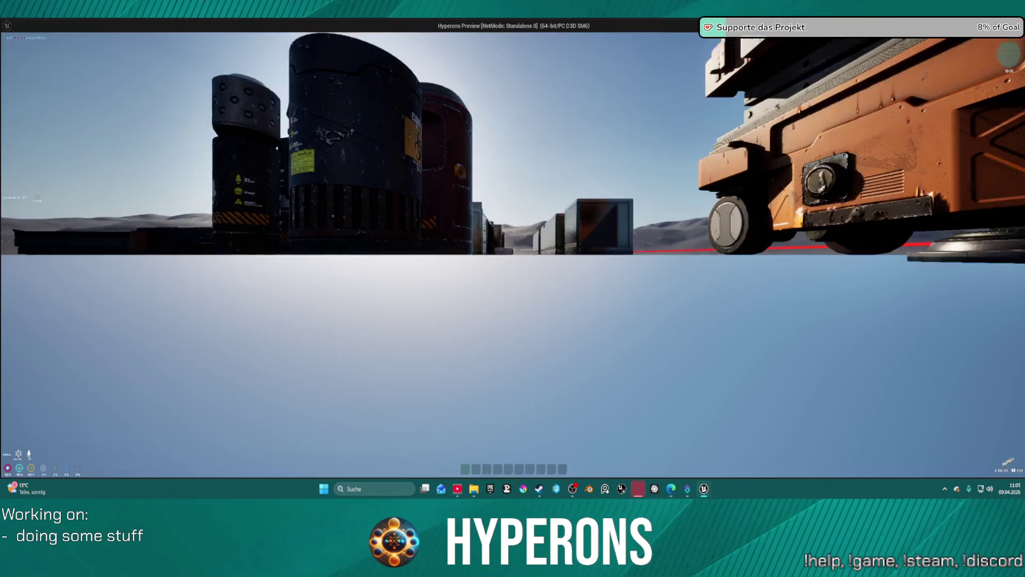
- In the preview, loot the LaserMP weapon from the red DEV_ResContainer
{"action": "key", "text": "w"}
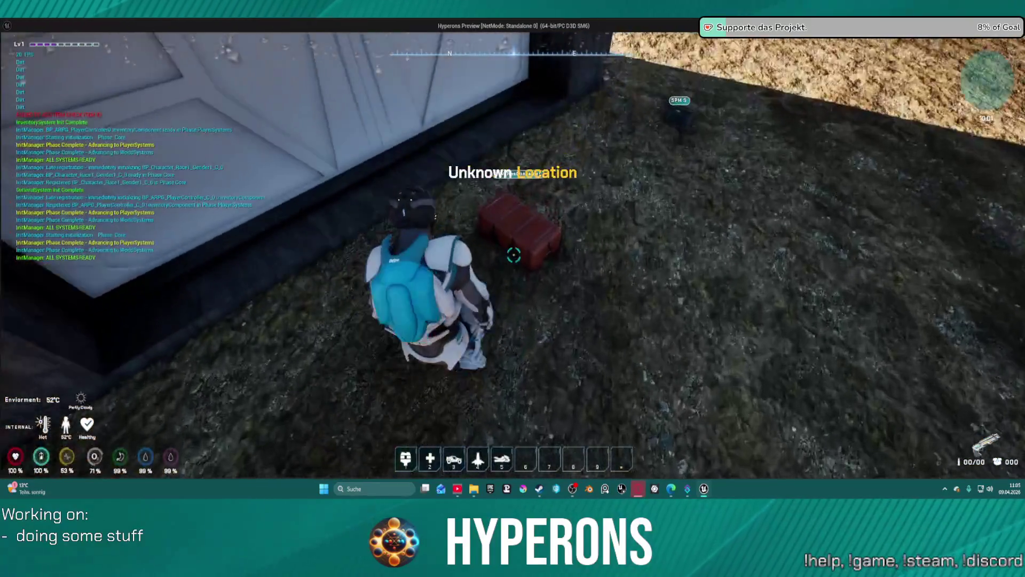
{"action": "key", "text": "f"}
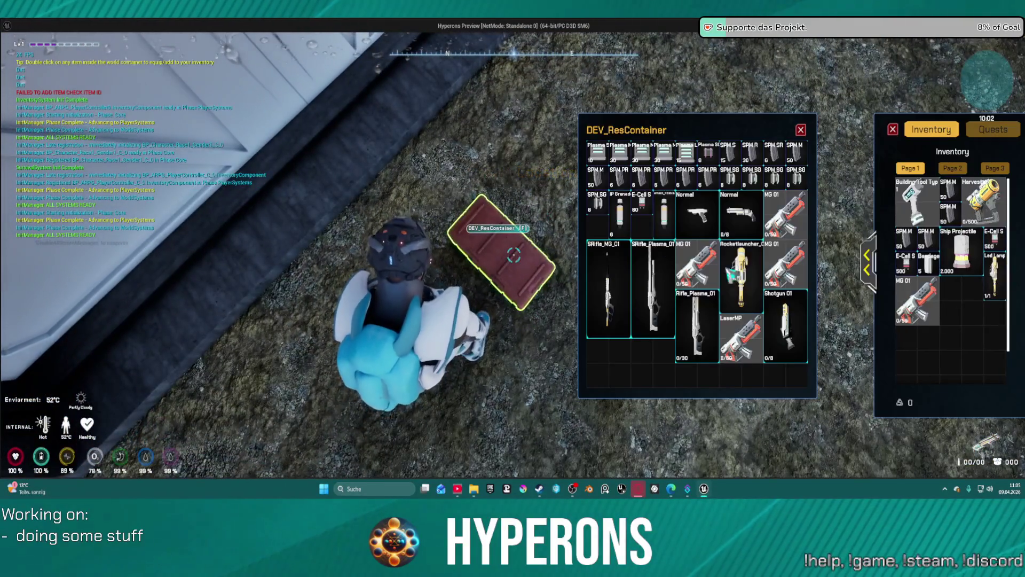
{"action": "double_click", "coordinate": [741, 336]}
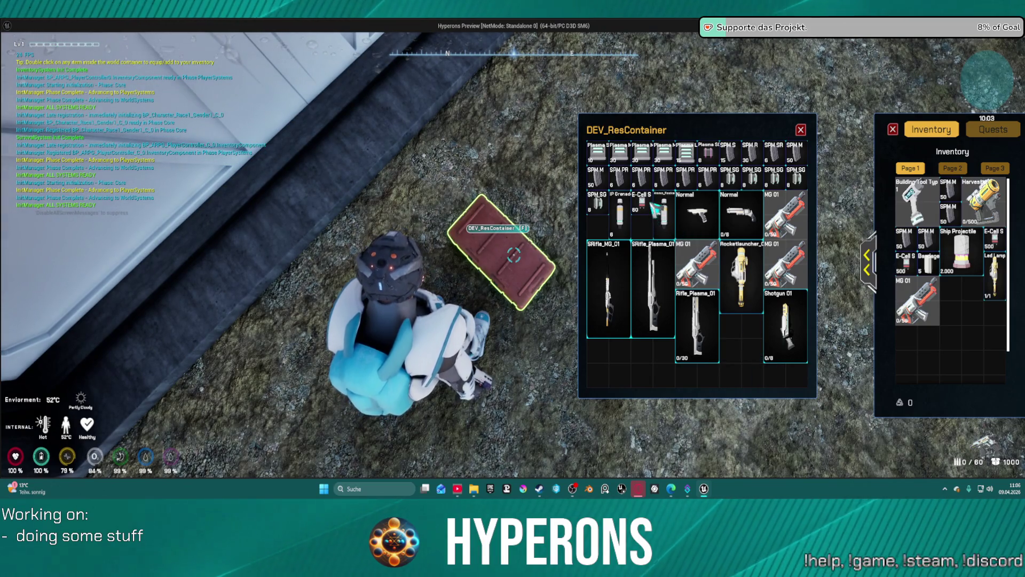
{"action": "left_click", "coordinate": [801, 130]}
- Run across the desert and fire the laser to hit the breakpoint
{"action": "key", "text": "w"}
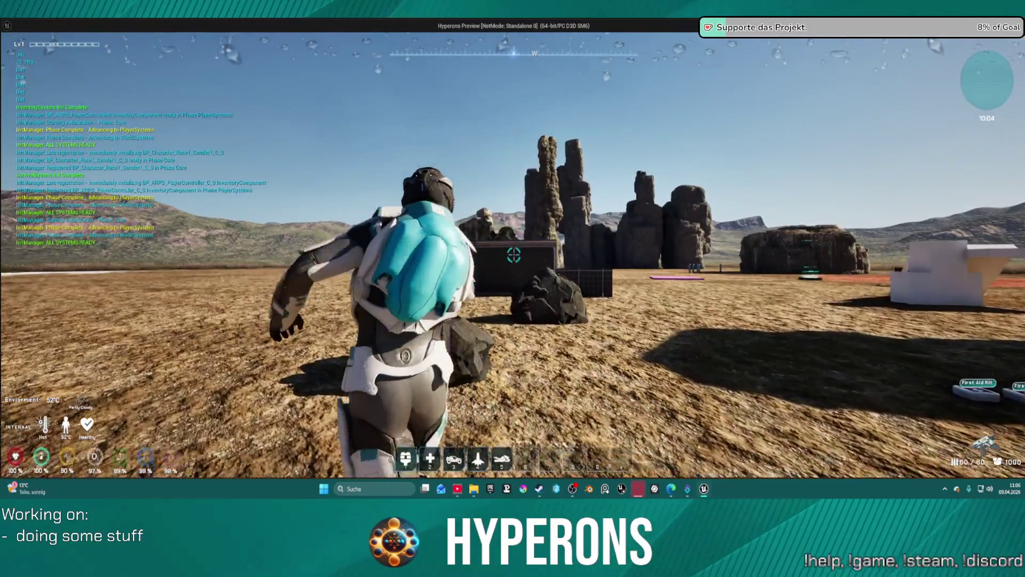
{"action": "left_click", "coordinate": [512, 256]}
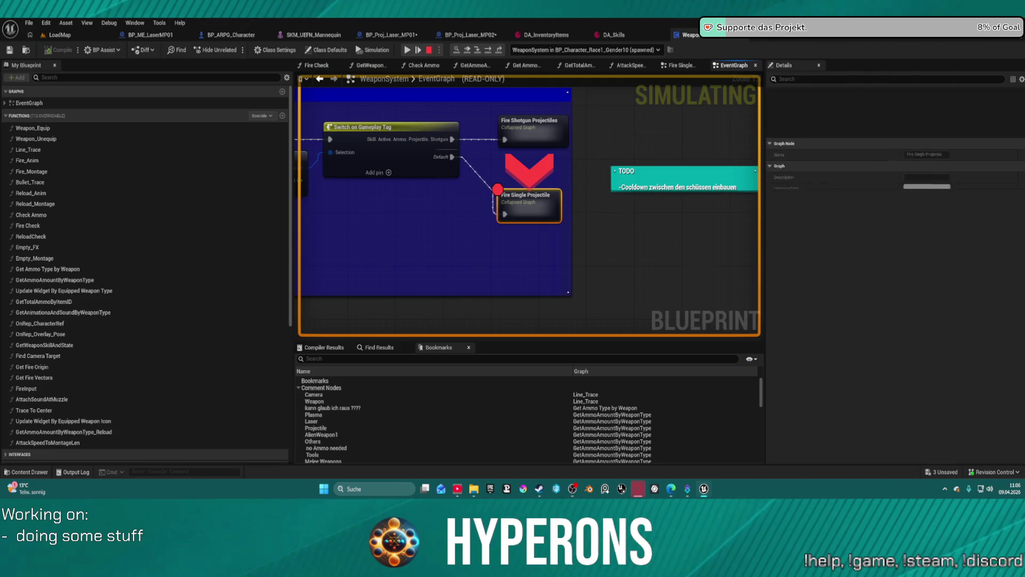
{"action": "key", "text": "super"}
{"action": "key", "text": "super"}
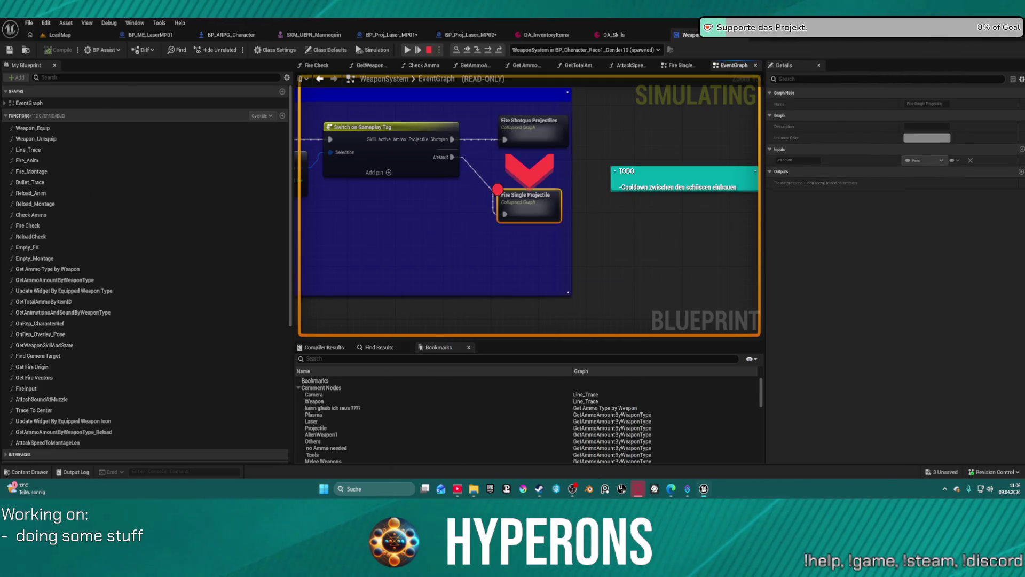
- Remove the Fire Single Projectile breakpoint, resume the game, then stop the preview
{"action": "right_click", "coordinate": [534, 205]}
{"action": "left_click", "coordinate": [581, 314]}
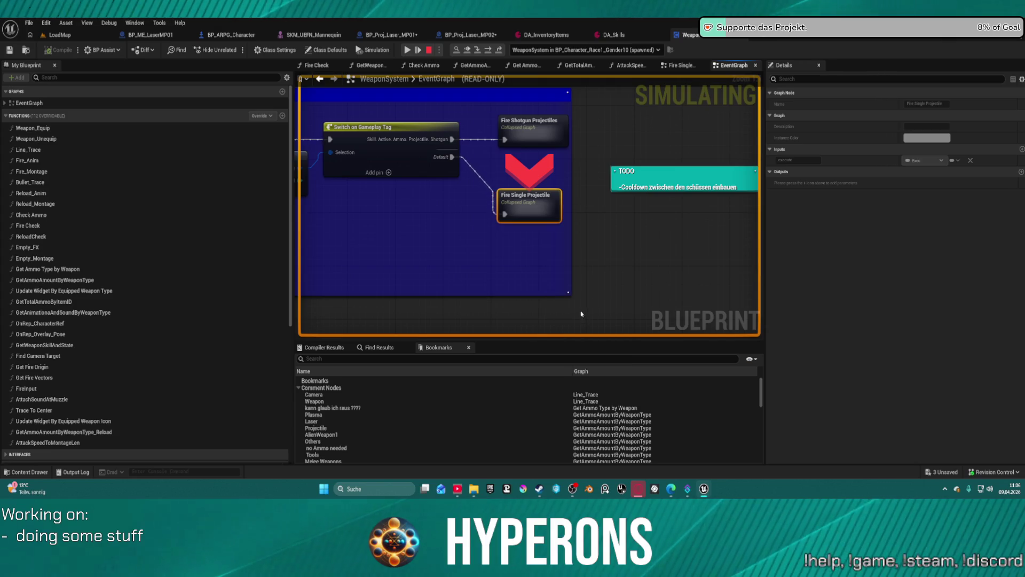
{"action": "key", "text": "F5"}
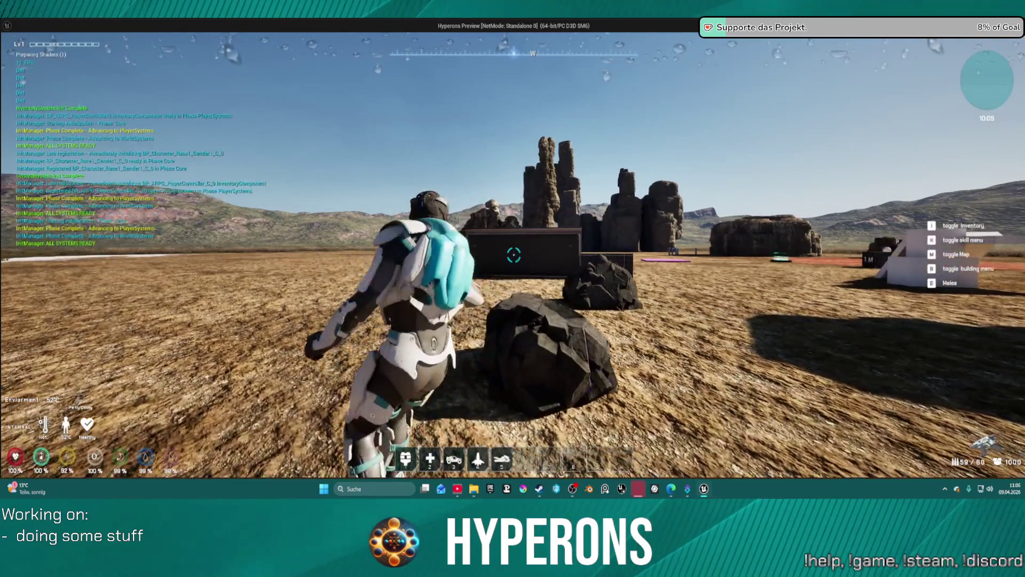
{"action": "key", "text": "w"}
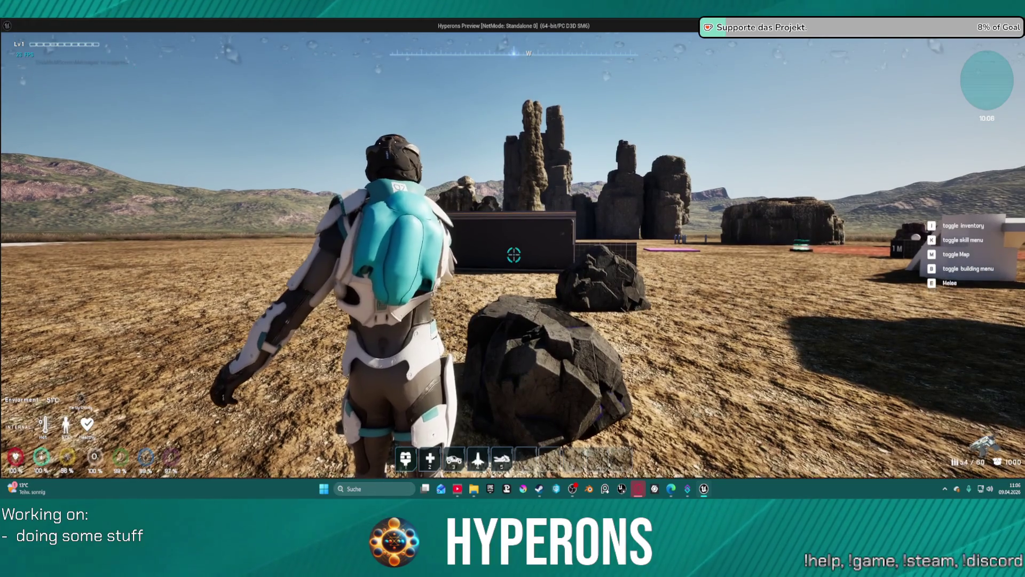
{"action": "key", "text": "Escape"}
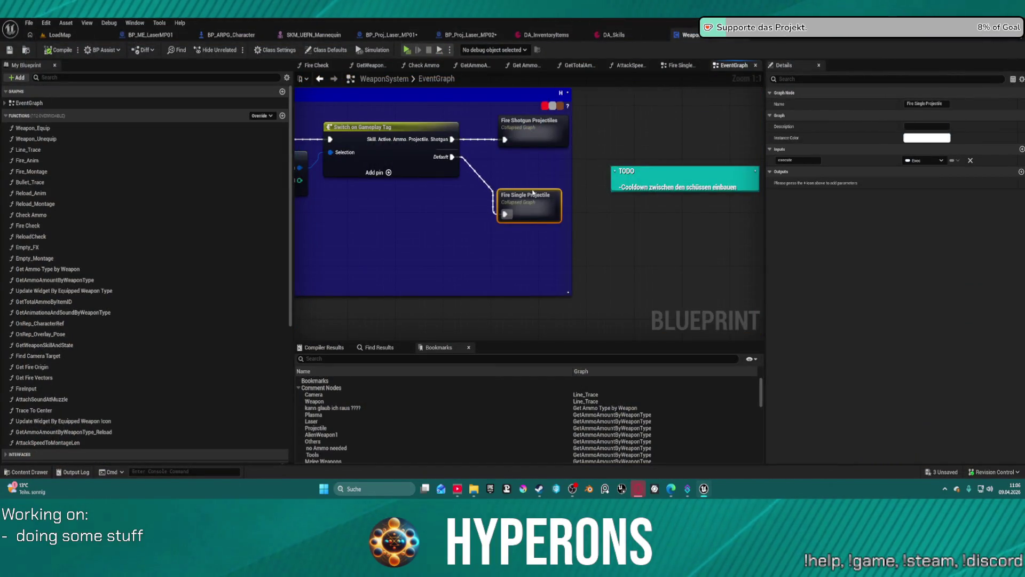
- Open the Fire Single Projectile collapsed graph and locate the SpawnActor node
{"action": "double_click", "coordinate": [533, 193]}
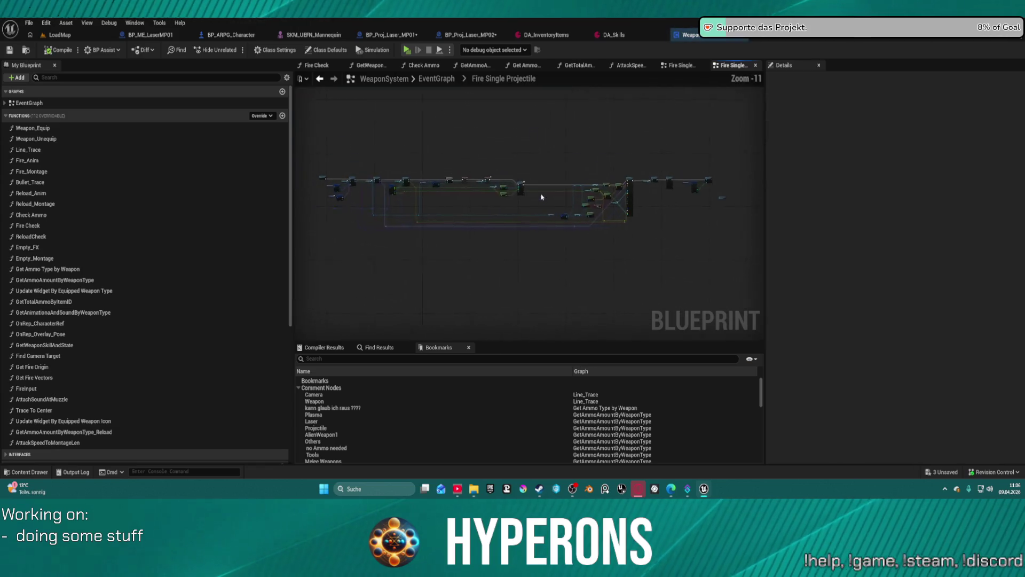
{"action": "scroll", "coordinate": [630, 192], "scroll_direction": "up", "scroll_amount": 8}
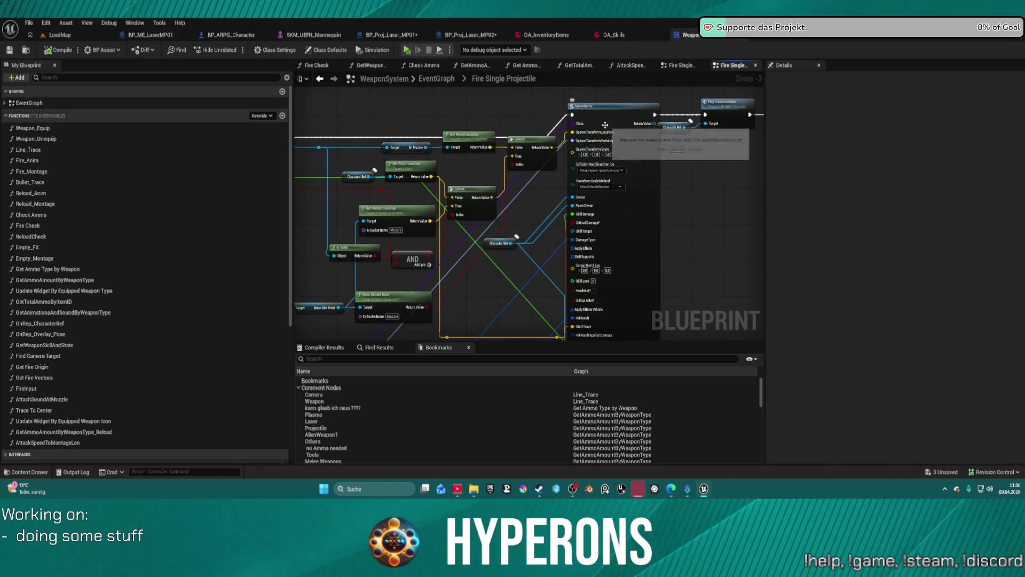
{"action": "mouse_move", "coordinate": [606, 125]}
{"action": "left_mouse_down"}
{"action": "mouse_move", "coordinate": [316, 140]}
{"action": "mouse_move", "coordinate": [520, 181]}
{"action": "left_mouse_up"}
{"action": "left_click_drag", "start_coordinate": [503, 143], "coordinate": [564, 117]}
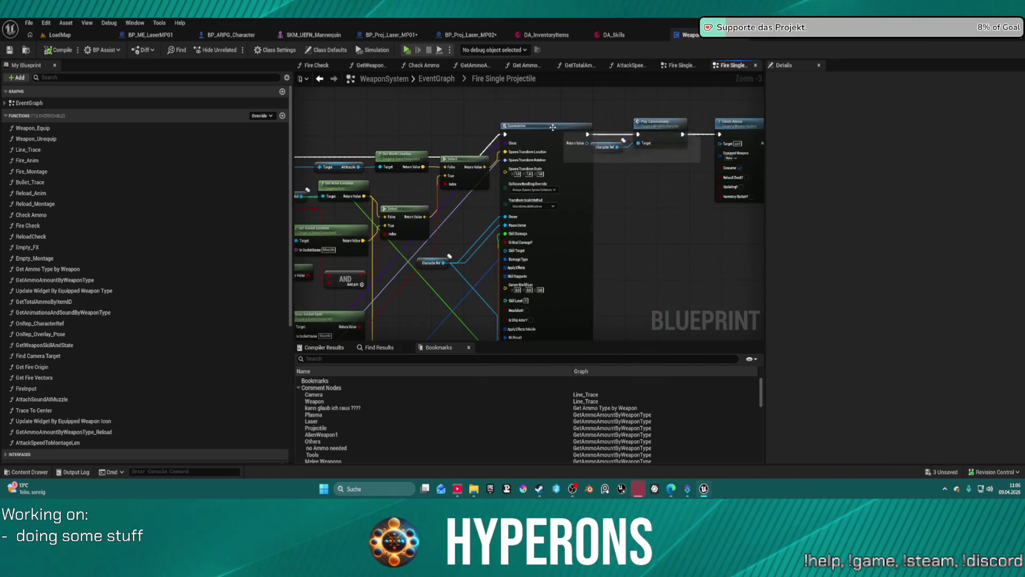
- Add a breakpoint on SpawnActor, then remove it again
{"action": "right_click", "coordinate": [553, 131]}
{"action": "left_click", "coordinate": [609, 342]}
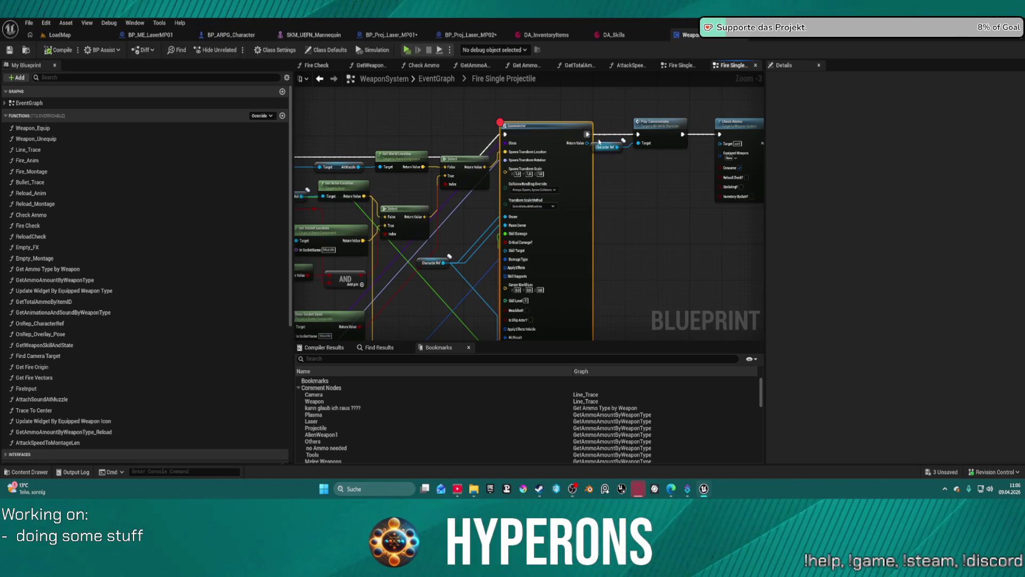
{"action": "right_click", "coordinate": [545, 143]}
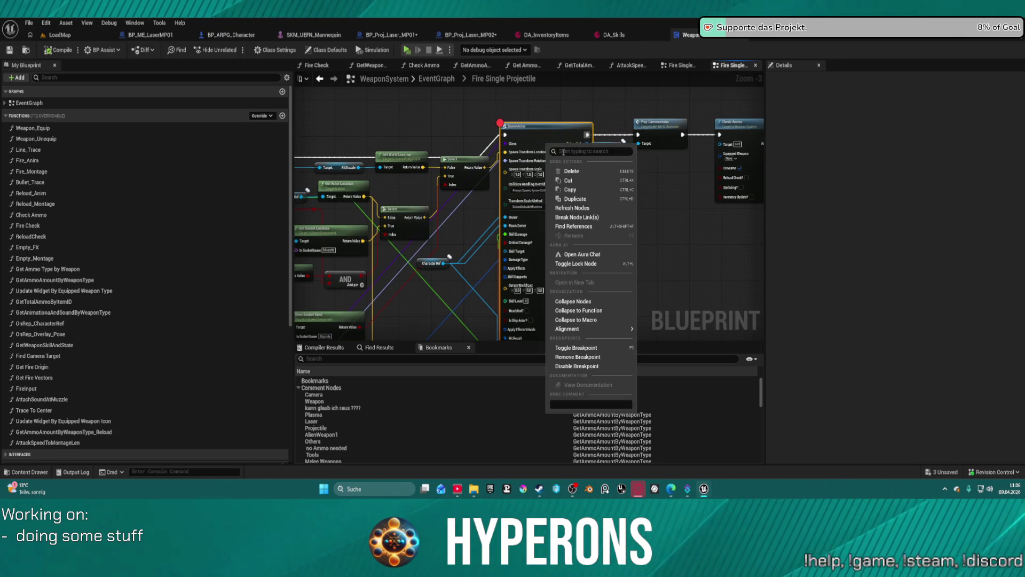
{"action": "left_click", "coordinate": [614, 361]}
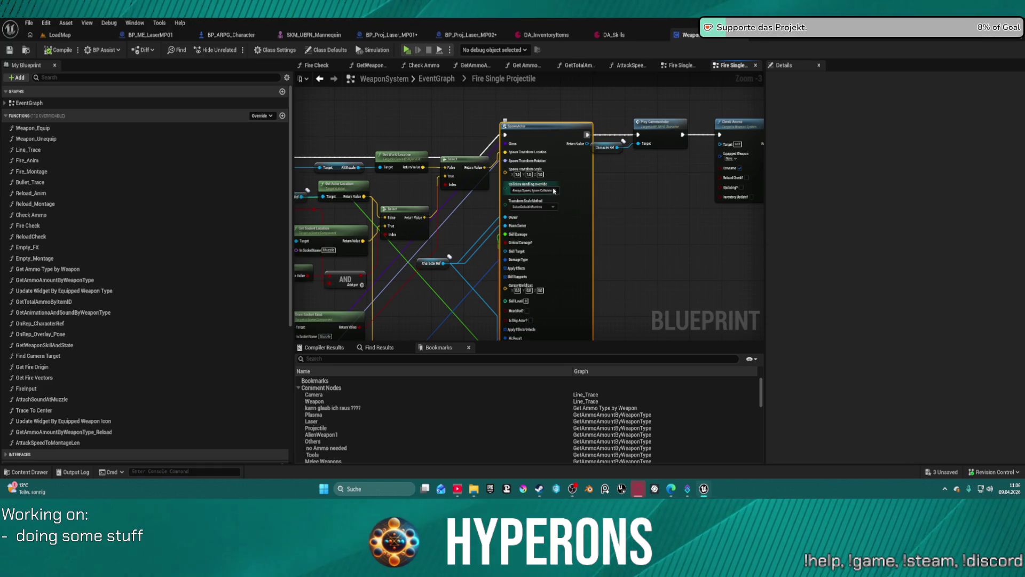
- Survey the Calculate Damage and Play Montage nodes, then return to SpawnActor
{"action": "left_click_drag", "start_coordinate": [532, 190], "coordinate": [507, 91]}
{"action": "mouse_move", "coordinate": [427, 214]}
{"action": "left_mouse_down"}
{"action": "mouse_move", "coordinate": [694, 192]}
{"action": "mouse_move", "coordinate": [507, 214]}
{"action": "mouse_move", "coordinate": [604, 213]}
{"action": "mouse_move", "coordinate": [611, 236]}
{"action": "left_mouse_up"}
{"action": "left_click_drag", "start_coordinate": [528, 213], "coordinate": [528, 107]}
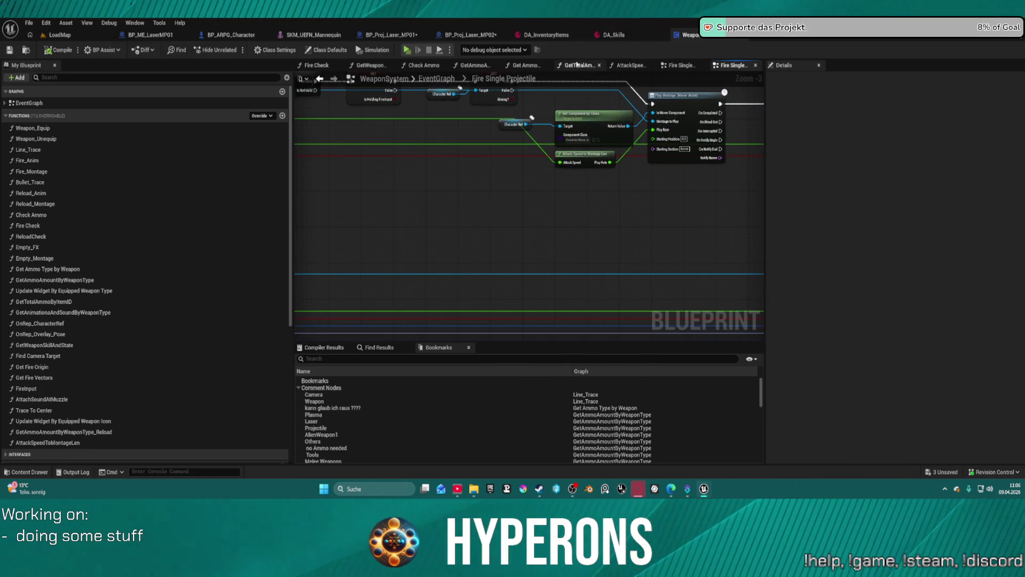
{"action": "mouse_move", "coordinate": [510, 180]}
{"action": "left_mouse_down"}
{"action": "mouse_move", "coordinate": [534, 245]}
{"action": "mouse_move", "coordinate": [534, 427]}
{"action": "left_mouse_up"}
{"action": "mouse_move", "coordinate": [353, 106]}
{"action": "left_mouse_down"}
{"action": "mouse_move", "coordinate": [534, 203]}
{"action": "mouse_move", "coordinate": [563, 231]}
{"action": "mouse_move", "coordinate": [323, 219]}
{"action": "left_mouse_up"}
- Add a Print String after SpawnActor showing the spawned actor's display name
{"action": "left_click_drag", "start_coordinate": [519, 154], "coordinate": [554, 229]}
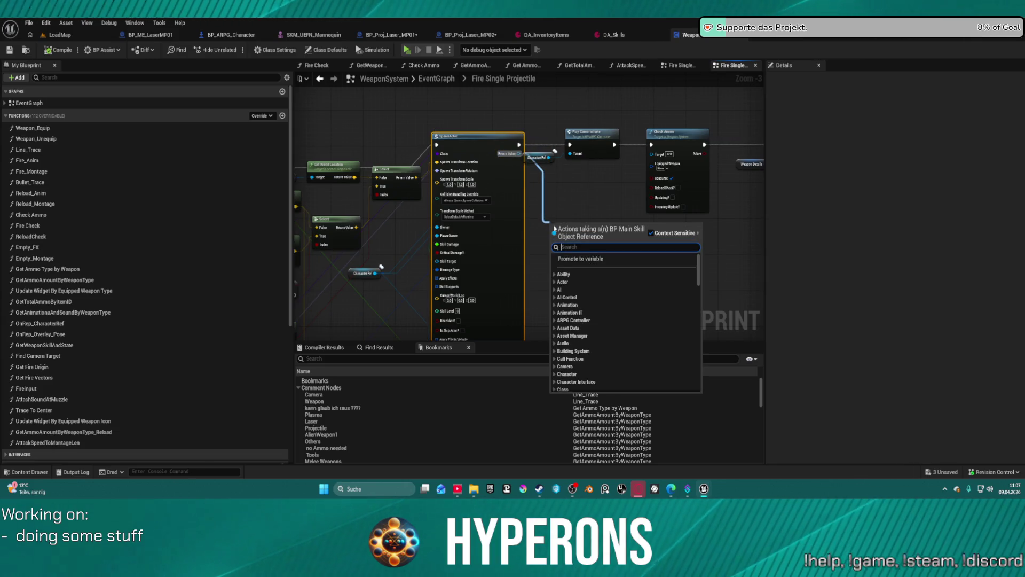
{"action": "mouse_move", "coordinate": [520, 138]}
{"action": "left_mouse_down"}
{"action": "mouse_move", "coordinate": [534, 136]}
{"action": "mouse_move", "coordinate": [508, 131]}
{"action": "mouse_move", "coordinate": [540, 195]}
{"action": "left_mouse_up"}
{"action": "type", "text": "prints"}
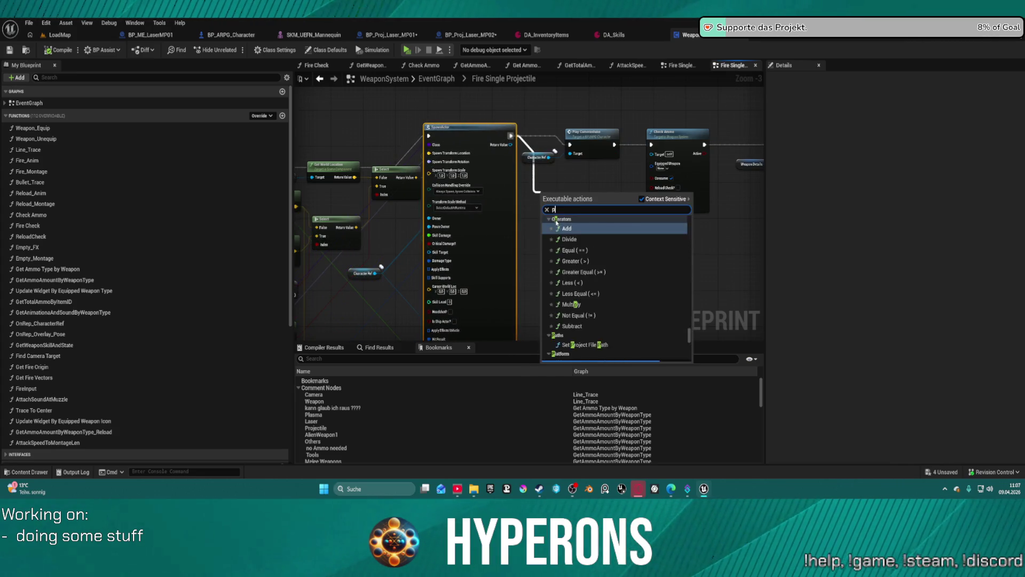
{"action": "left_click", "coordinate": [557, 224]}
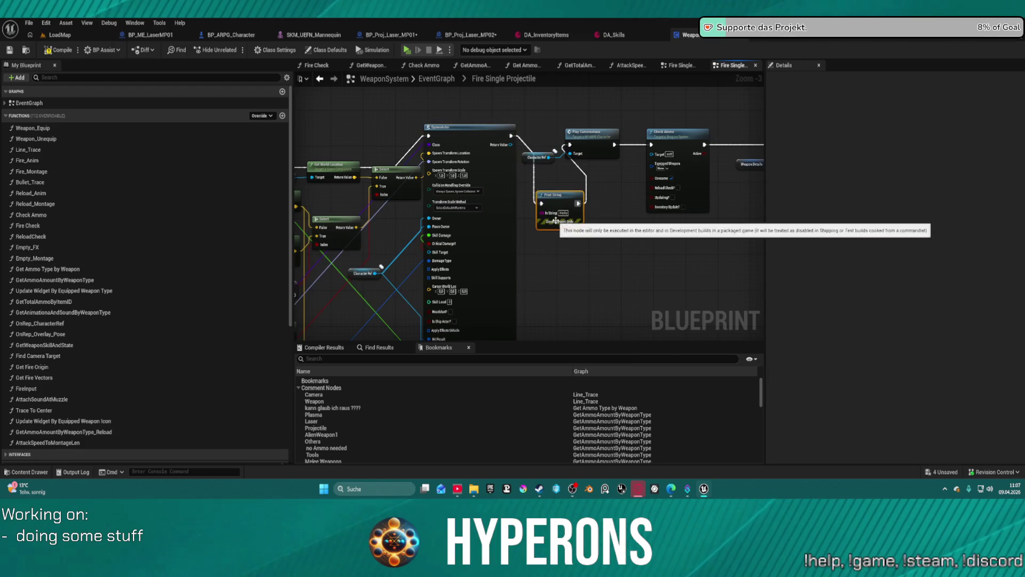
{"action": "mouse_move", "coordinate": [543, 214]}
{"action": "left_mouse_down"}
{"action": "mouse_move", "coordinate": [521, 143]}
{"action": "mouse_move", "coordinate": [511, 145]}
{"action": "left_mouse_up"}
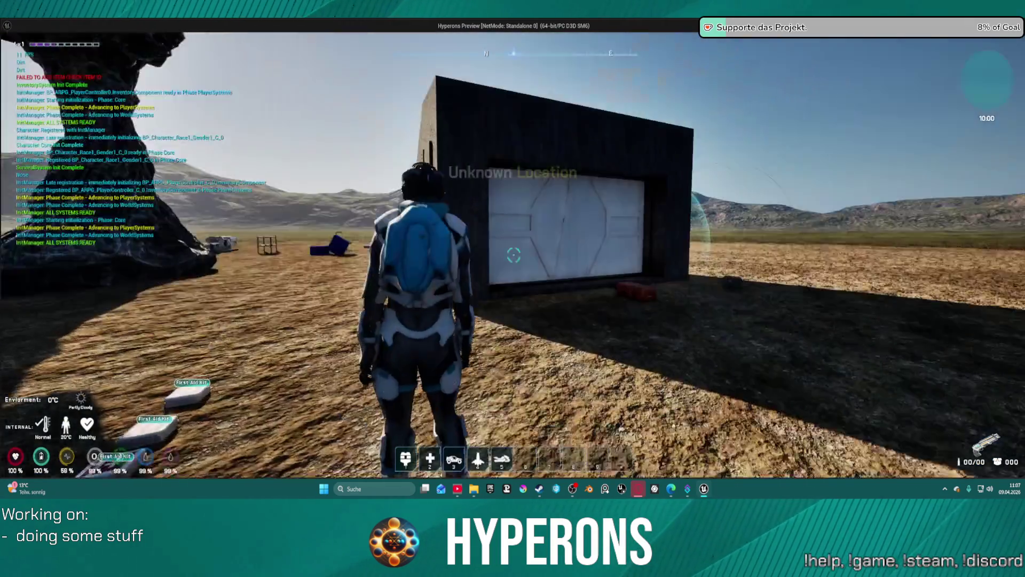
- Take the LaserMP gun and E-Cell S ammo from the red supply container
{"action": "key", "text": "w"}
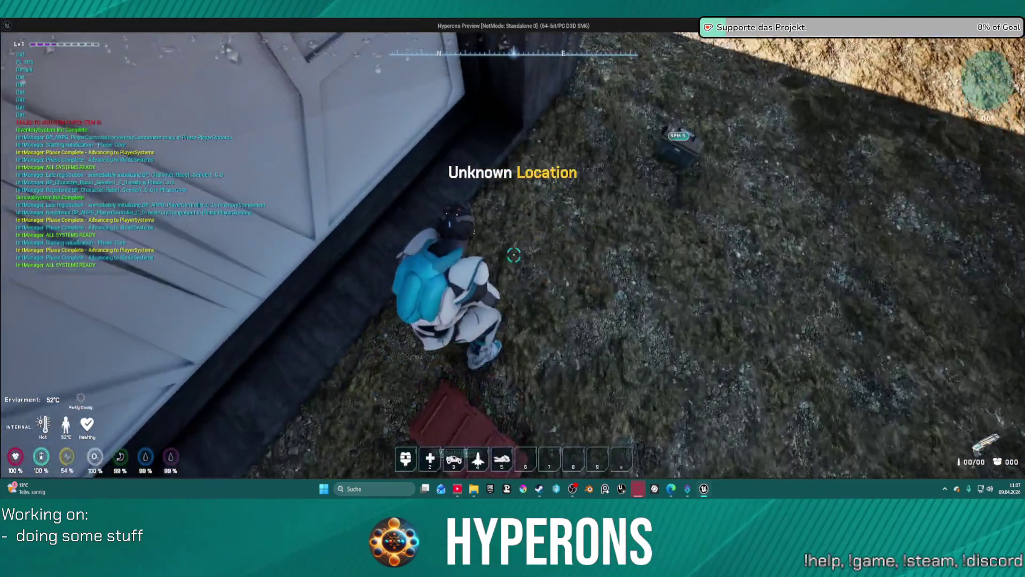
{"action": "key", "text": "f"}
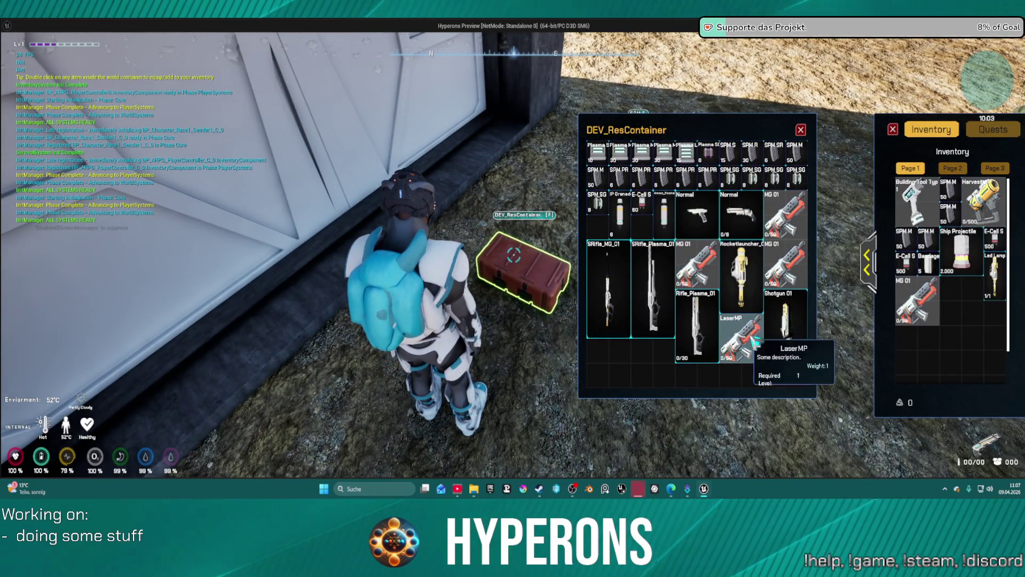
{"action": "double_click", "coordinate": [745, 342]}
{"action": "double_click", "coordinate": [643, 211]}
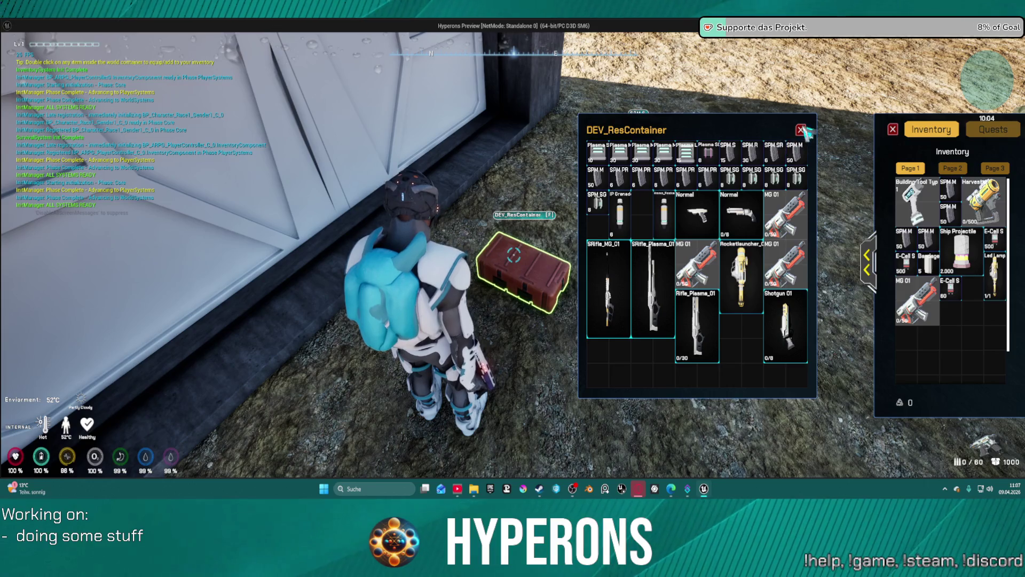
{"action": "left_click", "coordinate": [801, 130]}
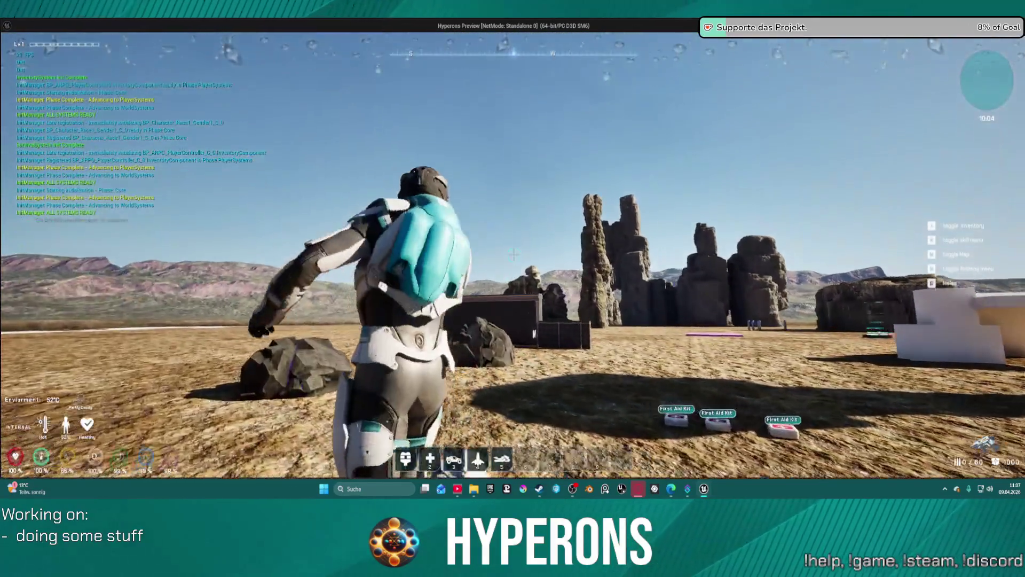
- Walk toward the dark wall, fire the laser, and exit the preview
{"action": "key", "text": "w"}
{"action": "key", "text": "r"}
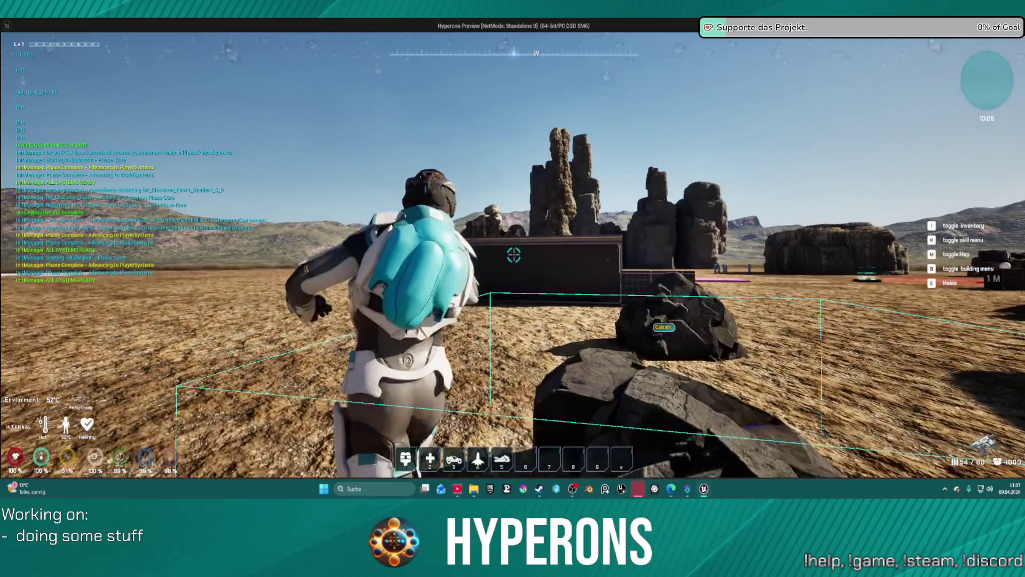
{"action": "key", "text": "a"}
{"action": "left_click", "coordinate": [514, 254]}
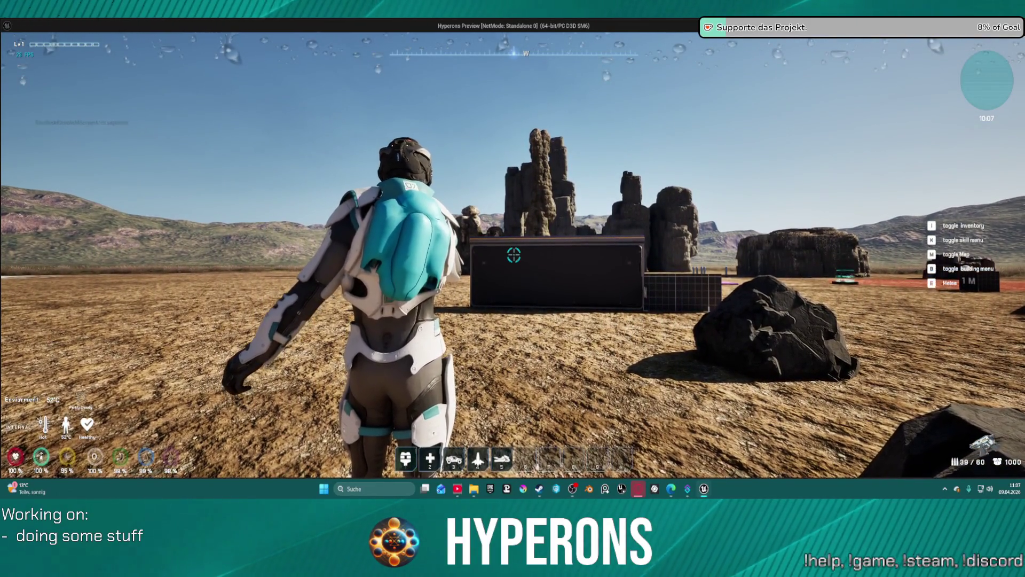
{"action": "key", "text": "Escape"}
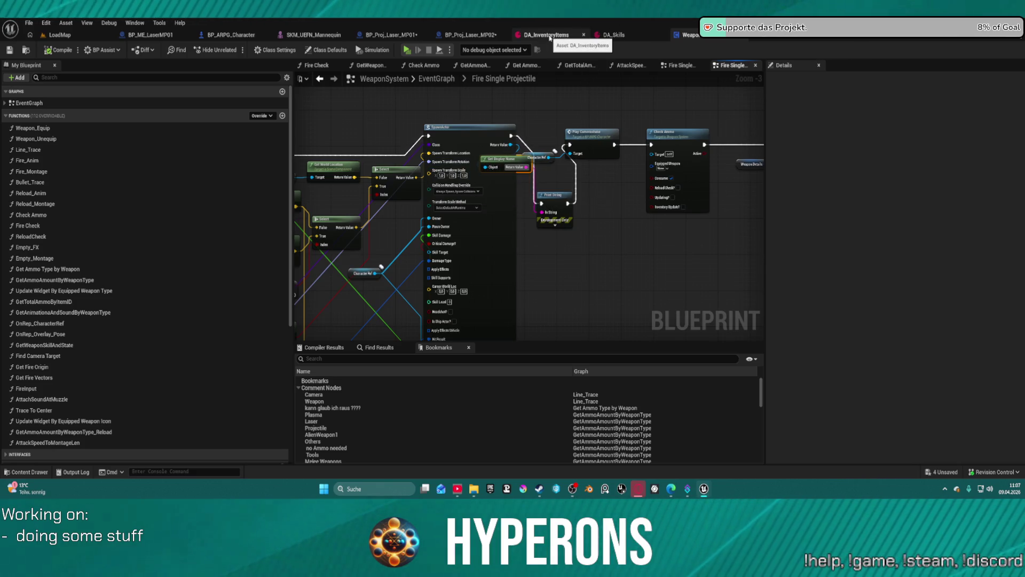
- Scroll DA_Skills to the laser skill at Index [22], then switch to BP_Proj_Laser_MP01
{"action": "left_click", "coordinate": [614, 35]}
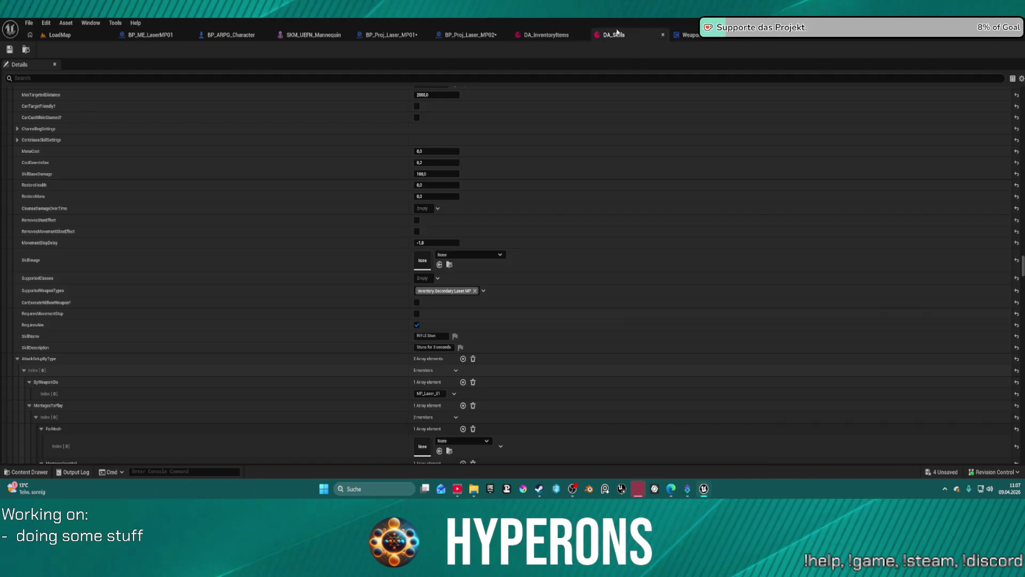
{"action": "scroll", "coordinate": [155, 221], "scroll_direction": "up", "scroll_amount": 3}
{"action": "scroll", "coordinate": [155, 222], "scroll_direction": "up", "scroll_amount": 3}
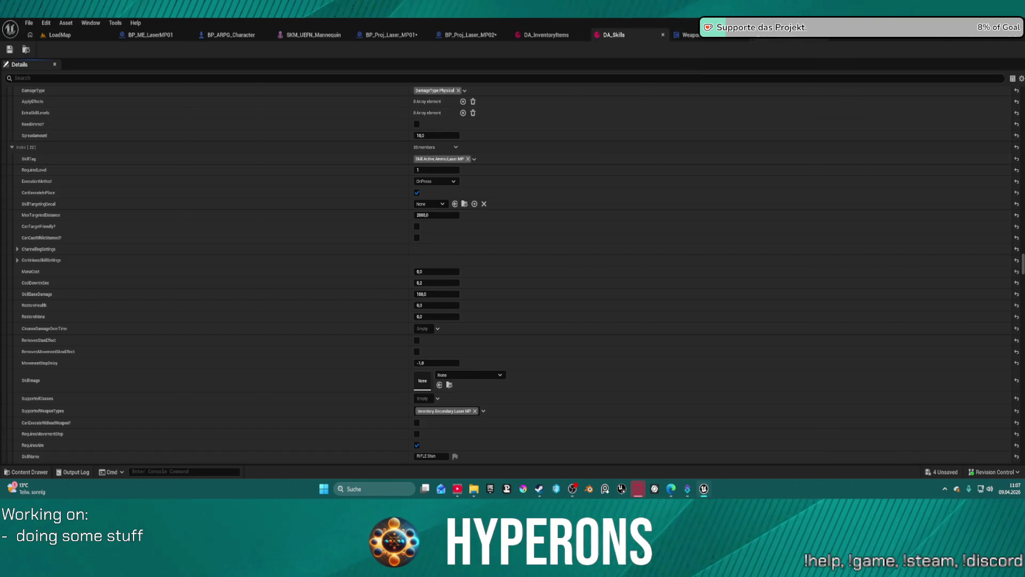
{"action": "left_click", "coordinate": [396, 35]}
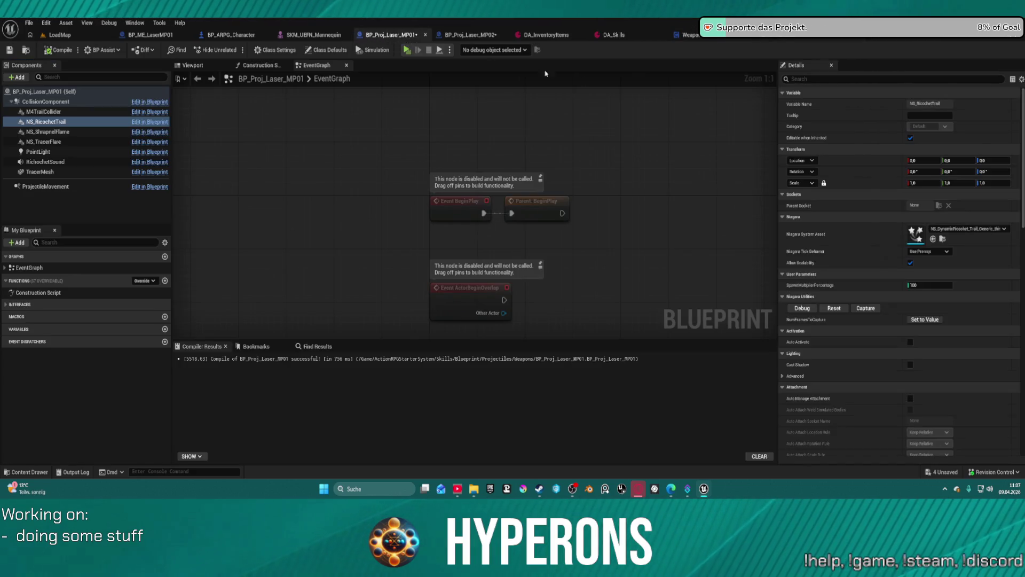
- Filter the projectile's Class Defaults for Tags, recheck DA_Skills, then switch to BP_ARPG_Character
{"action": "left_click", "coordinate": [330, 50]}
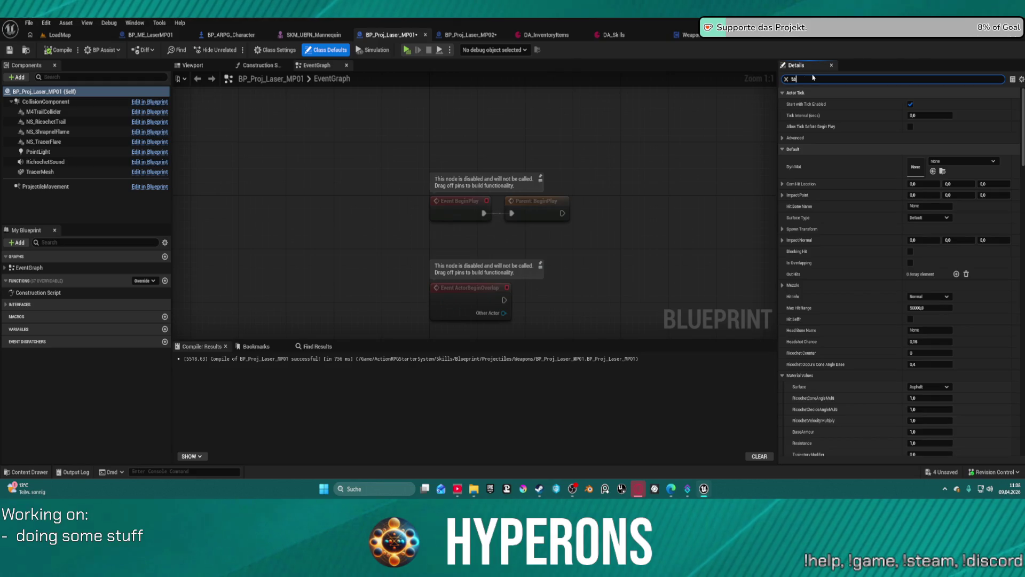
{"action": "type", "text": "g"}
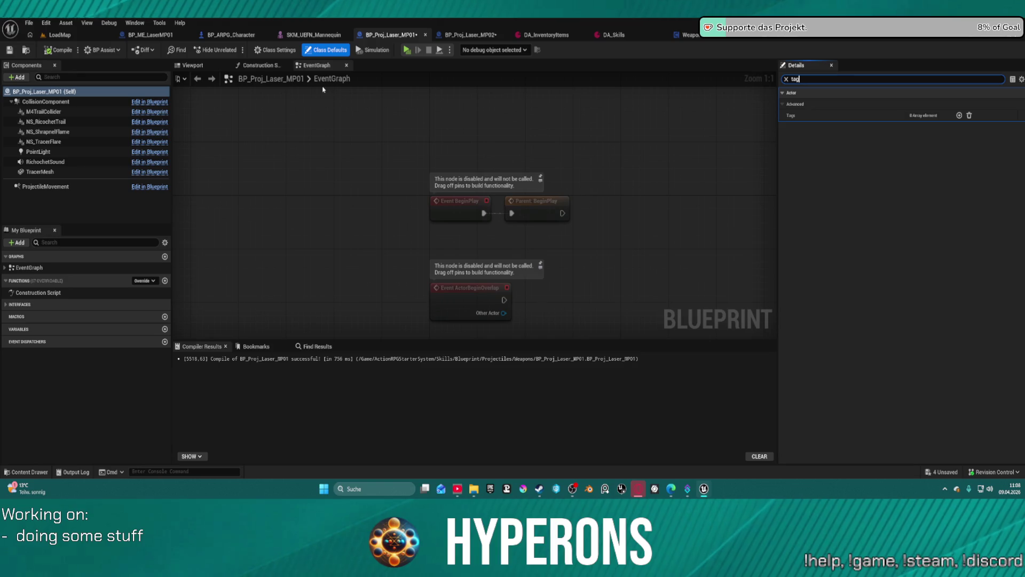
{"action": "left_click", "coordinate": [598, 35]}
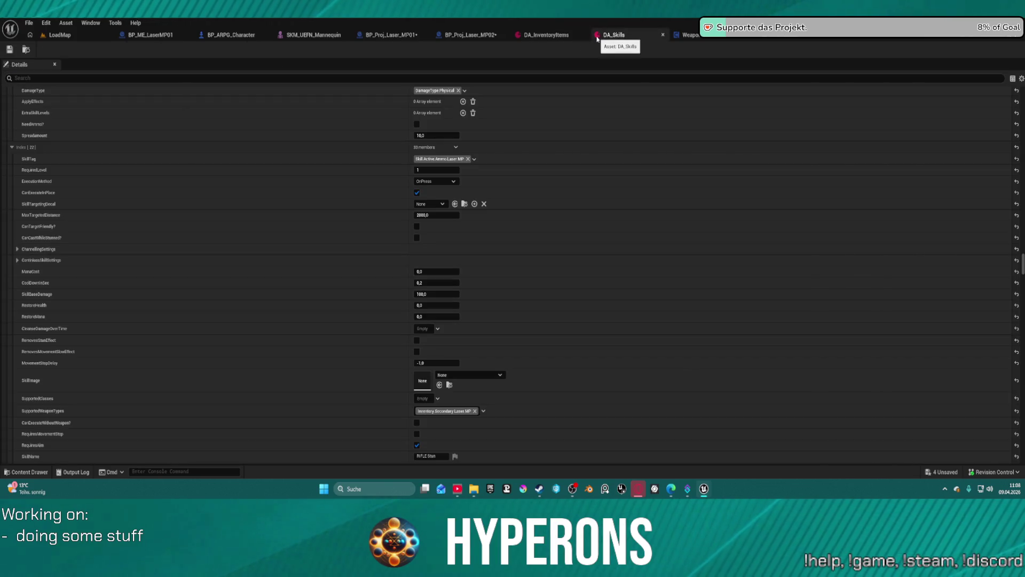
{"action": "scroll", "coordinate": [381, 177], "scroll_direction": "up", "scroll_amount": 1}
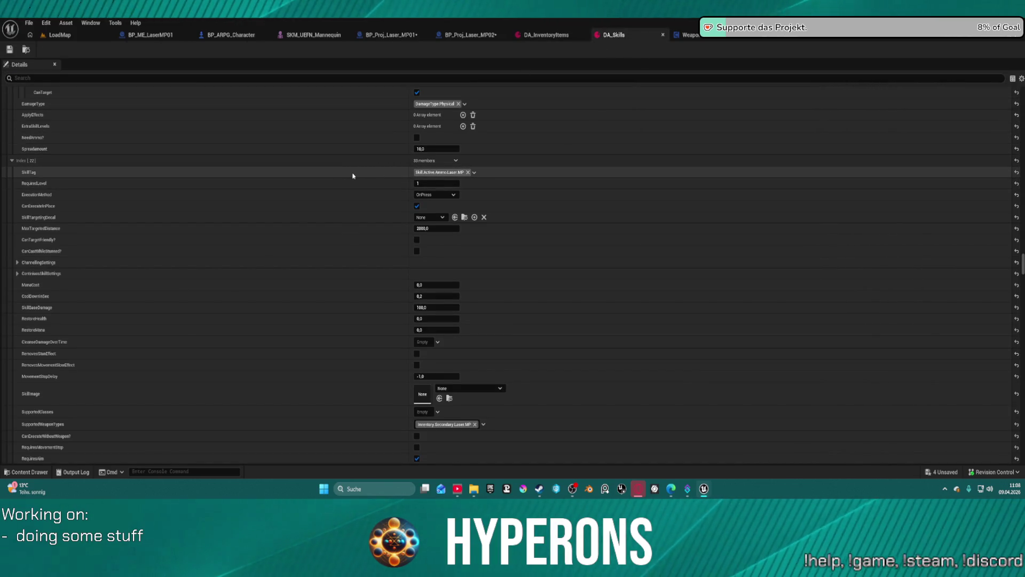
{"action": "left_click", "coordinate": [231, 35]}
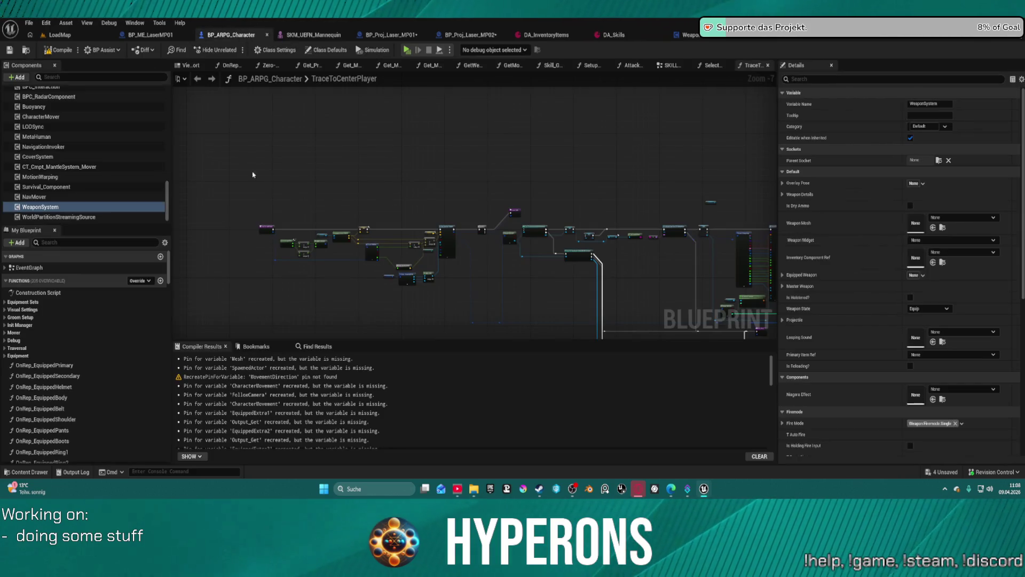
- Browse the SelectSkillRotation, Skill_GetEquippedWeapons and GetMontageByWeaponType function graphs
{"action": "scroll", "coordinate": [504, 204], "scroll_direction": "down", "scroll_amount": 4}
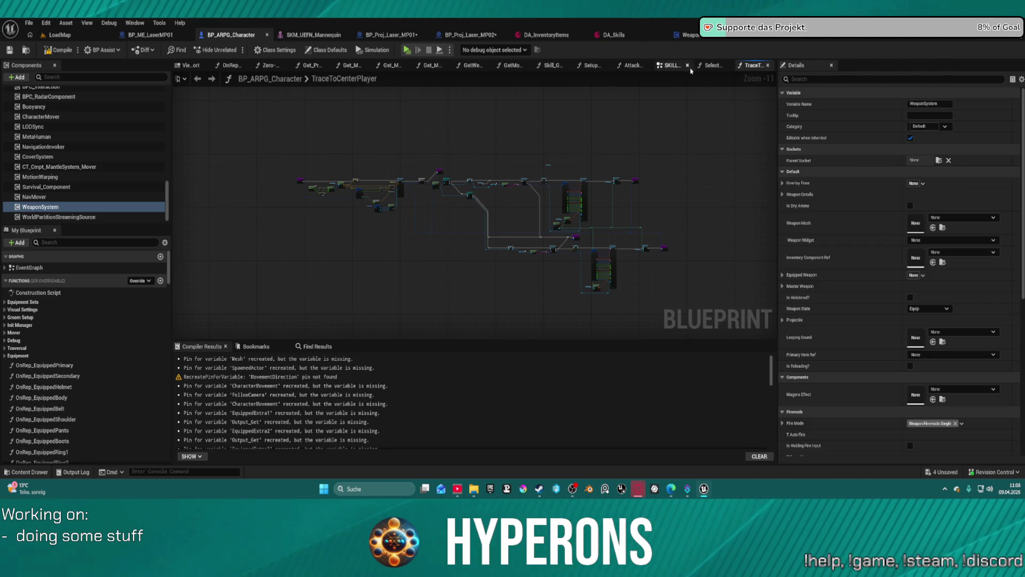
{"action": "left_click", "coordinate": [712, 70]}
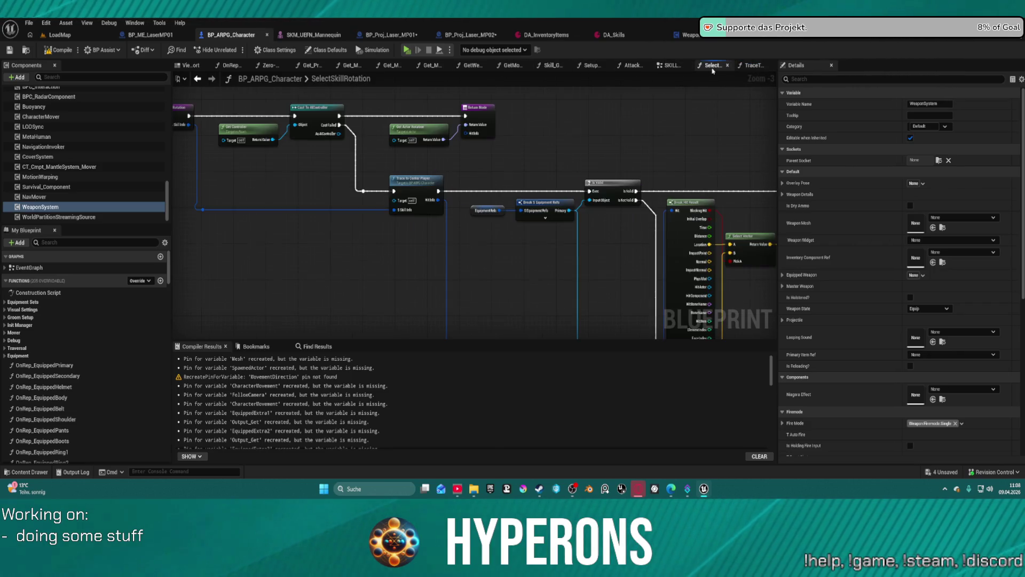
{"action": "scroll", "coordinate": [395, 109], "scroll_direction": "down", "scroll_amount": 2}
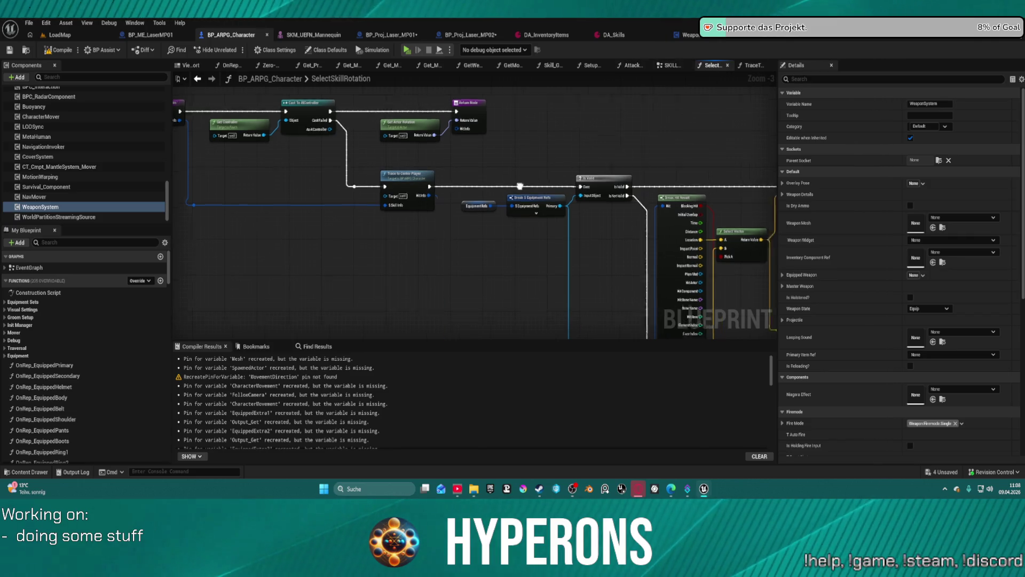
{"action": "left_click_drag", "start_coordinate": [395, 109], "coordinate": [537, 122]}
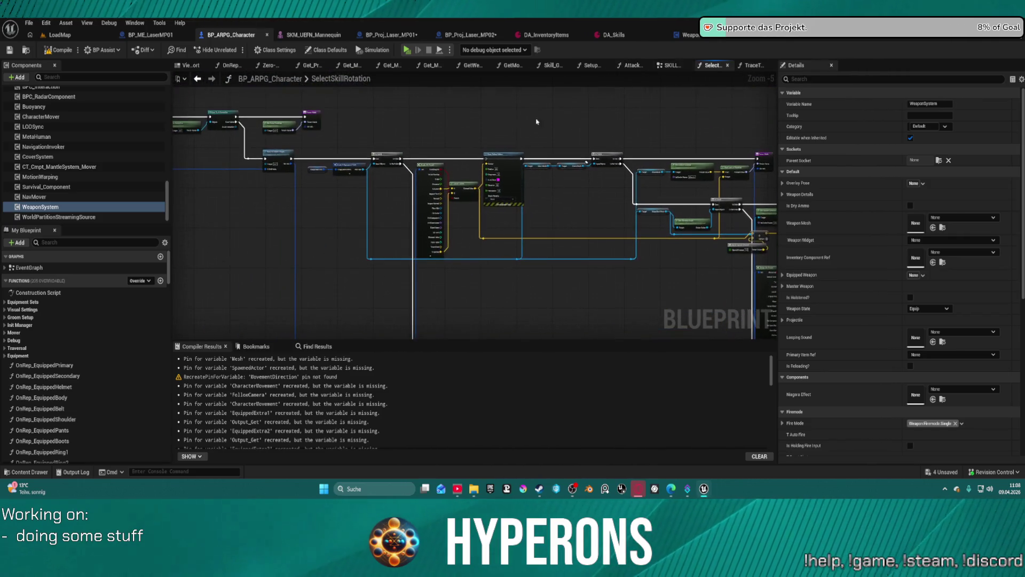
{"action": "left_click", "coordinate": [551, 69]}
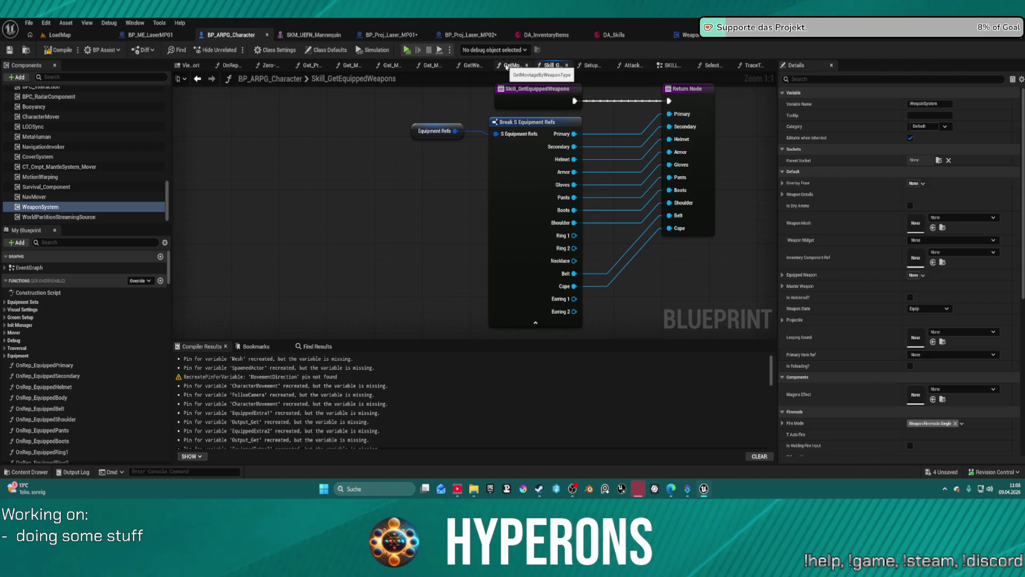
{"action": "left_click", "coordinate": [506, 67]}
{"action": "scroll", "coordinate": [316, 127], "scroll_direction": "down", "scroll_amount": 2}
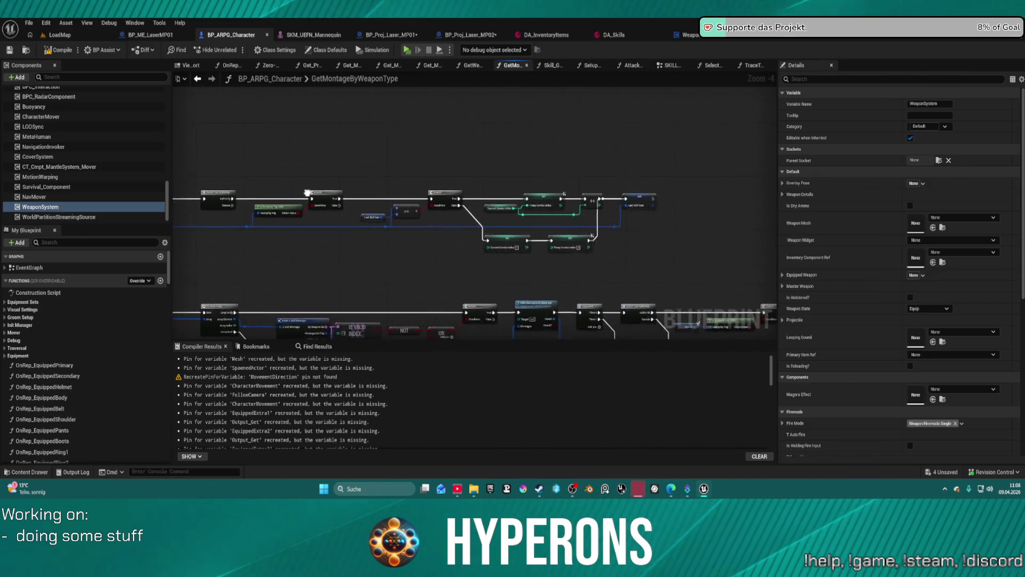
- Open GetWeaponSkillAndState and inspect its Server Weapon State calls
{"action": "left_click", "coordinate": [472, 65]}
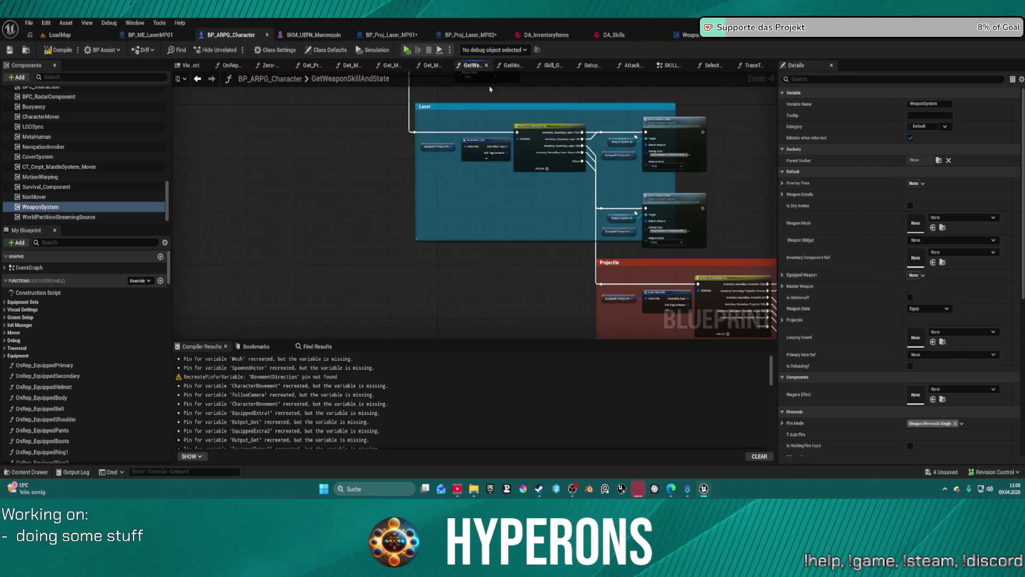
{"action": "scroll", "coordinate": [542, 158], "scroll_direction": "up", "scroll_amount": 4}
{"action": "left_click_drag", "start_coordinate": [710, 189], "coordinate": [585, 208]}
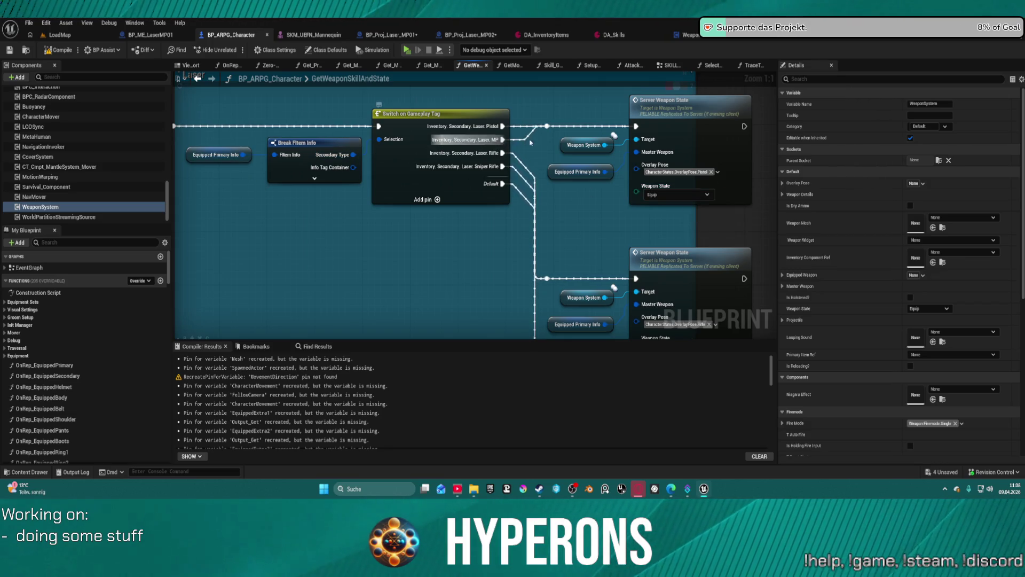
{"action": "right_click", "coordinate": [678, 119]}
{"action": "left_click_drag", "start_coordinate": [613, 153], "coordinate": [488, 148]}
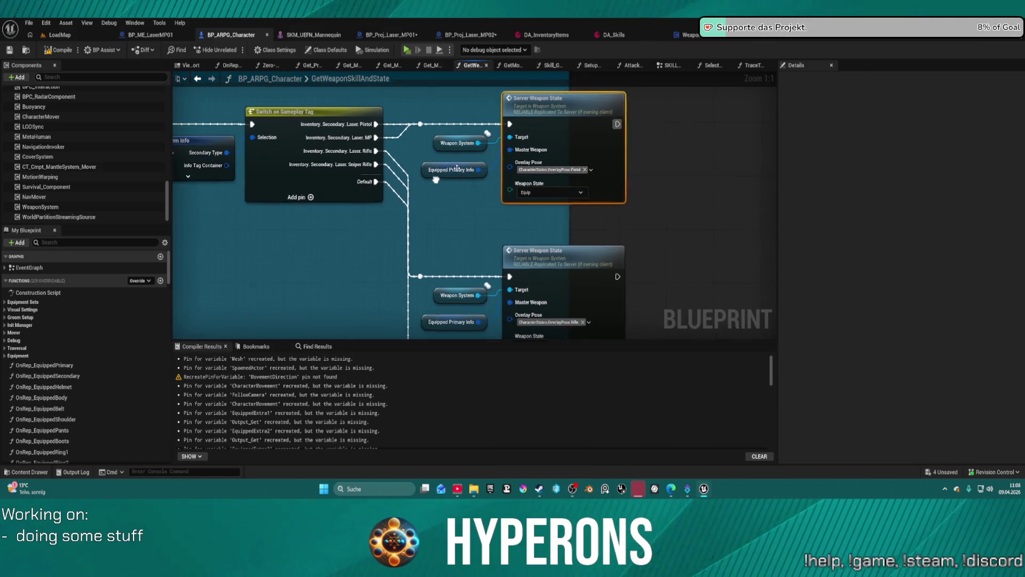
- Jump from Server Weapon State to its WeaponSystem event, then to Multi_Weapon_State
{"action": "double_click", "coordinate": [554, 118]}
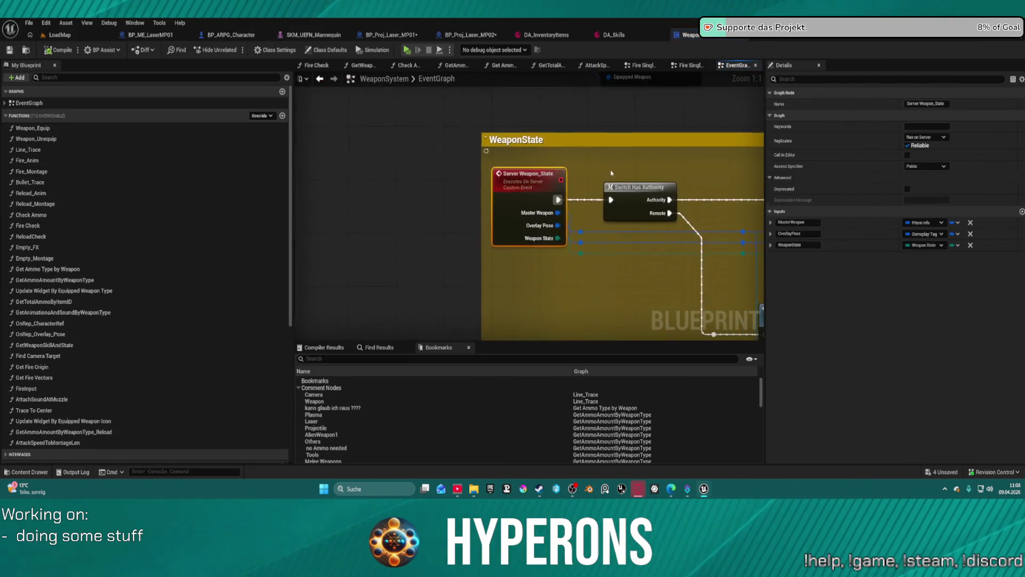
{"action": "scroll", "coordinate": [409, 136], "scroll_direction": "up", "scroll_amount": 4}
{"action": "double_click", "coordinate": [574, 172]}
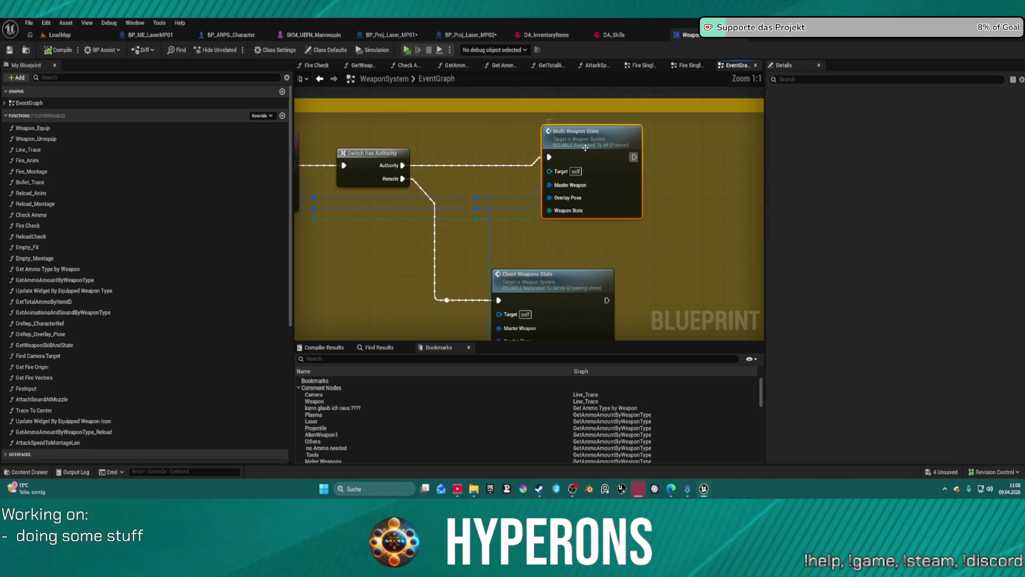
{"action": "scroll", "coordinate": [574, 173], "scroll_direction": "down", "scroll_amount": 3}
- Trace the SET, Cast, Switch on Gameplay Tag, Delay, Break and Branch nodes
{"action": "mouse_move", "coordinate": [651, 204]}
{"action": "left_mouse_down"}
{"action": "mouse_move", "coordinate": [561, 214]}
{"action": "mouse_move", "coordinate": [505, 202]}
{"action": "left_mouse_up"}
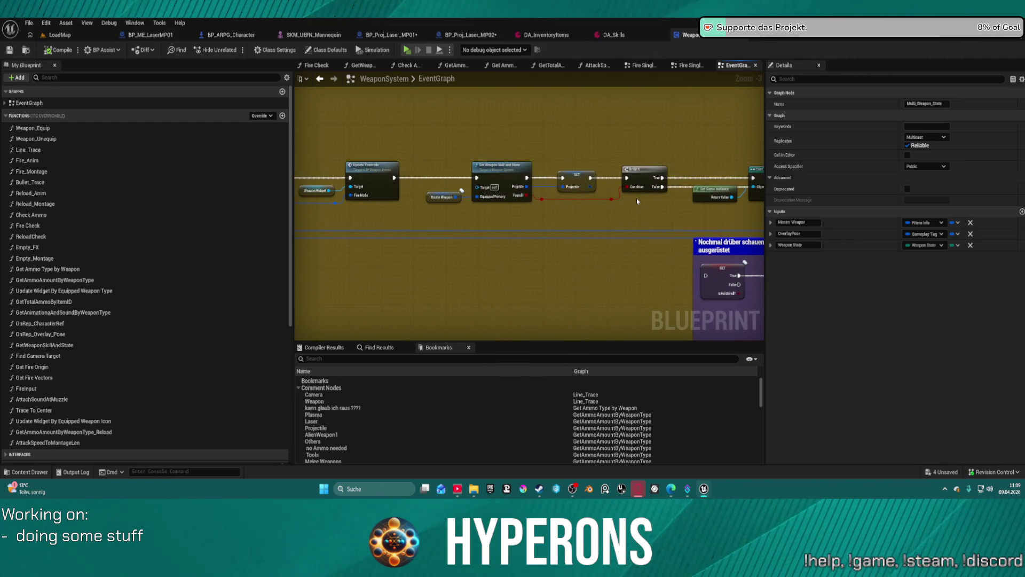
{"action": "mouse_move", "coordinate": [637, 201]}
{"action": "left_mouse_down"}
{"action": "mouse_move", "coordinate": [372, 169]}
{"action": "mouse_move", "coordinate": [367, 179]}
{"action": "mouse_move", "coordinate": [449, 158]}
{"action": "left_mouse_up"}
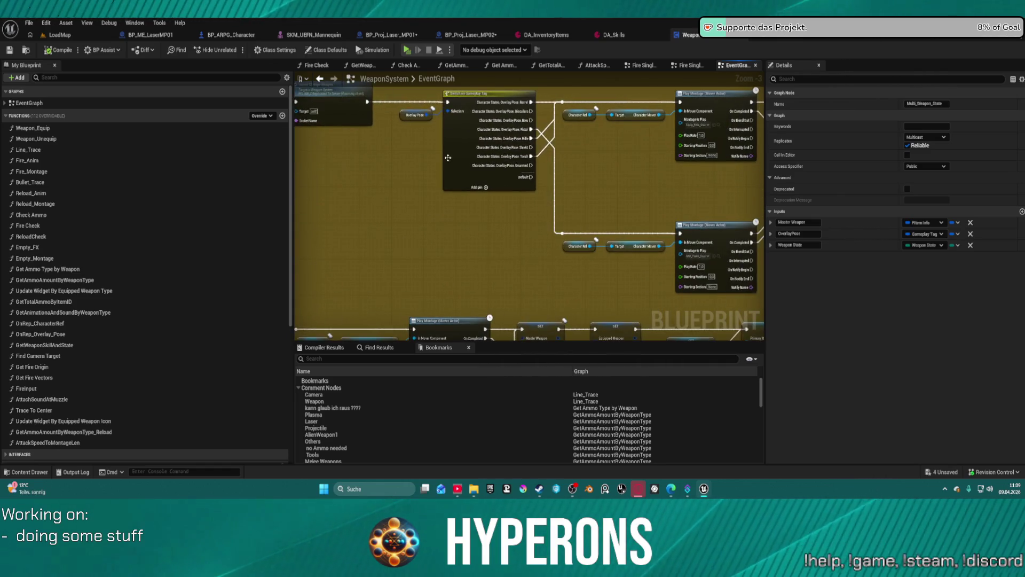
{"action": "mouse_move", "coordinate": [710, 194]}
{"action": "left_mouse_down"}
{"action": "mouse_move", "coordinate": [408, 279]}
{"action": "mouse_move", "coordinate": [376, 318]}
{"action": "mouse_move", "coordinate": [339, 328]}
{"action": "left_mouse_up"}
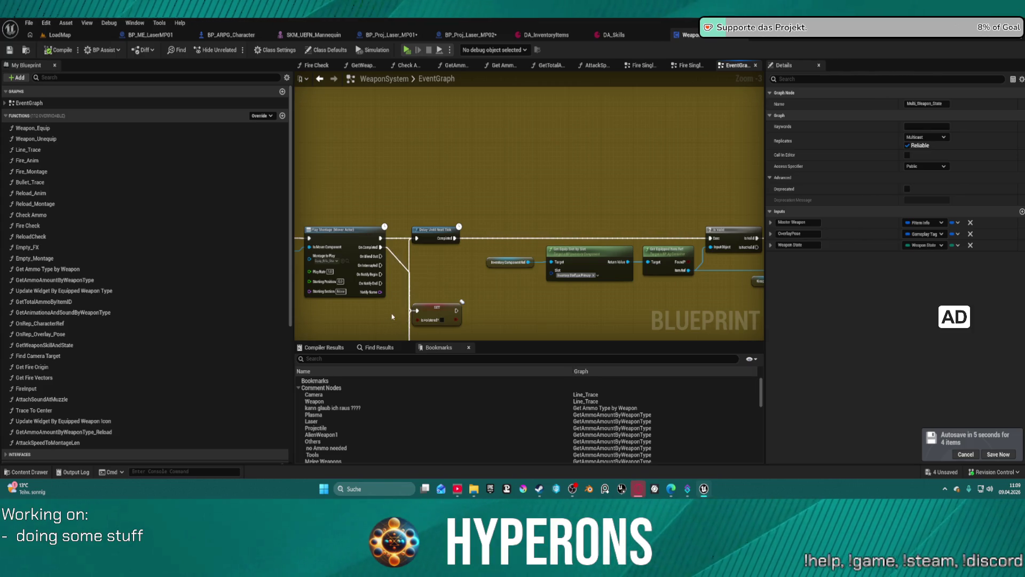
{"action": "left_click_drag", "start_coordinate": [416, 139], "coordinate": [23, 135]}
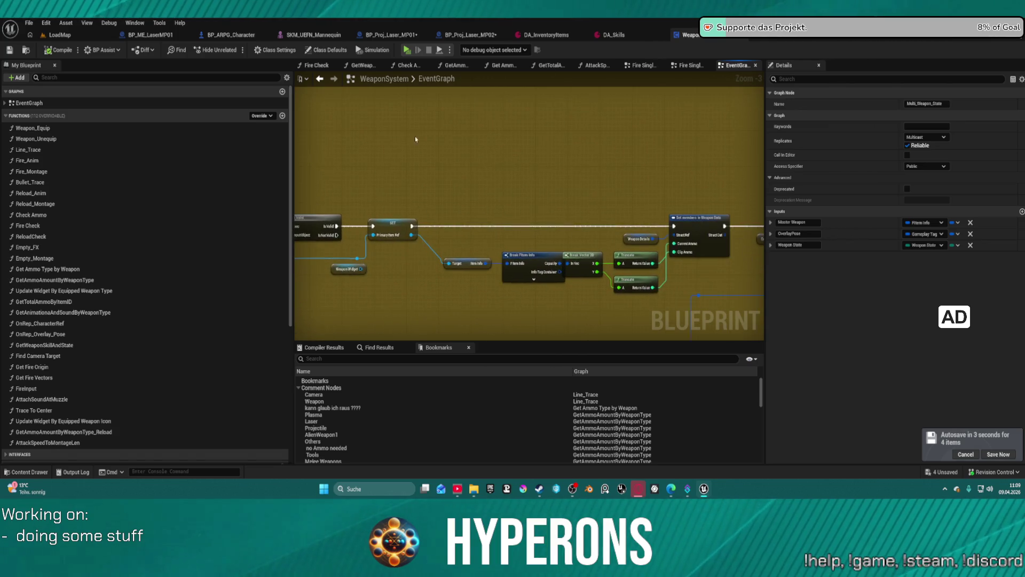
{"action": "mouse_move", "coordinate": [679, 211]}
{"action": "left_mouse_down"}
{"action": "mouse_move", "coordinate": [659, 247]}
{"action": "mouse_move", "coordinate": [671, 222]}
{"action": "mouse_move", "coordinate": [499, 218]}
{"action": "left_mouse_up"}
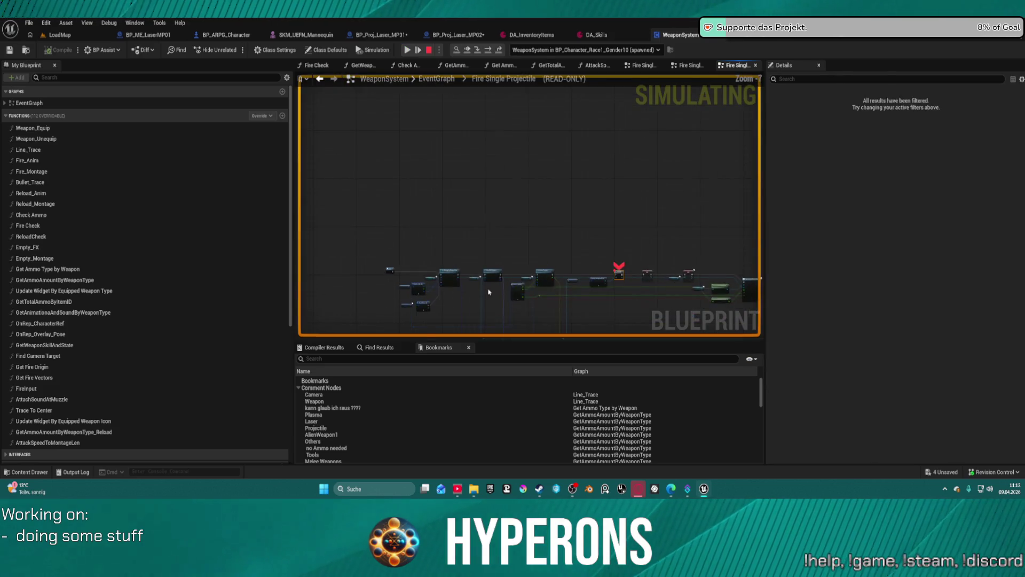
{"action": "scroll", "coordinate": [450, 315], "scroll_direction": "up", "scroll_amount": 1}
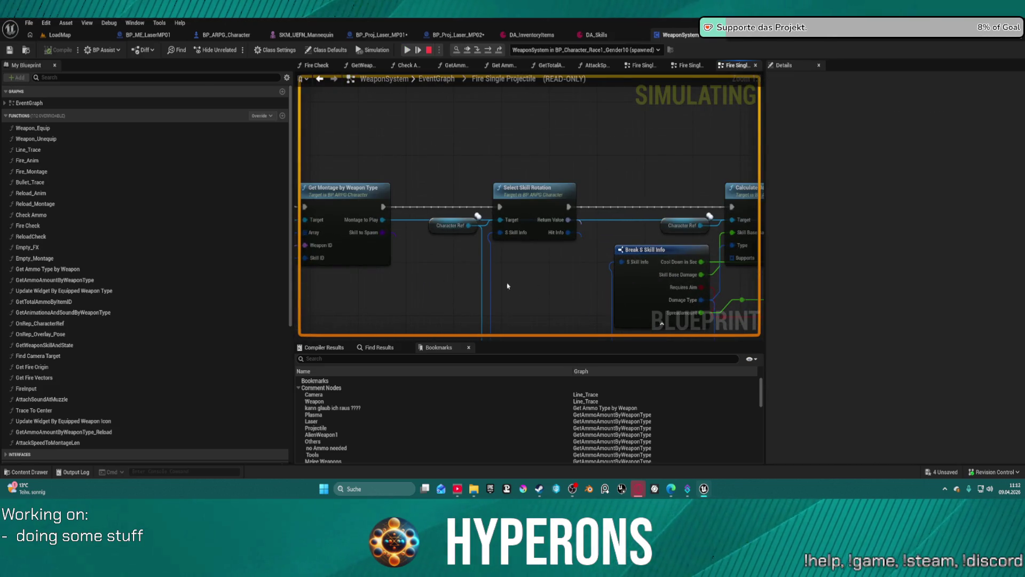
{"action": "scroll", "coordinate": [508, 286], "scroll_direction": "down", "scroll_amount": 5}
{"action": "scroll", "coordinate": [508, 277], "scroll_direction": "up", "scroll_amount": 3}
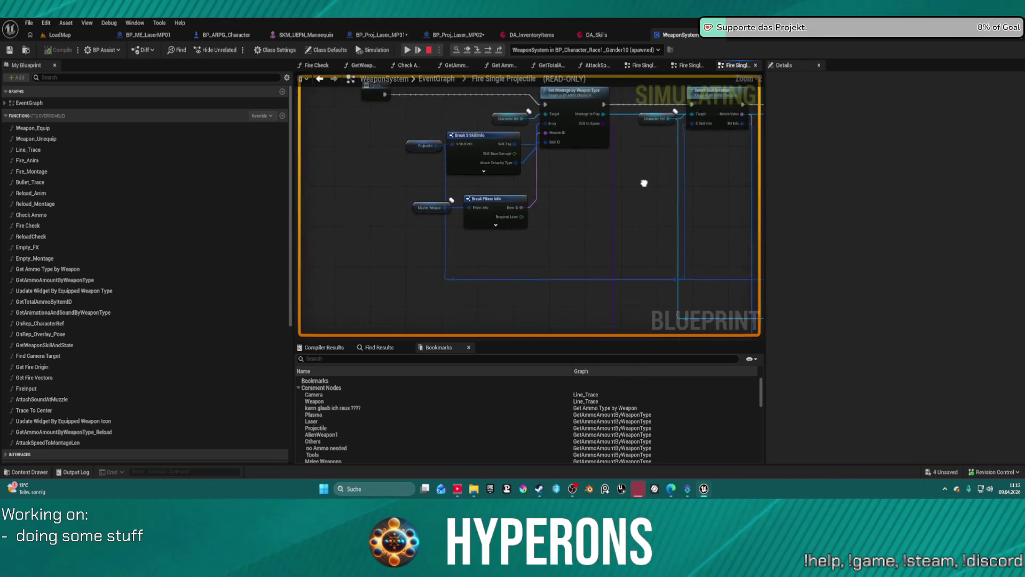
{"action": "scroll", "coordinate": [532, 220], "scroll_direction": "up", "scroll_amount": 2}
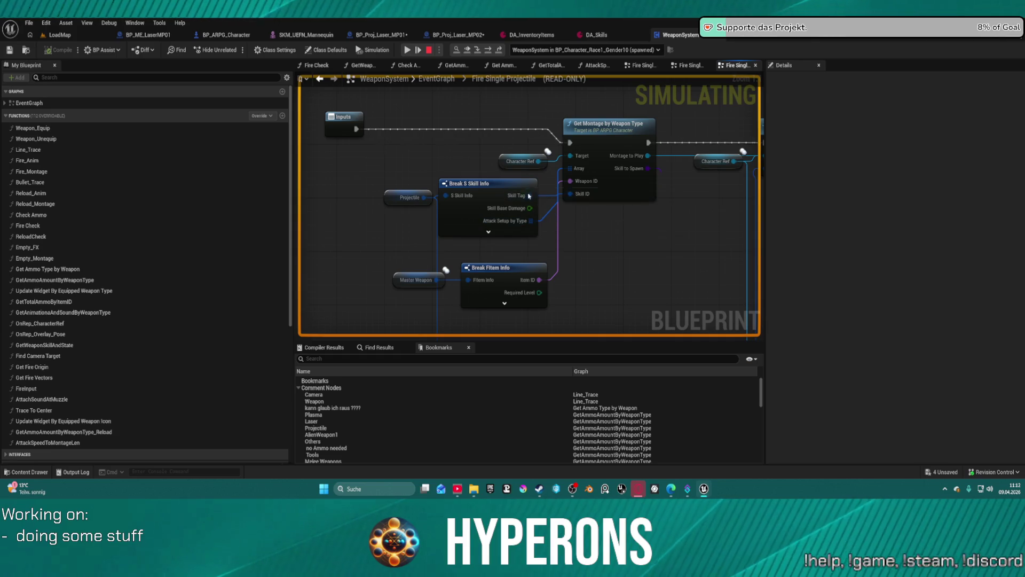
{"action": "mouse_move", "coordinate": [412, 198]}
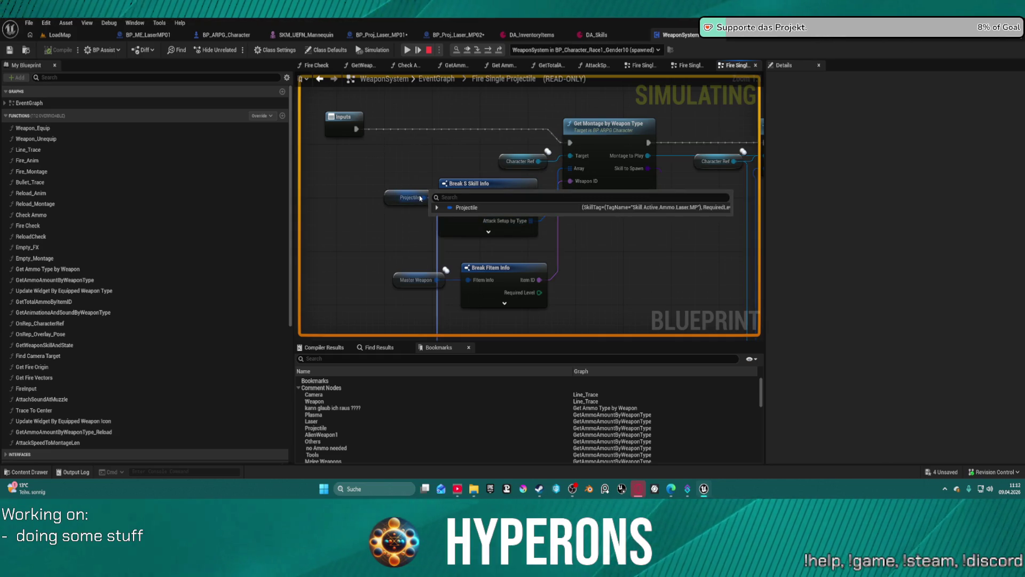
{"action": "left_click", "coordinate": [437, 208]}
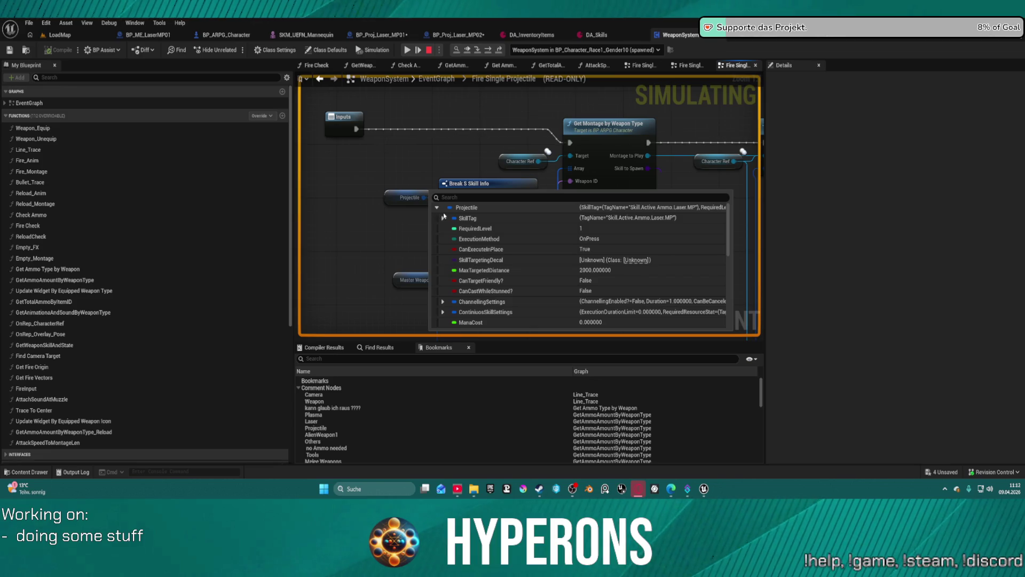
{"action": "scroll", "coordinate": [552, 303], "scroll_direction": "down", "scroll_amount": 5}
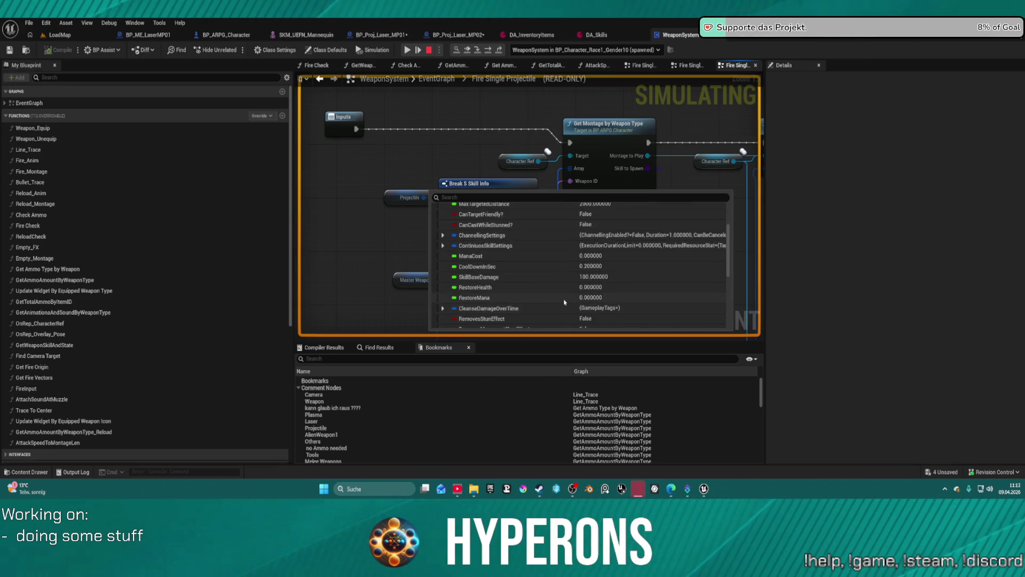
{"action": "scroll", "coordinate": [588, 303], "scroll_direction": "down", "scroll_amount": 3}
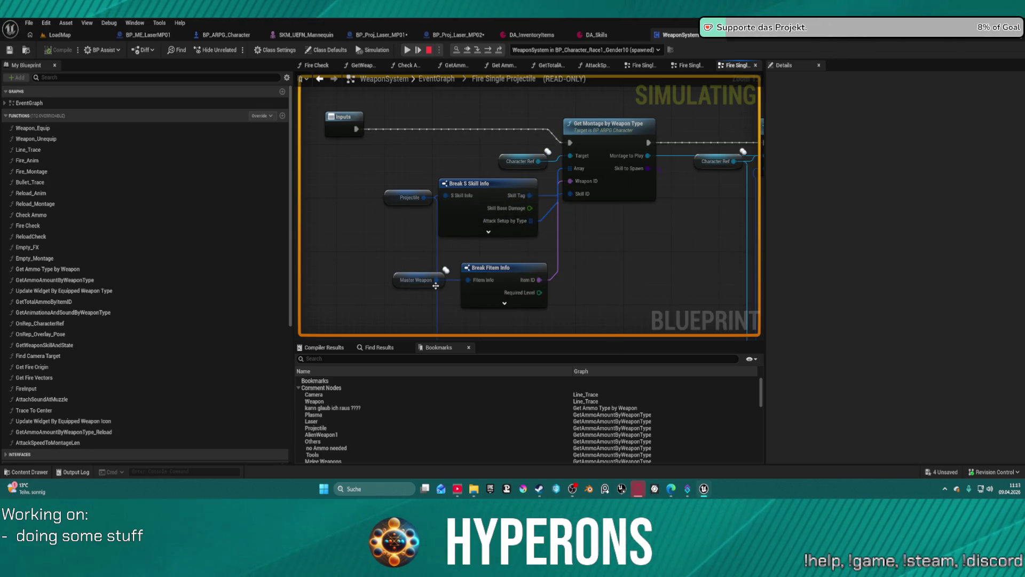
{"action": "mouse_move", "coordinate": [431, 279]}
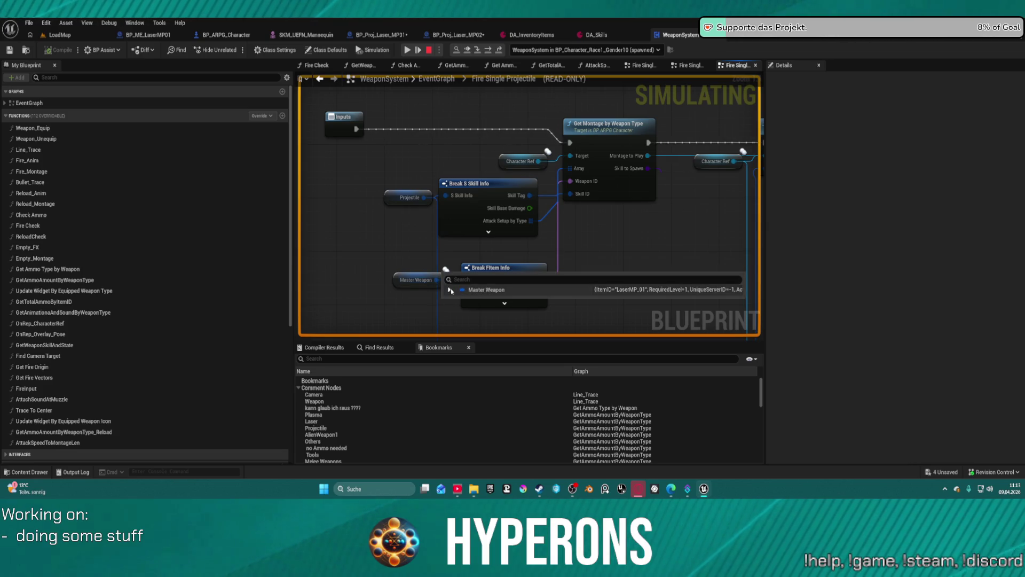
{"action": "left_click", "coordinate": [447, 290]}
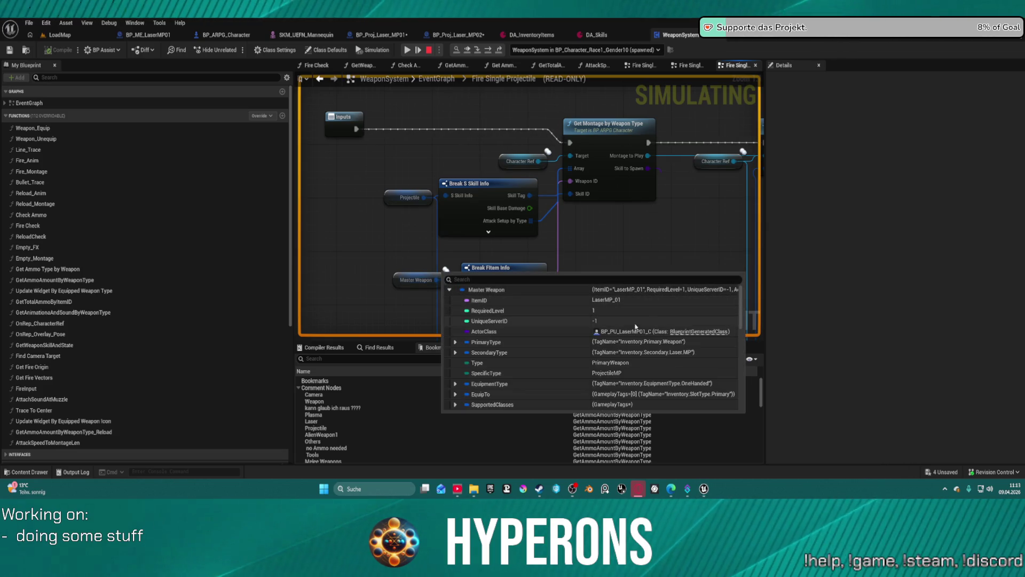
{"action": "scroll", "coordinate": [647, 356], "scroll_direction": "down", "scroll_amount": 5}
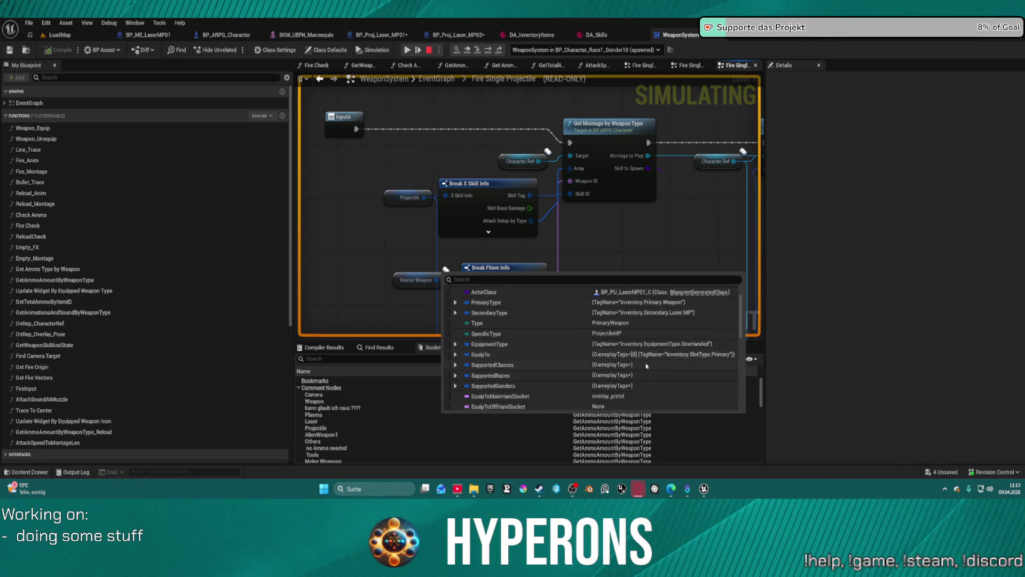
{"action": "scroll", "coordinate": [638, 357], "scroll_direction": "down", "scroll_amount": 5}
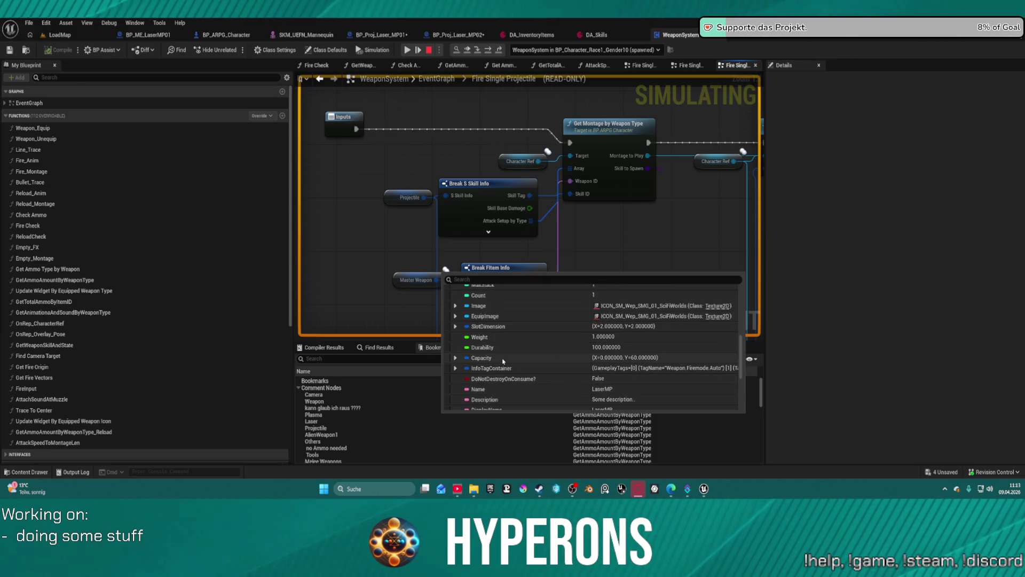
{"action": "scroll", "coordinate": [635, 380], "scroll_direction": "down", "scroll_amount": 1}
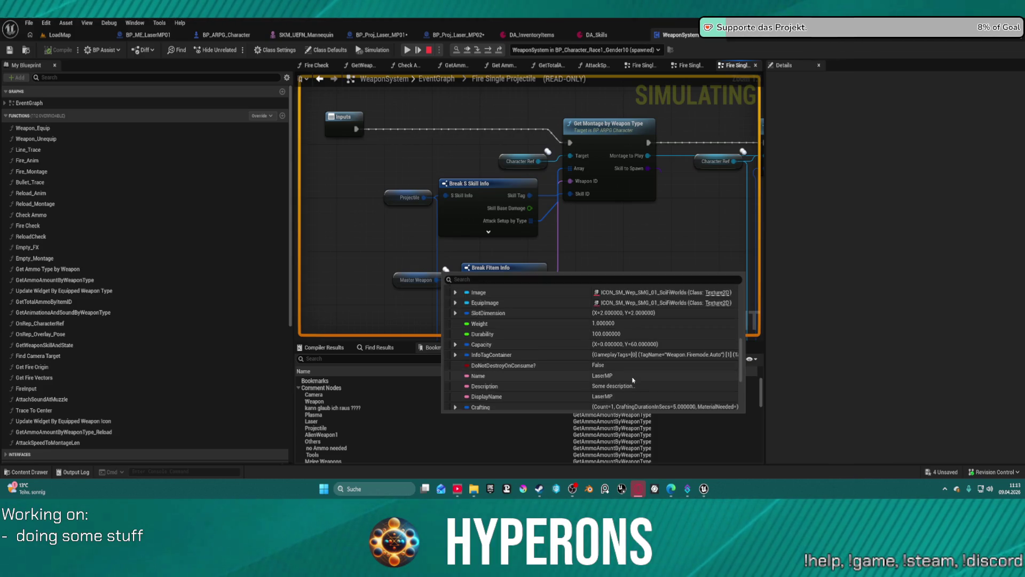
{"action": "scroll", "coordinate": [633, 380], "scroll_direction": "down", "scroll_amount": 5}
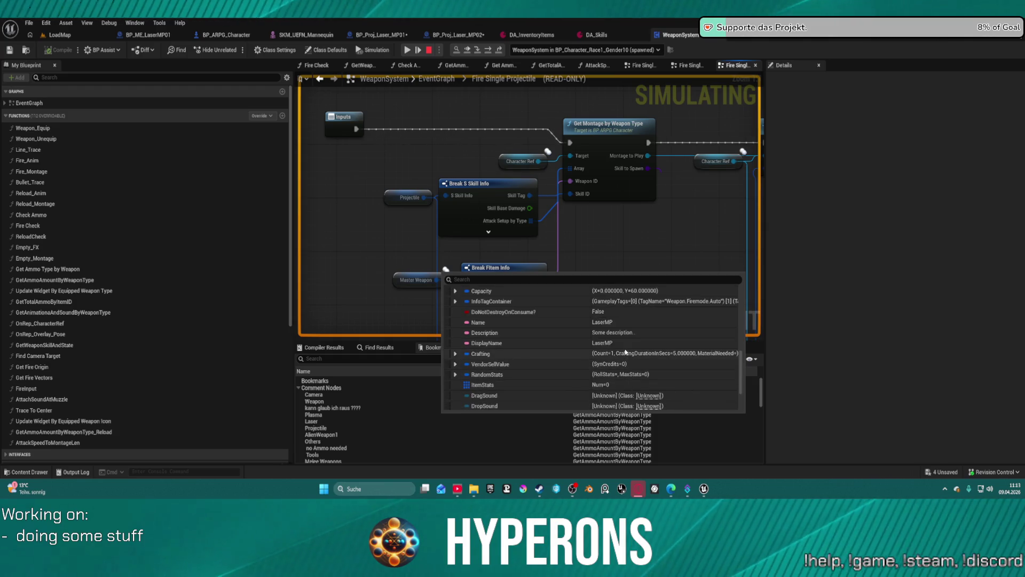
{"action": "scroll", "coordinate": [614, 342], "scroll_direction": "down", "scroll_amount": 6}
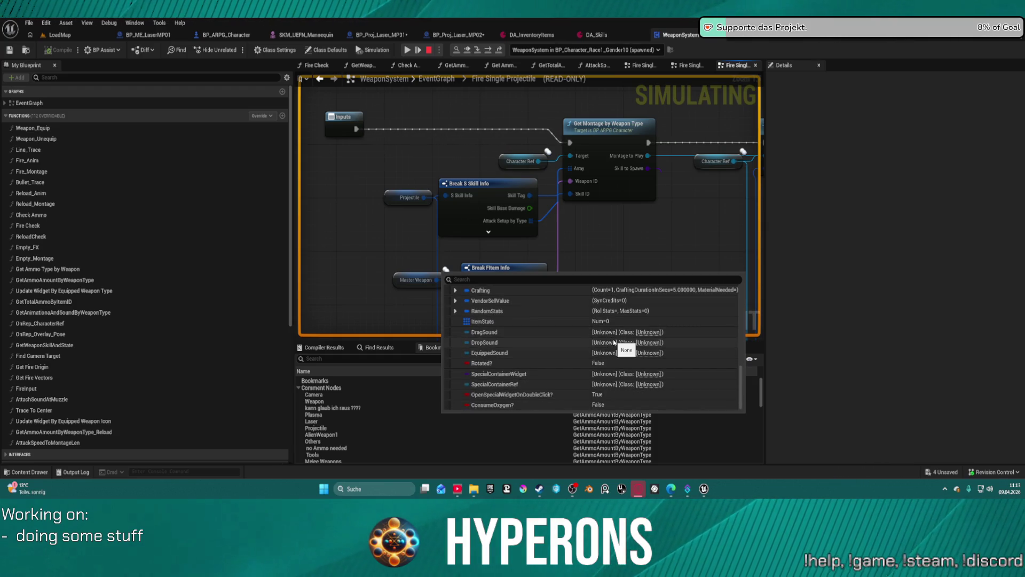
{"action": "scroll", "coordinate": [603, 390], "scroll_direction": "up", "scroll_amount": 4}
{"action": "scroll", "coordinate": [606, 374], "scroll_direction": "down", "scroll_amount": 4}
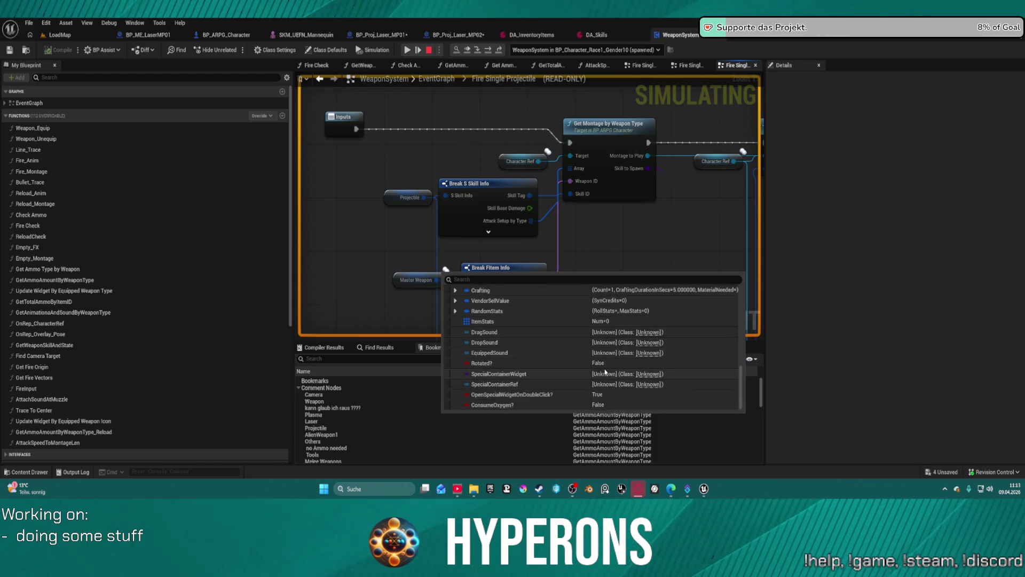
{"action": "scroll", "coordinate": [606, 368], "scroll_direction": "up", "scroll_amount": 10}
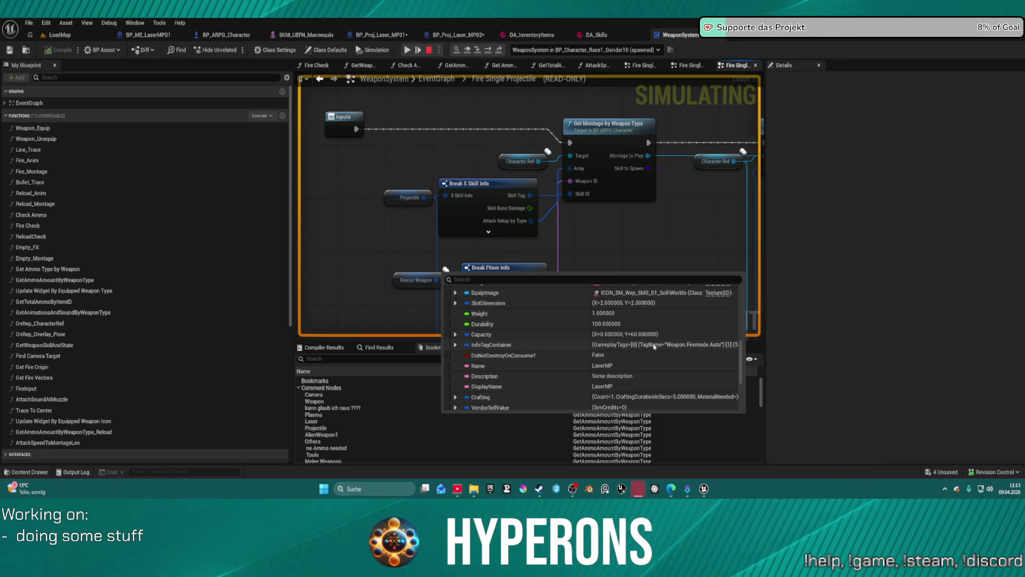
{"action": "scroll", "coordinate": [621, 331], "scroll_direction": "up", "scroll_amount": 8}
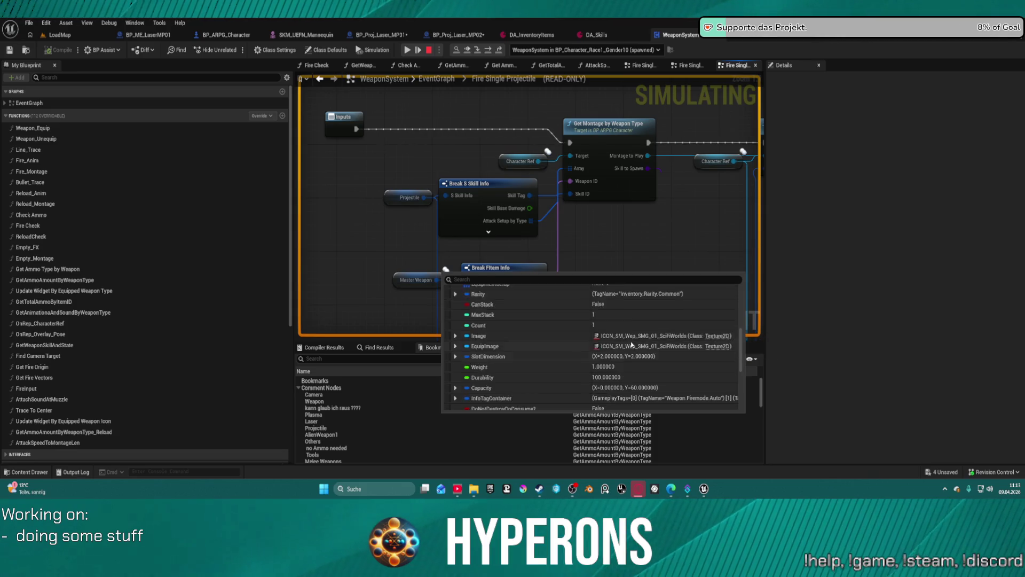
{"action": "scroll", "coordinate": [633, 335], "scroll_direction": "up", "scroll_amount": 10}
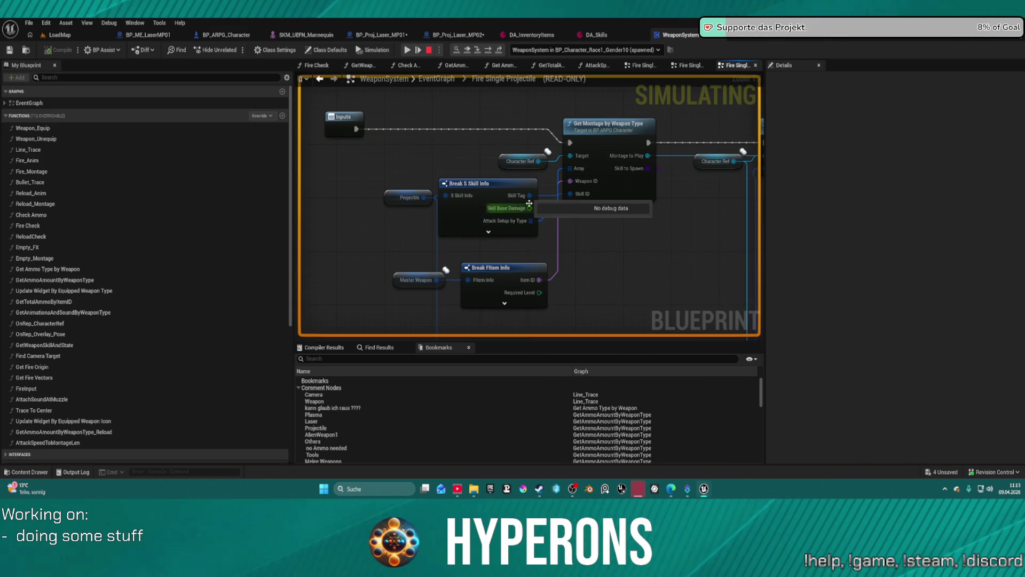
{"action": "mouse_move", "coordinate": [527, 224]}
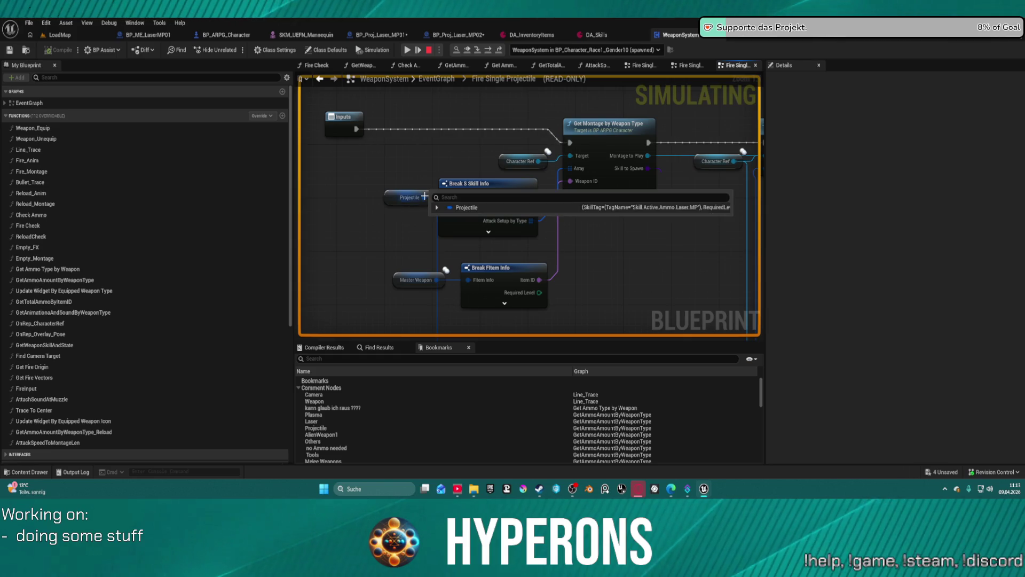
{"action": "left_click", "coordinate": [437, 207]}
{"action": "scroll", "coordinate": [519, 246], "scroll_direction": "down", "scroll_amount": 5}
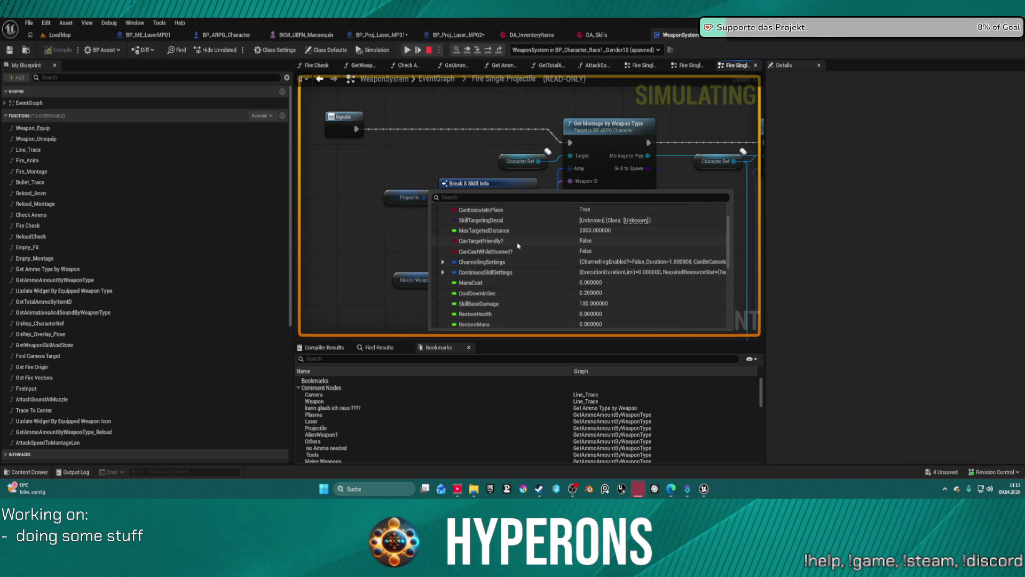
{"action": "scroll", "coordinate": [566, 262], "scroll_direction": "down", "scroll_amount": 5}
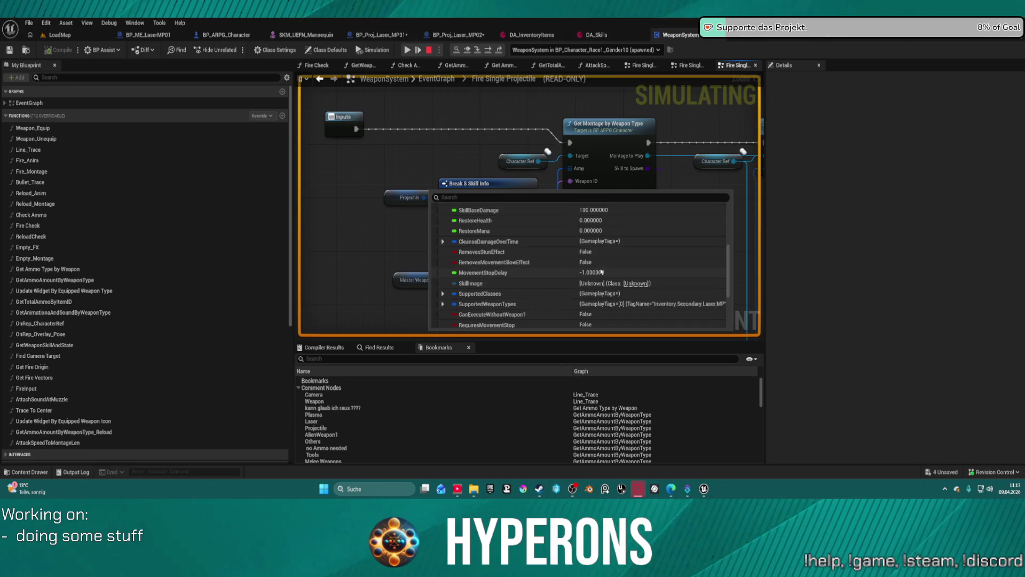
{"action": "scroll", "coordinate": [601, 272], "scroll_direction": "down", "scroll_amount": 2}
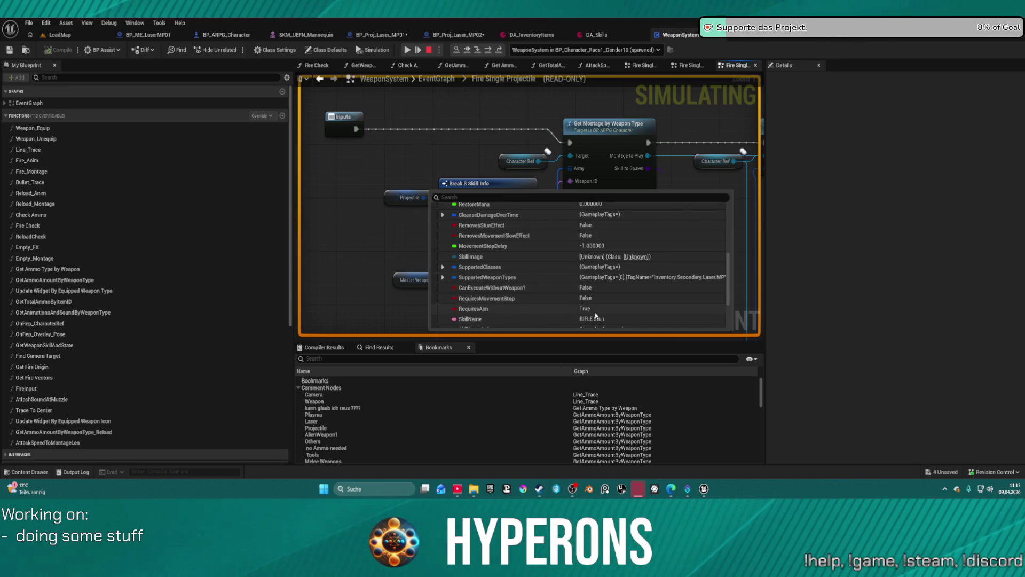
{"action": "scroll", "coordinate": [597, 315], "scroll_direction": "down", "scroll_amount": 5}
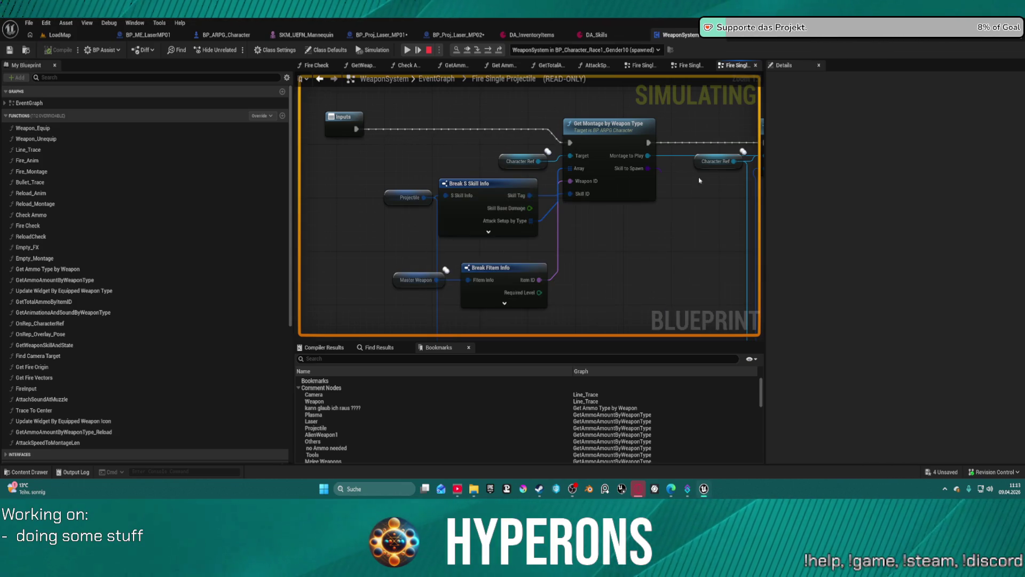
- Read debug values at Select Skill Rotation and Calculate Damage, and expand the equipment refs
{"action": "mouse_move", "coordinate": [692, 207]}
{"action": "left_mouse_down"}
{"action": "mouse_move", "coordinate": [570, 252]}
{"action": "mouse_move", "coordinate": [479, 263]}
{"action": "left_mouse_up"}
{"action": "mouse_move", "coordinate": [432, 198]}
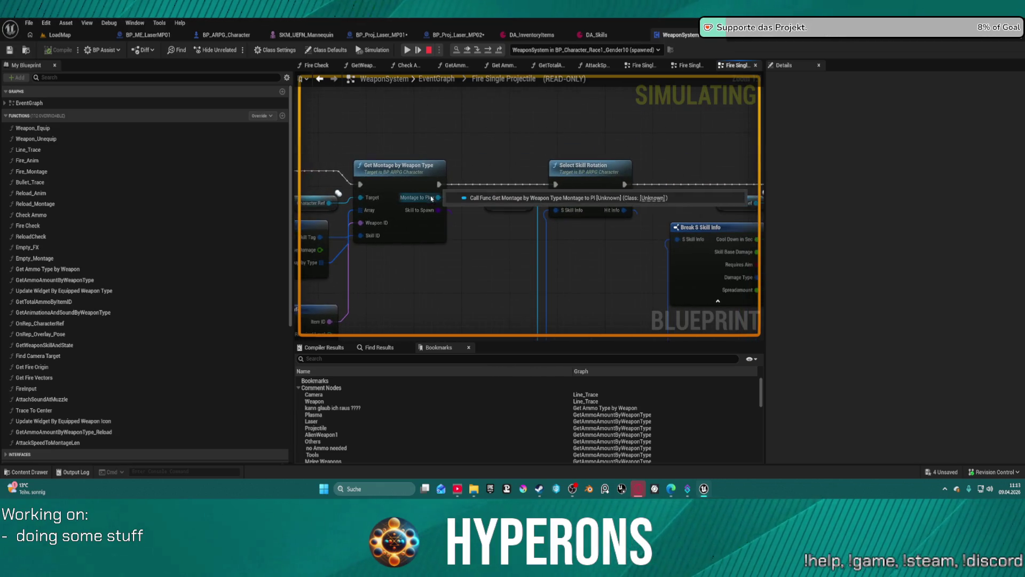
{"action": "left_click_drag", "start_coordinate": [647, 247], "coordinate": [551, 254]}
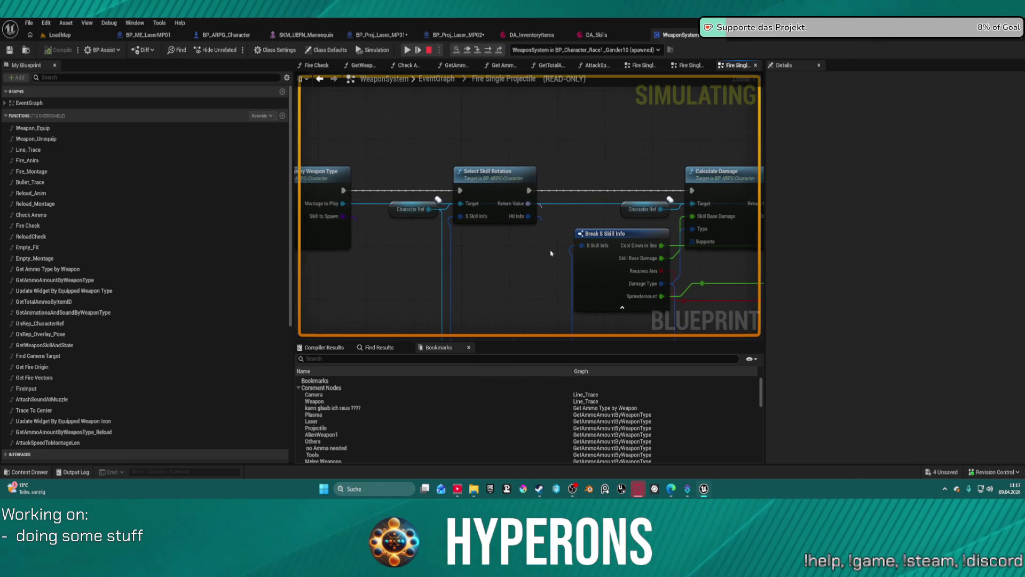
{"action": "left_click_drag", "start_coordinate": [659, 155], "coordinate": [418, 129]}
{"action": "mouse_move", "coordinate": [410, 184]}
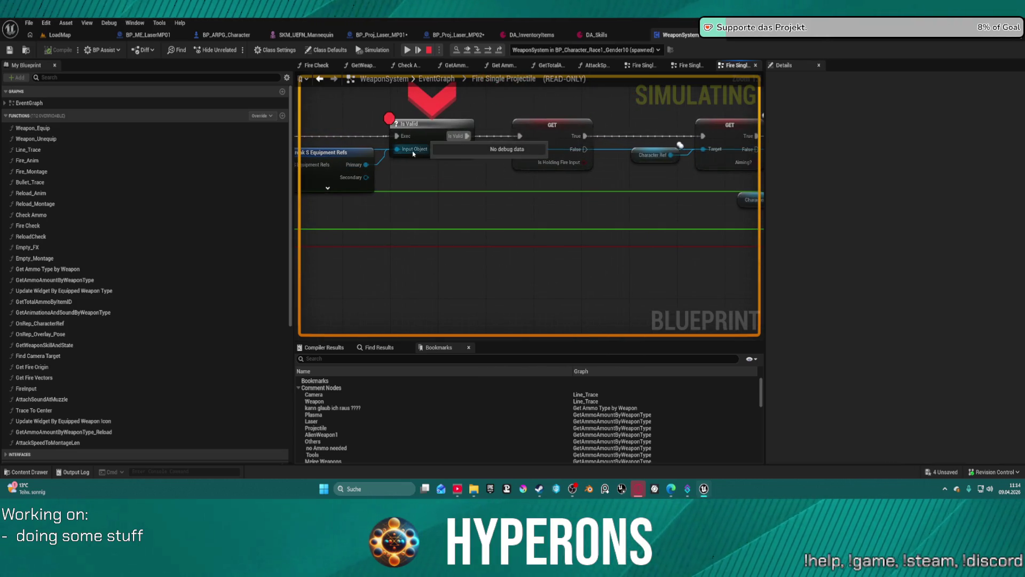
{"action": "left_click_drag", "start_coordinate": [419, 147], "coordinate": [645, 128]}
{"action": "mouse_move", "coordinate": [462, 148]}
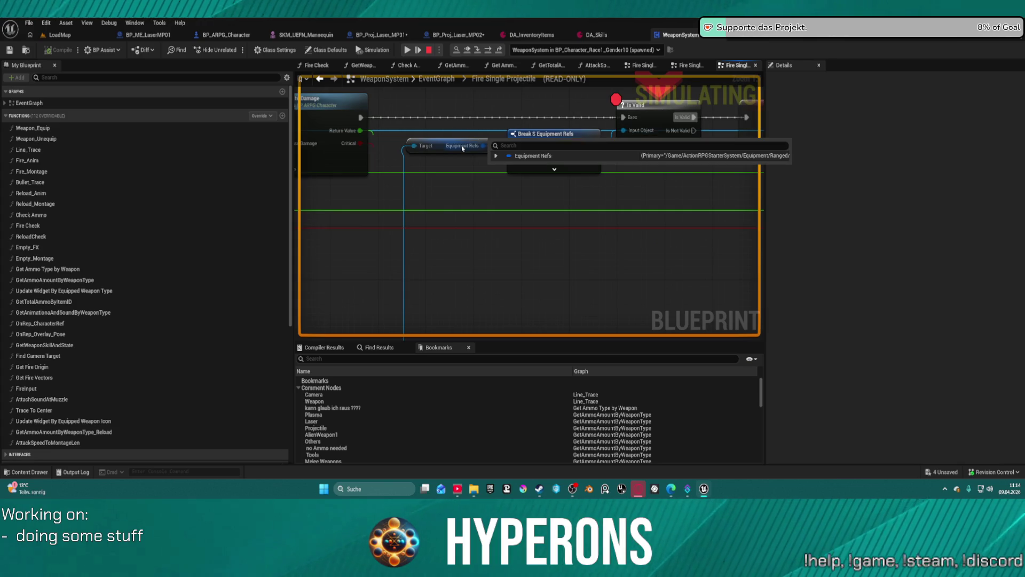
{"action": "left_click", "coordinate": [497, 155]}
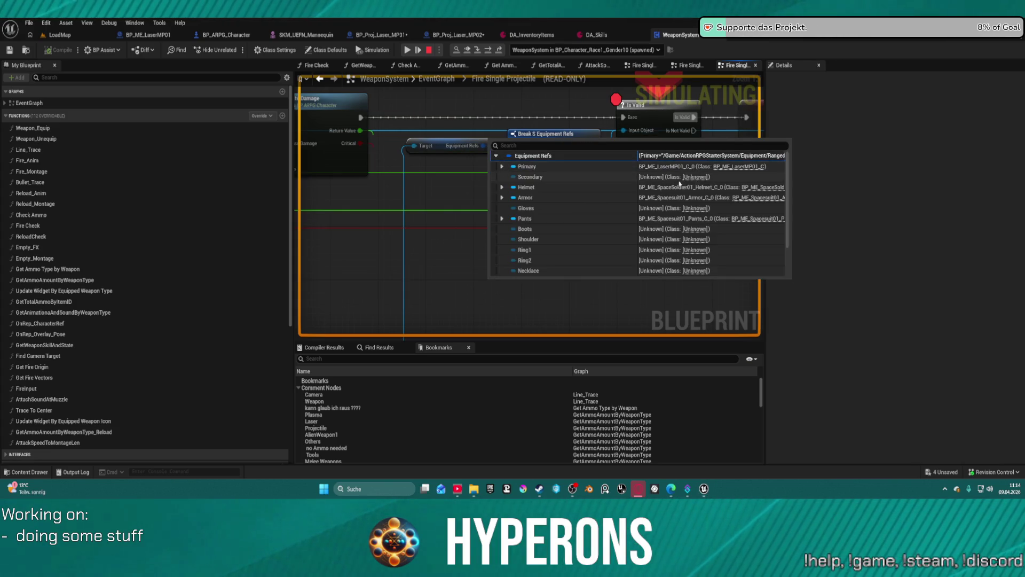
- Step execution to Play Montage, read its montage and Play Rate values, then stop
{"action": "left_click", "coordinate": [491, 50]}
{"action": "left_click", "coordinate": [490, 51]}
{"action": "left_click", "coordinate": [491, 51]}
{"action": "left_click", "coordinate": [491, 51]}
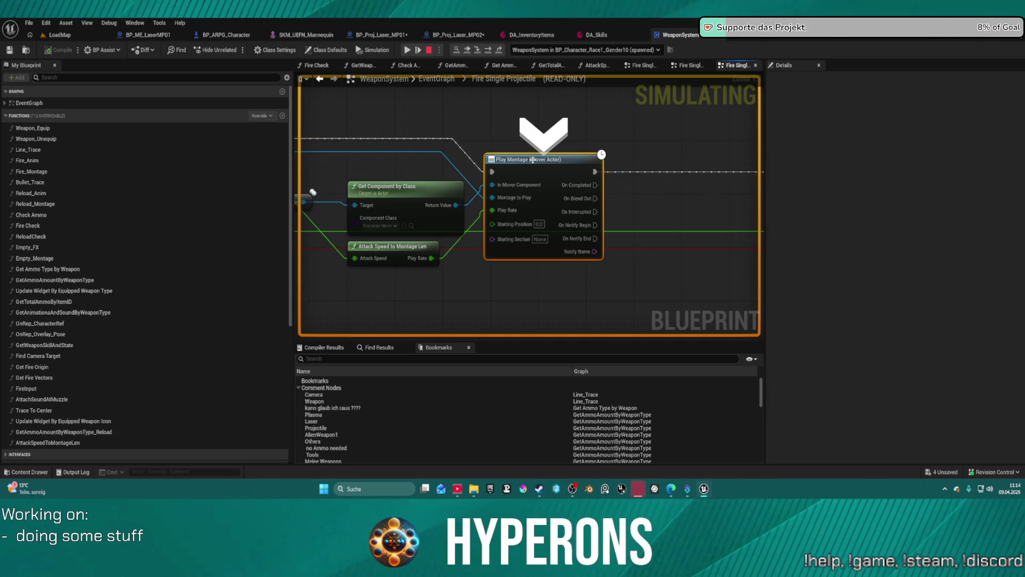
{"action": "mouse_move", "coordinate": [501, 189]}
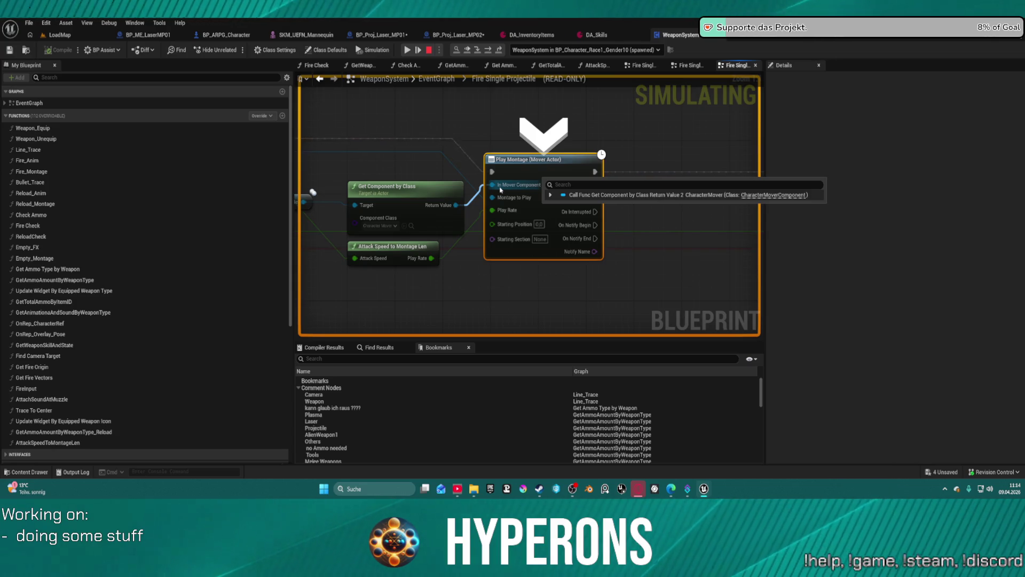
{"action": "mouse_move", "coordinate": [428, 260]}
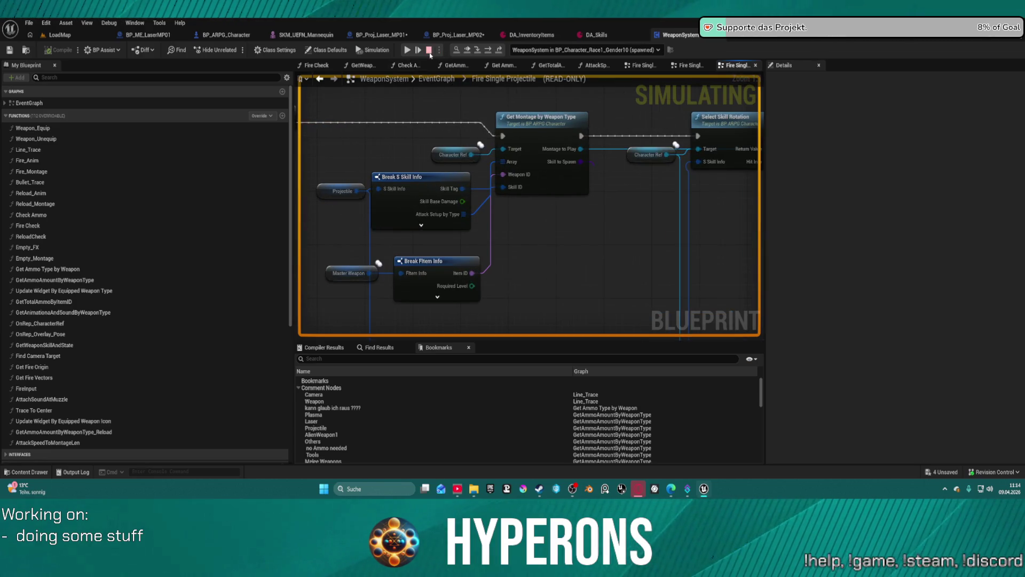
{"action": "left_click", "coordinate": [428, 50]}
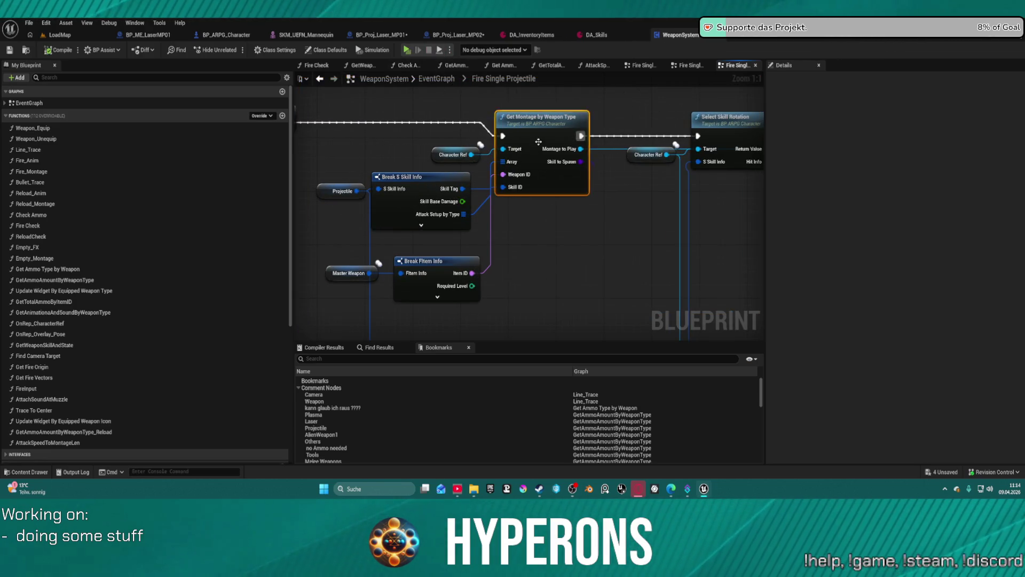
- Open Get Montage by Weapon Type and inspect its For Each Loop and Branch
{"action": "double_click", "coordinate": [539, 142]}
{"action": "scroll", "coordinate": [373, 214], "scroll_direction": "up", "scroll_amount": 5}
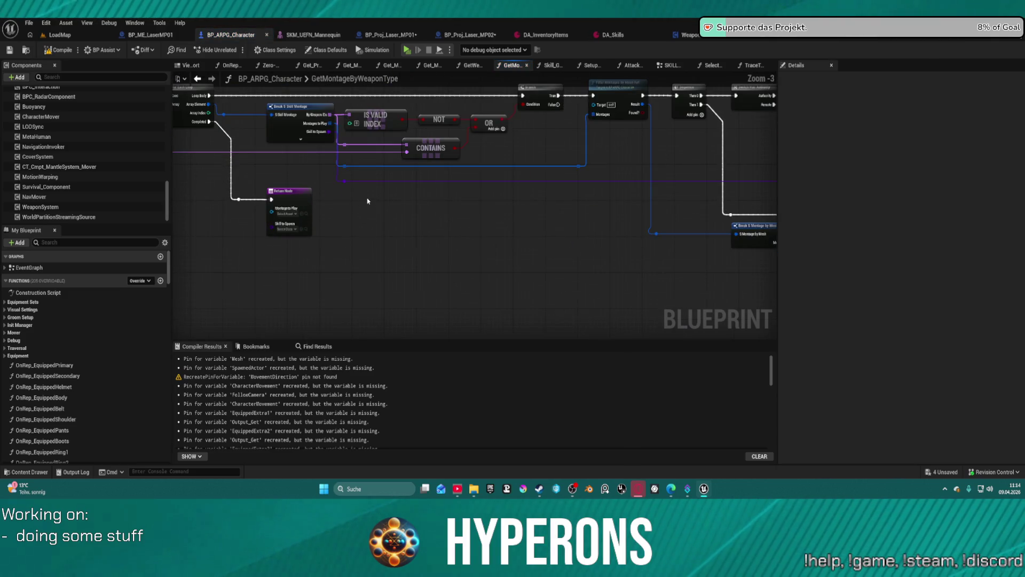
{"action": "mouse_move", "coordinate": [466, 200]}
{"action": "left_mouse_down"}
{"action": "mouse_move", "coordinate": [512, 307]}
{"action": "mouse_move", "coordinate": [435, 304]}
{"action": "mouse_move", "coordinate": [644, 297]}
{"action": "mouse_move", "coordinate": [695, 289]}
{"action": "mouse_move", "coordinate": [769, 251]}
{"action": "mouse_move", "coordinate": [426, 242]}
{"action": "mouse_move", "coordinate": [431, 232]}
{"action": "mouse_move", "coordinate": [268, 275]}
{"action": "mouse_move", "coordinate": [49, 176]}
{"action": "mouse_move", "coordinate": [443, 219]}
{"action": "mouse_move", "coordinate": [689, 229]}
{"action": "mouse_move", "coordinate": [582, 259]}
{"action": "mouse_move", "coordinate": [600, 251]}
{"action": "left_mouse_up"}
{"action": "scroll", "coordinate": [644, 298], "scroll_direction": "down", "scroll_amount": 1}
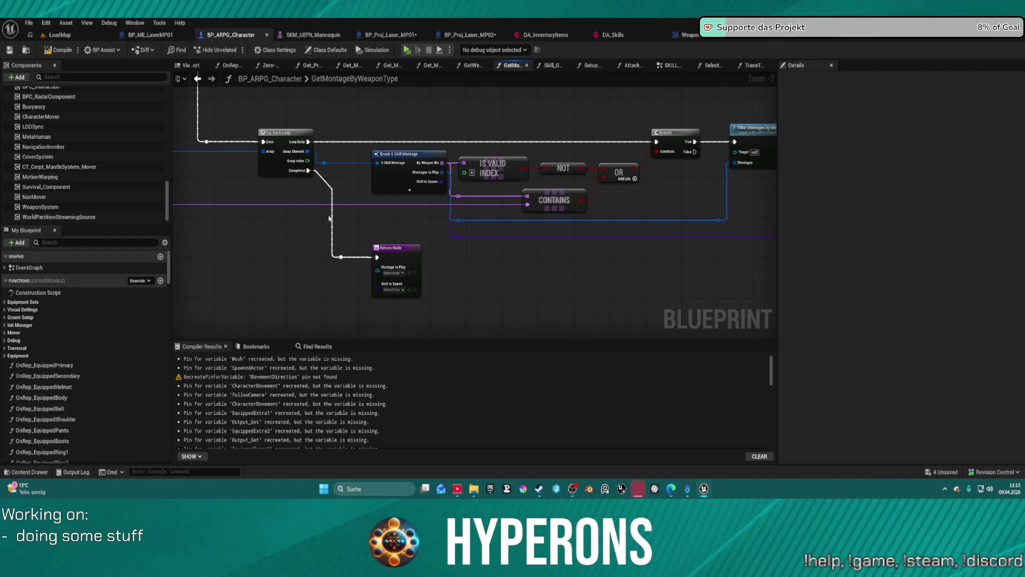
{"action": "right_click", "coordinate": [289, 133]}
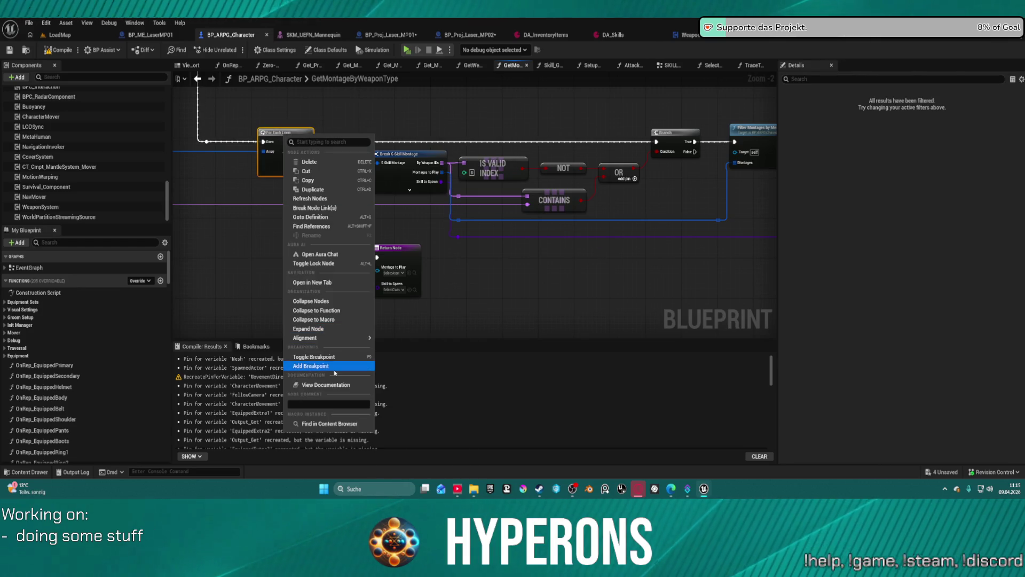
{"action": "left_click_drag", "start_coordinate": [729, 212], "coordinate": [713, 211]}
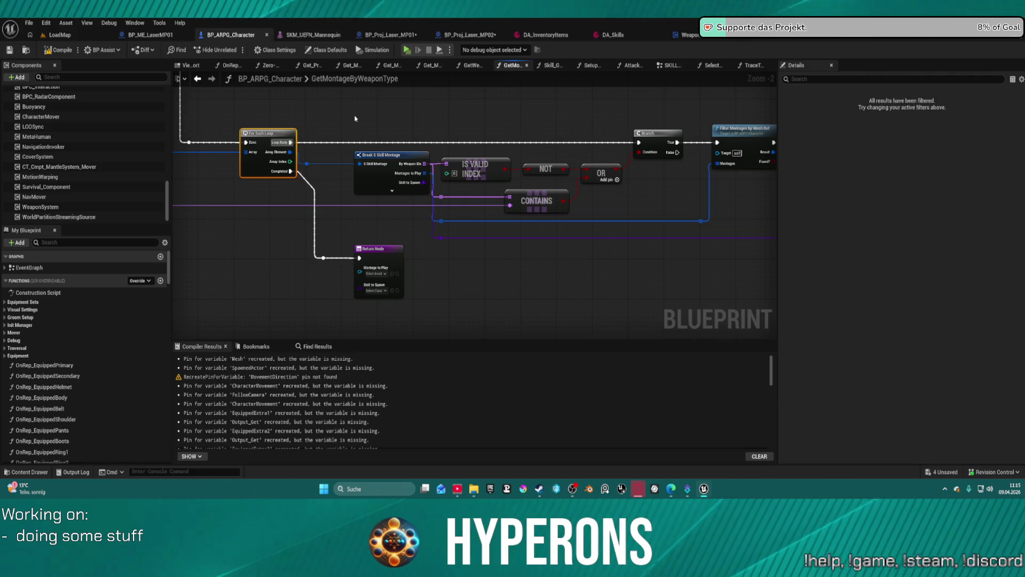
- Confirm the LaserMP_01 item ID in DA_InventoryItems, then switch to DA_Skills
{"action": "left_click", "coordinate": [545, 34]}
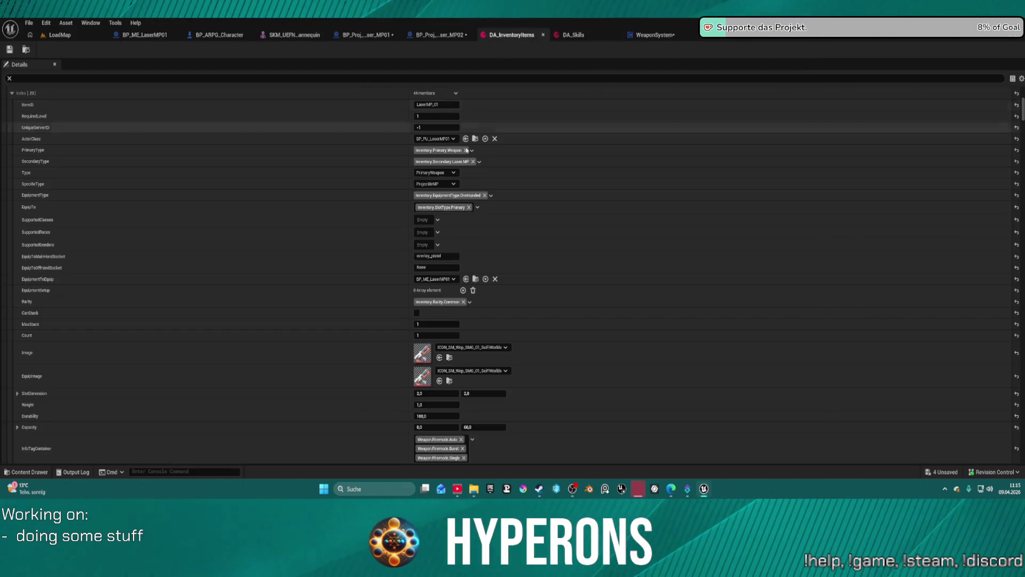
{"action": "left_click", "coordinate": [442, 105]}
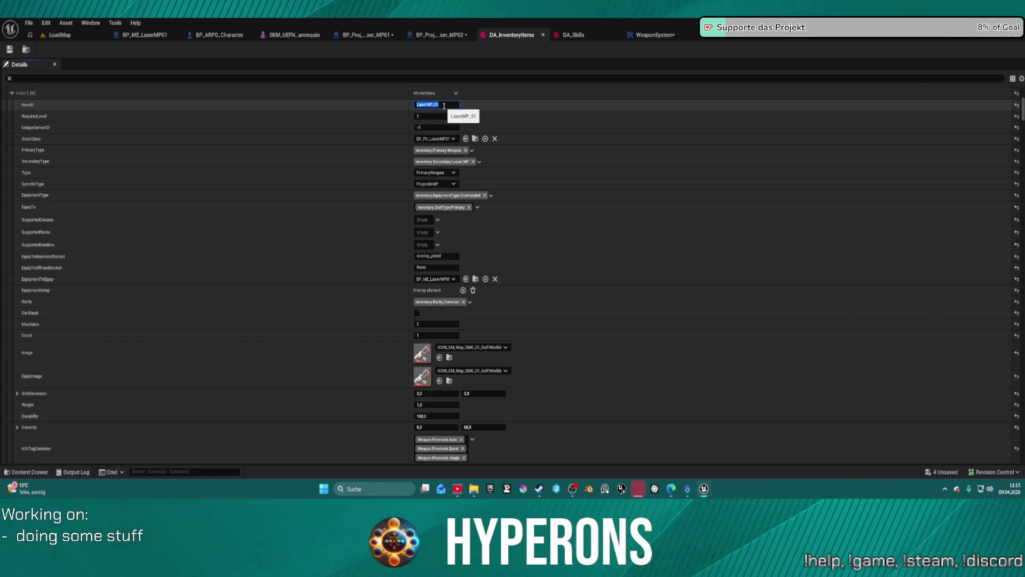
{"action": "left_click", "coordinate": [573, 36]}
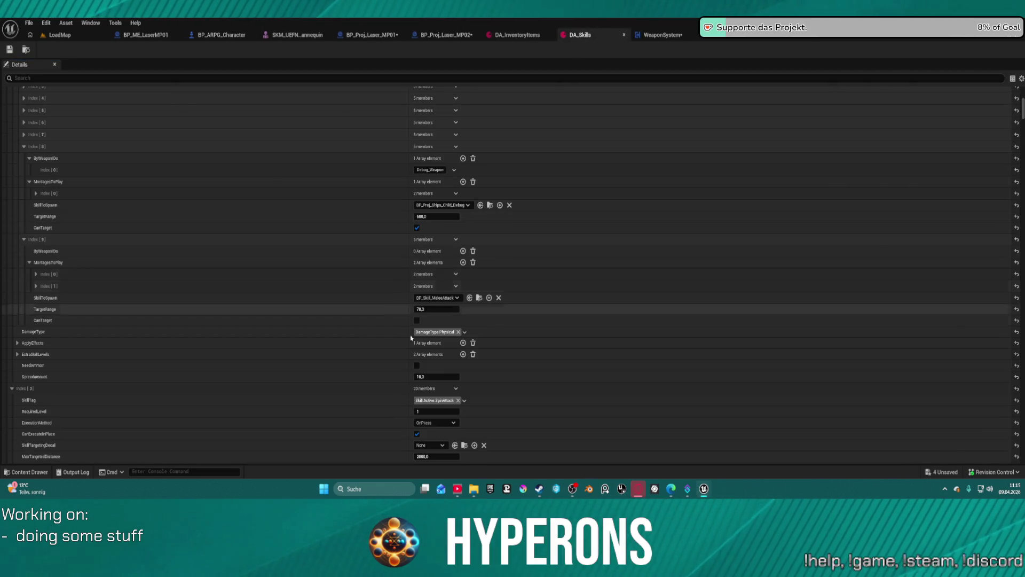
- Change the laser skill's ByWeaponIDs Index[0] to LaserMP_01, save DA_Skills, and switch to LoadMap
{"action": "scroll", "coordinate": [447, 351], "scroll_direction": "down", "scroll_amount": 15}
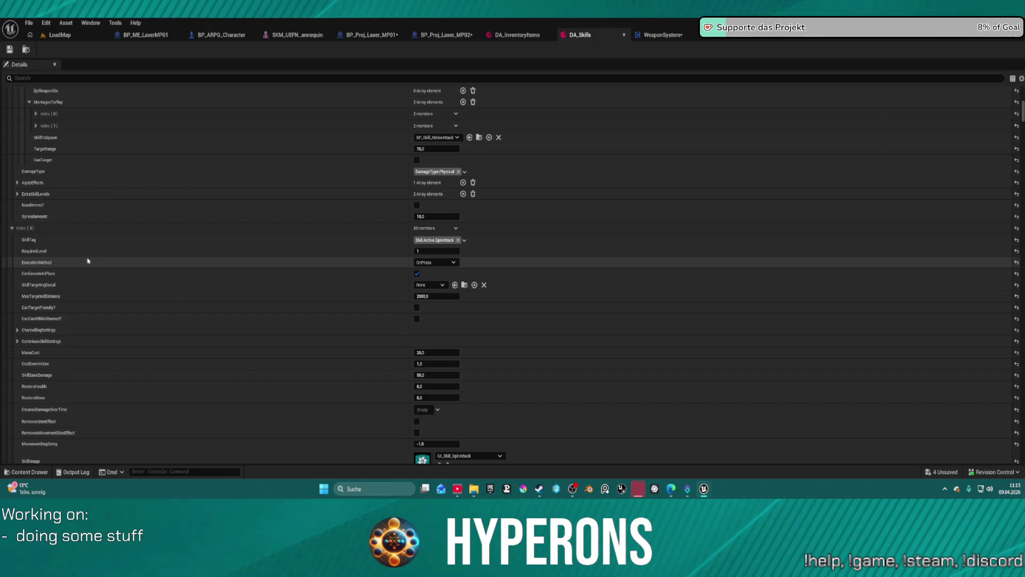
{"action": "scroll", "coordinate": [279, 301], "scroll_direction": "down", "scroll_amount": 20}
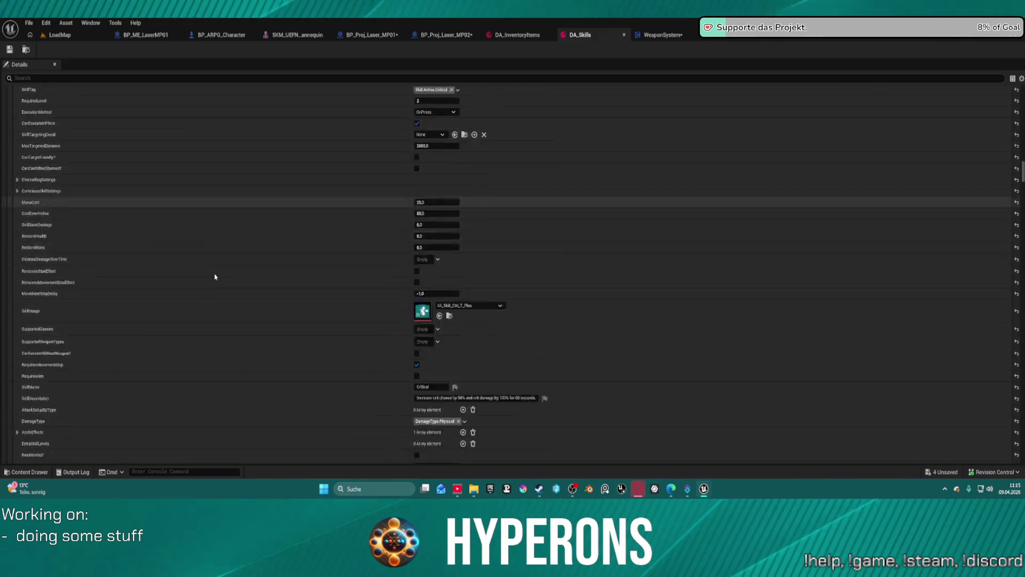
{"action": "scroll", "coordinate": [164, 294], "scroll_direction": "down", "scroll_amount": 15}
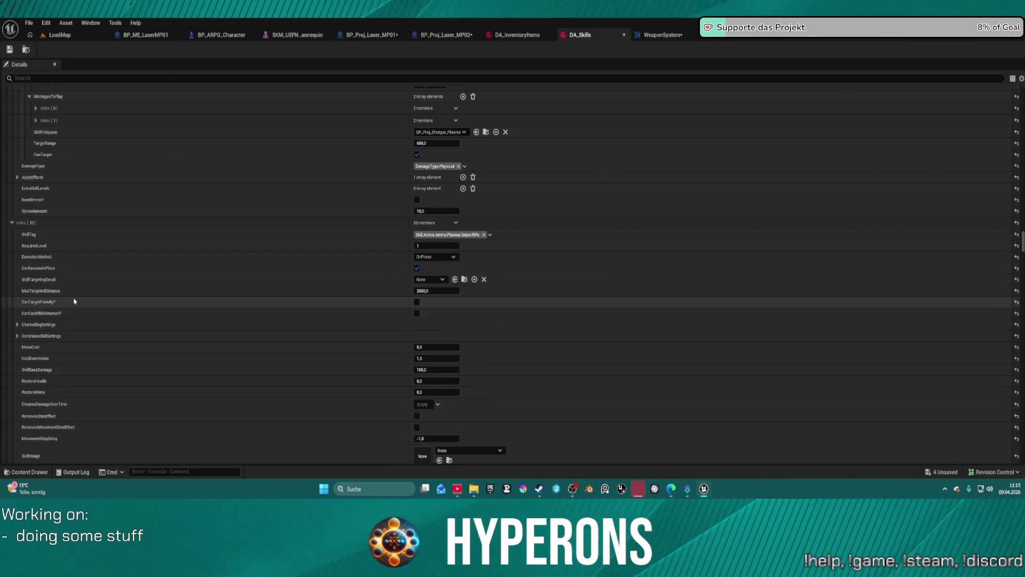
{"action": "scroll", "coordinate": [86, 300], "scroll_direction": "down", "scroll_amount": 15}
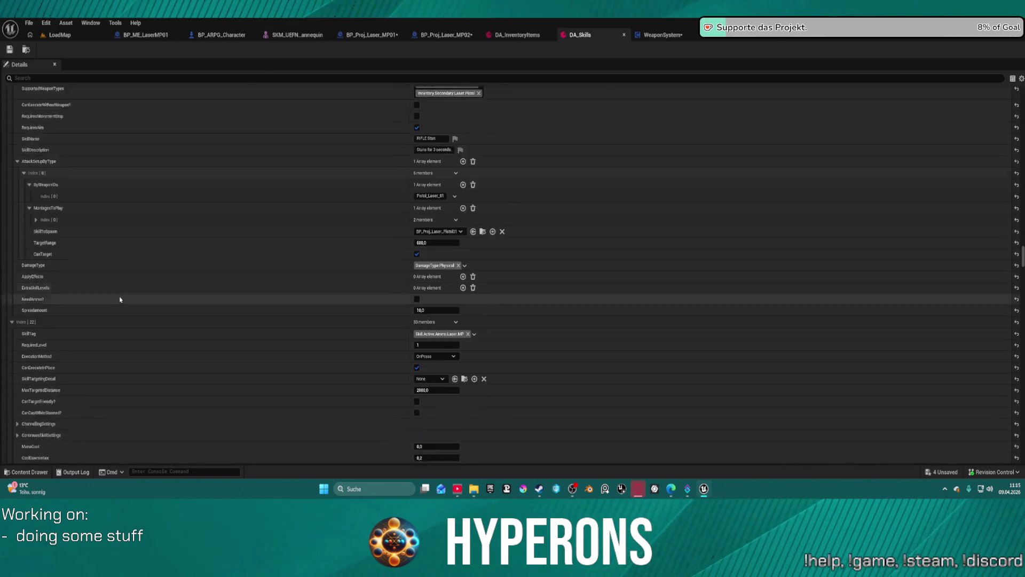
{"action": "scroll", "coordinate": [119, 298], "scroll_direction": "down", "scroll_amount": 3}
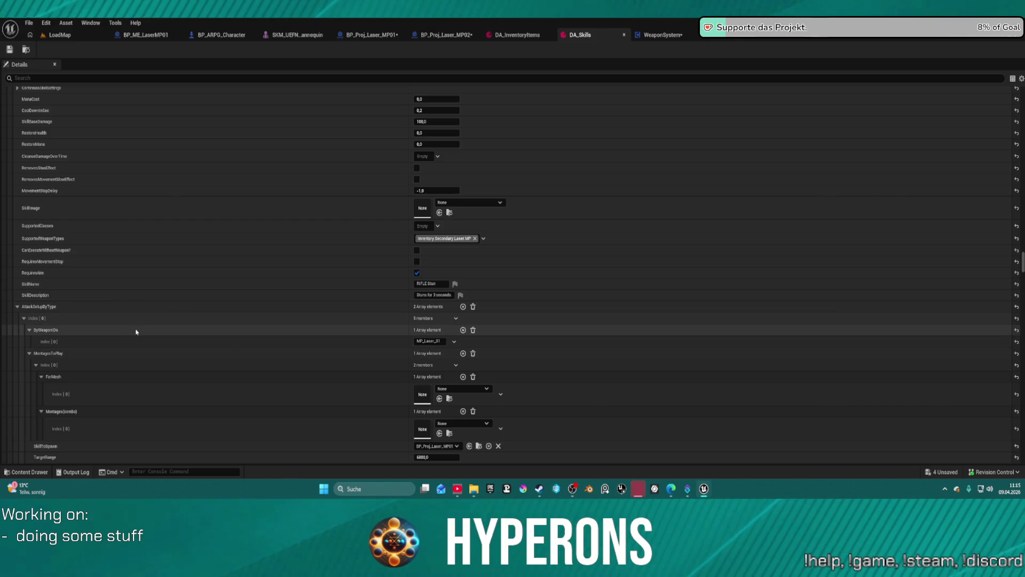
{"action": "left_click", "coordinate": [421, 341]}
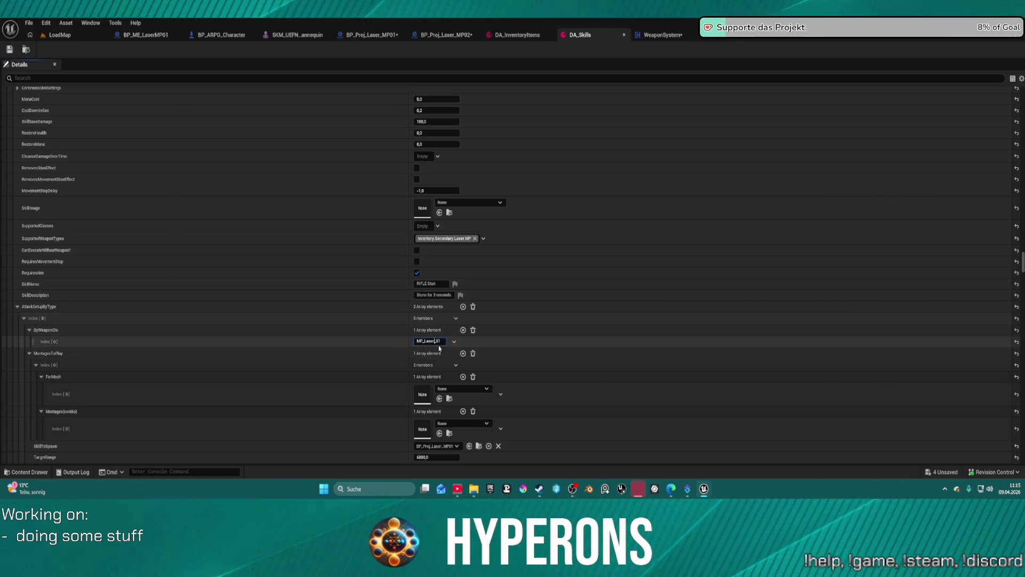
{"action": "type", "text": "a"}
{"action": "key", "text": "Return"}
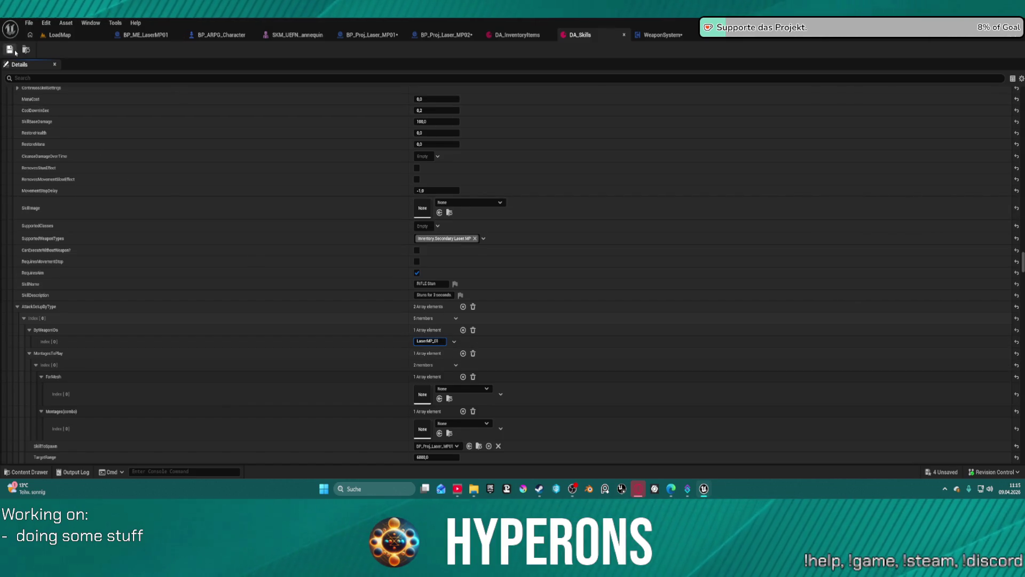
{"action": "left_click", "coordinate": [9, 49]}
{"action": "left_click", "coordinate": [53, 37]}
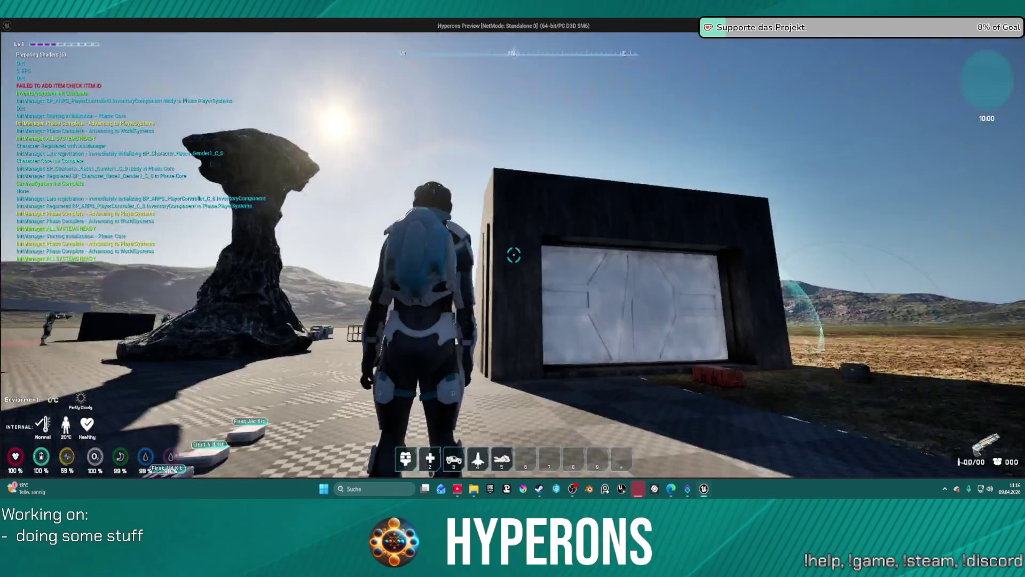
- Take the LaserMP and E-Cell S ammo from the red container, then fire until the breakpoint pauses
{"action": "key", "text": "w"}
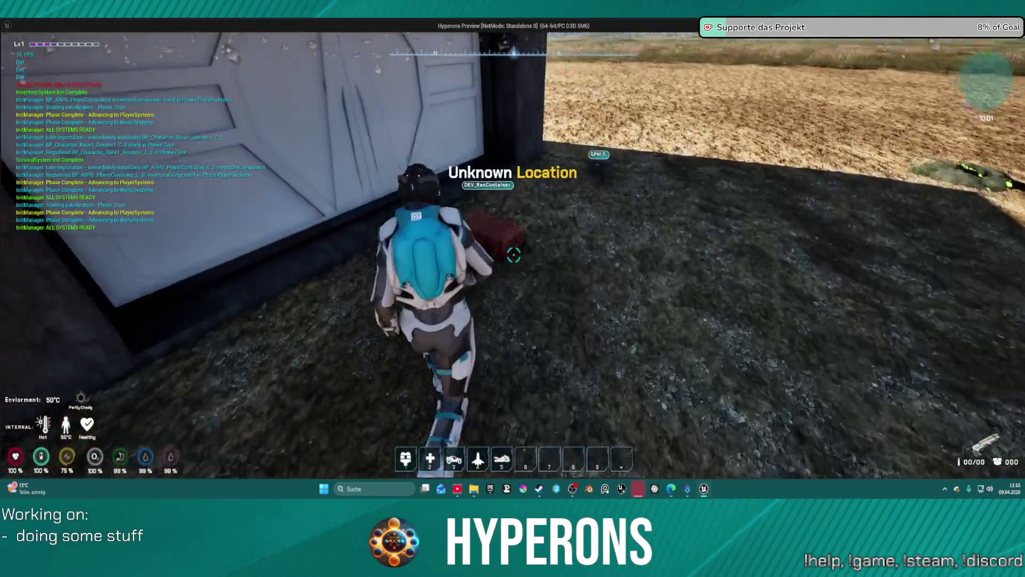
{"action": "key", "text": "f"}
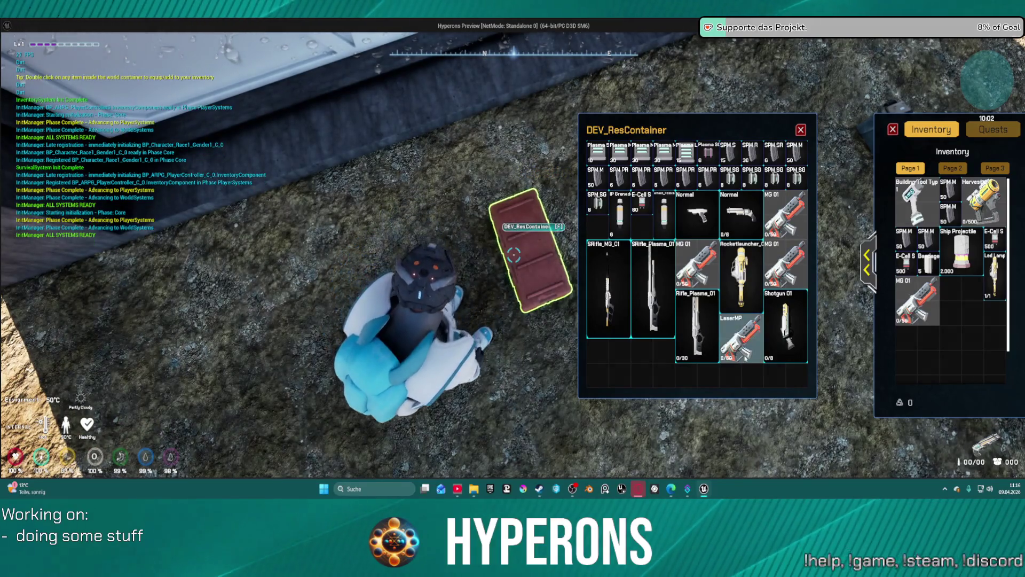
{"action": "double_click", "coordinate": [741, 336]}
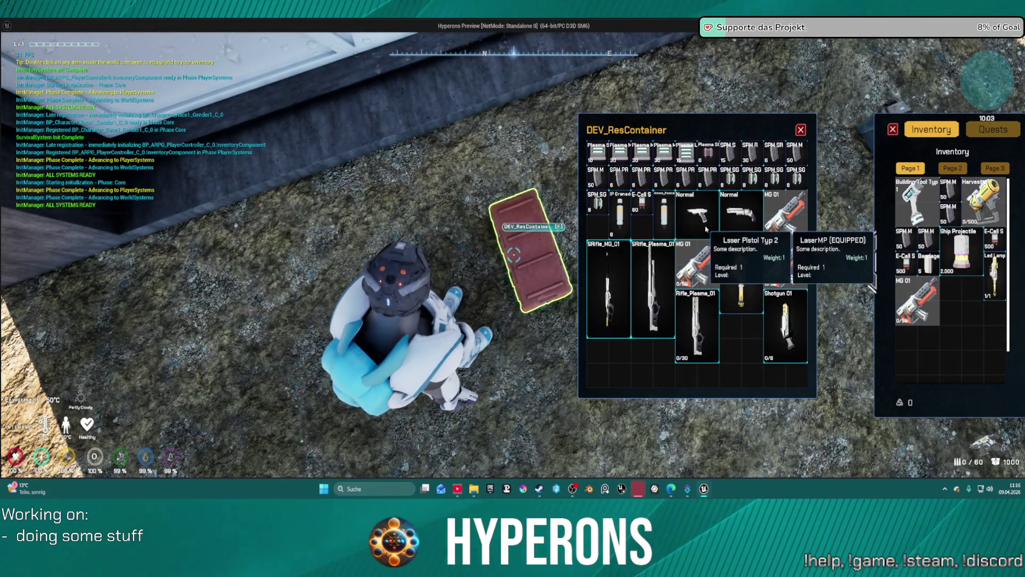
{"action": "double_click", "coordinate": [641, 206]}
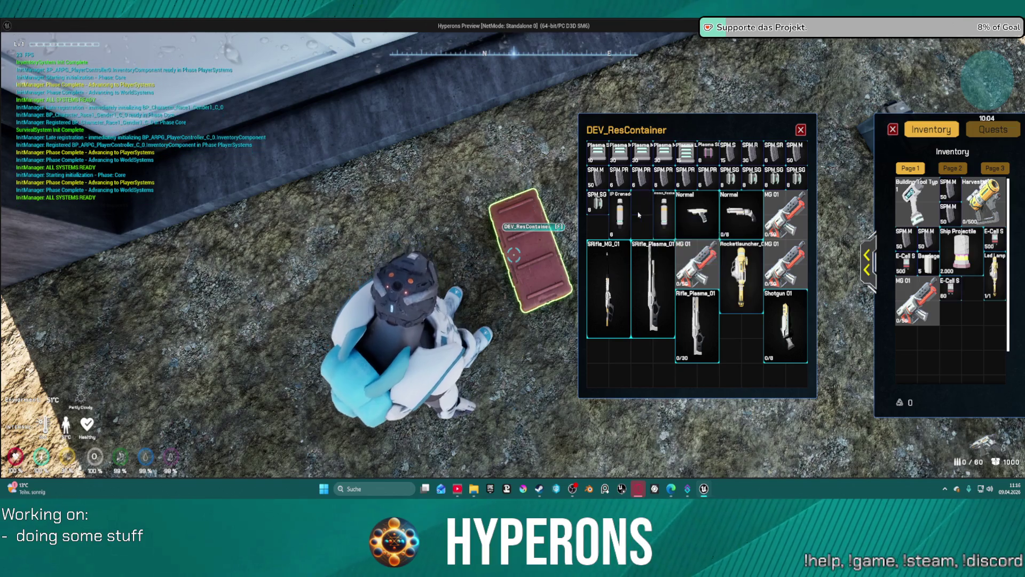
{"action": "left_click", "coordinate": [802, 131]}
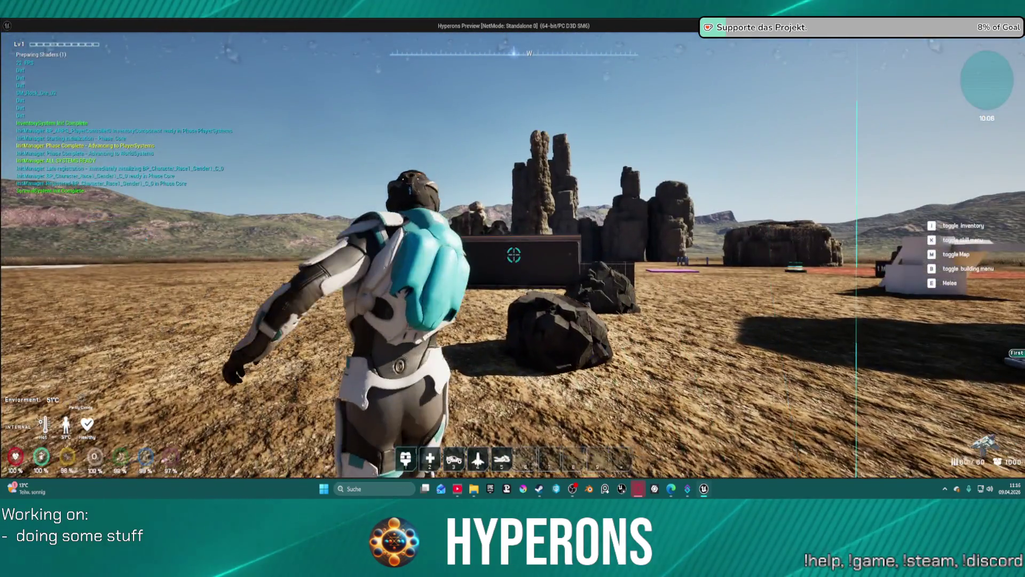
{"action": "left_click", "coordinate": [499, 151]}
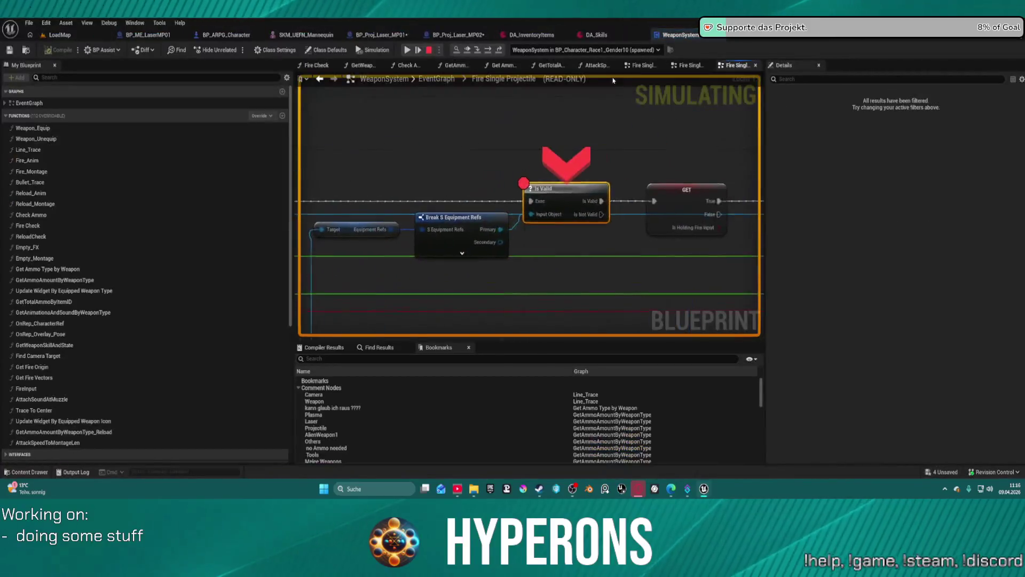
- Remove the Is Valid breakpoint, resume past both paused breakpoints, and return to the running game
{"action": "right_click", "coordinate": [525, 199]}
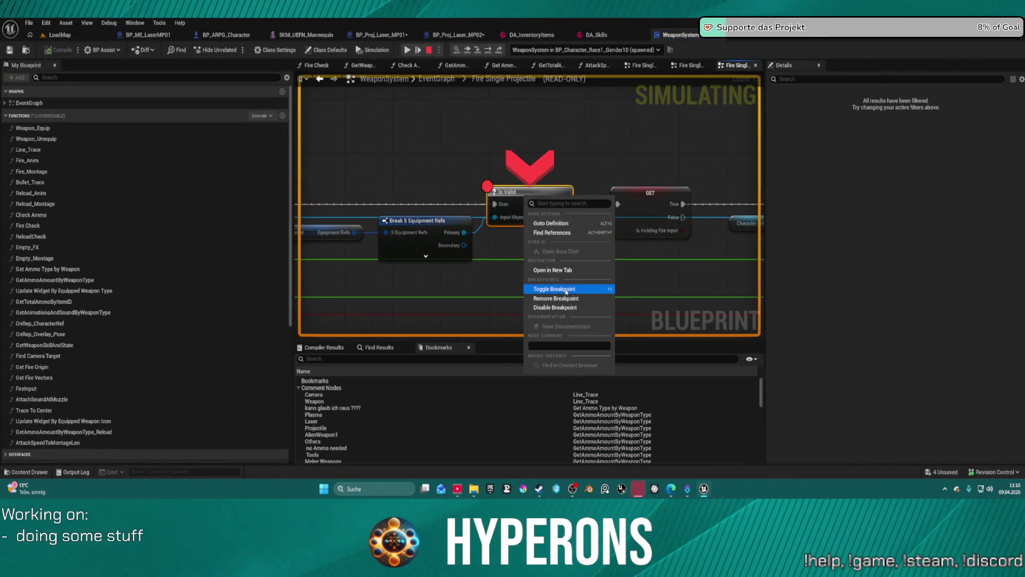
{"action": "left_click", "coordinate": [566, 292]}
{"action": "left_click", "coordinate": [414, 54]}
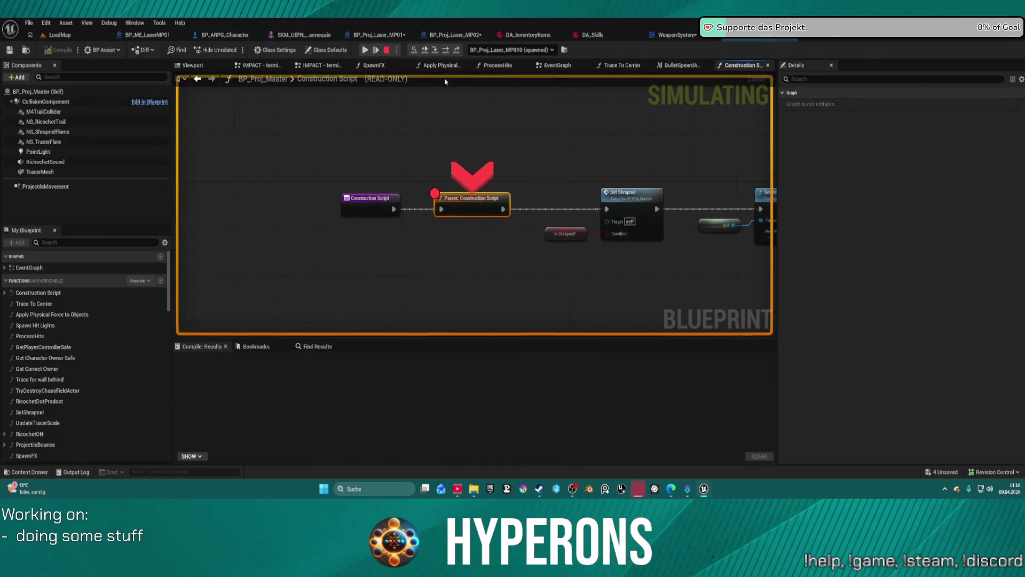
{"action": "left_click", "coordinate": [364, 51]}
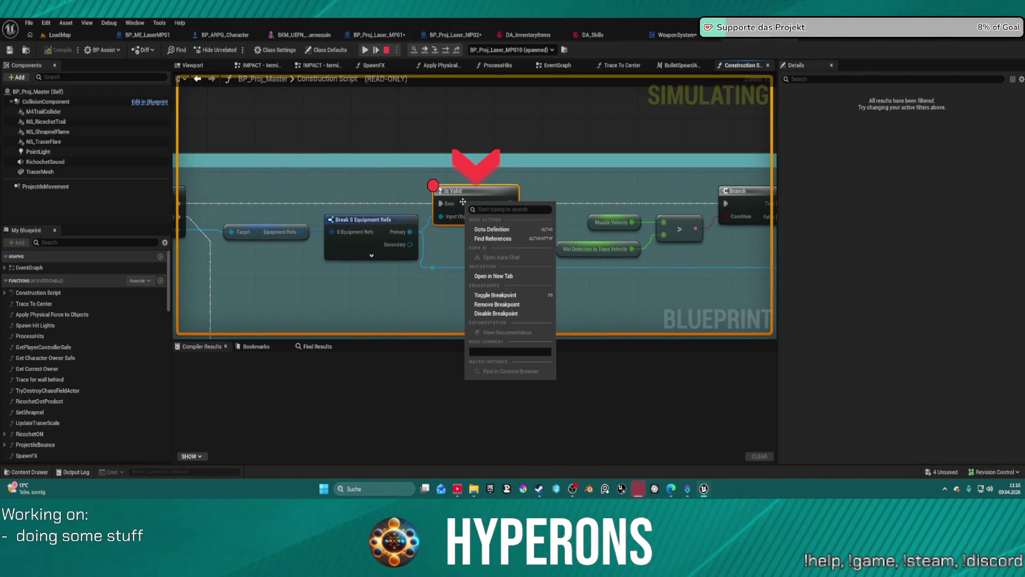
{"action": "key", "text": "F5"}
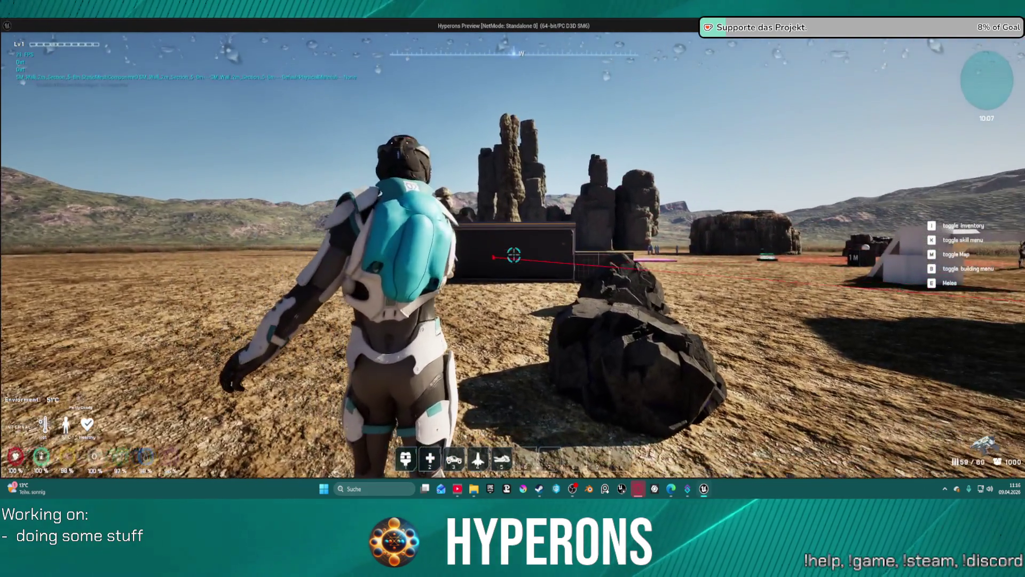
- Fire the laser repeatedly at the dark wall, reloading once, then exit the preview with Esc
{"action": "left_click", "coordinate": [514, 256]}
{"action": "left_click_drag", "start_coordinate": [514, 255], "coordinate": [514, 255]}
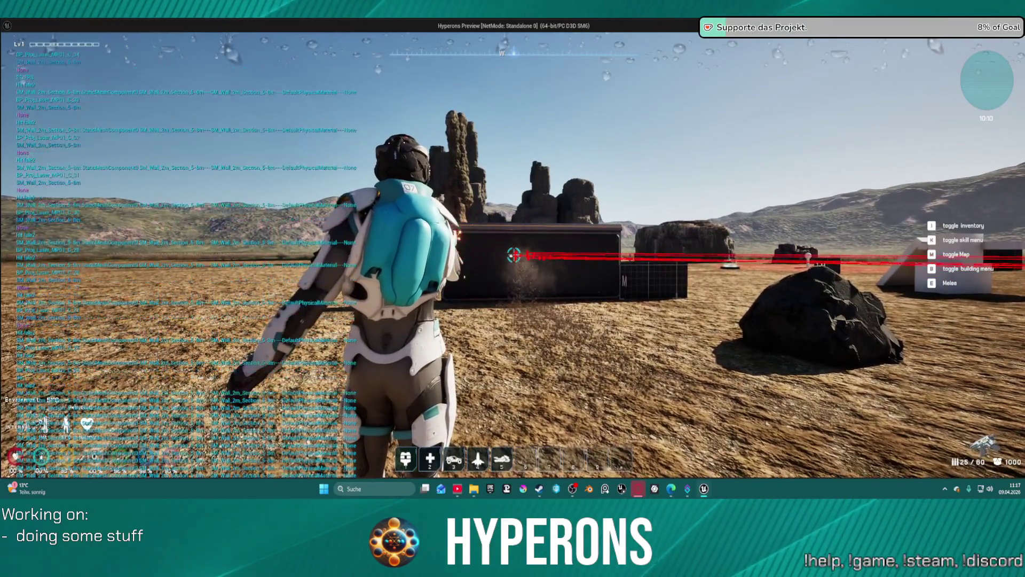
{"action": "key", "text": "r"}
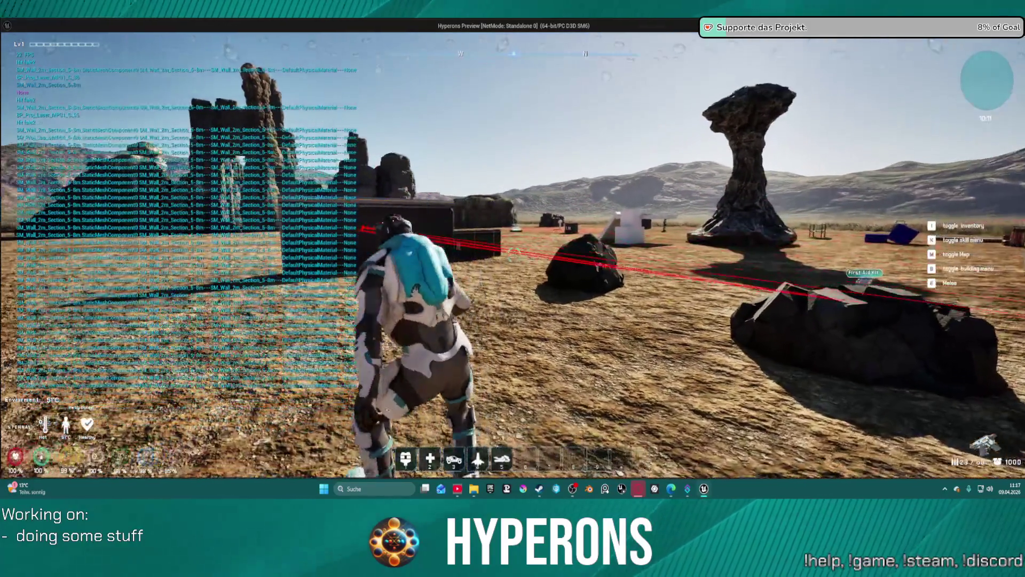
{"action": "key", "text": "w"}
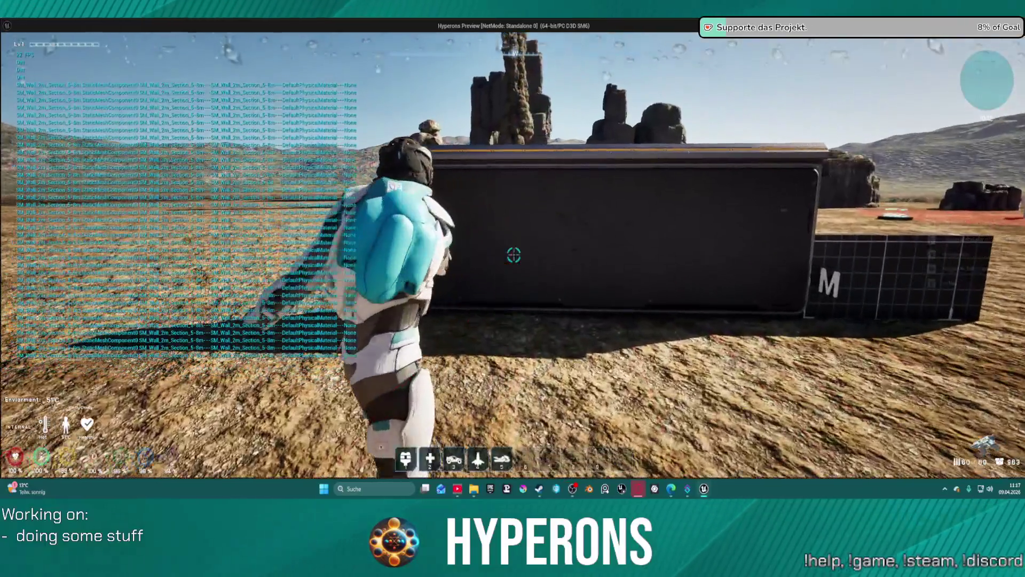
{"action": "left_click_drag", "start_coordinate": [514, 255], "coordinate": [514, 255]}
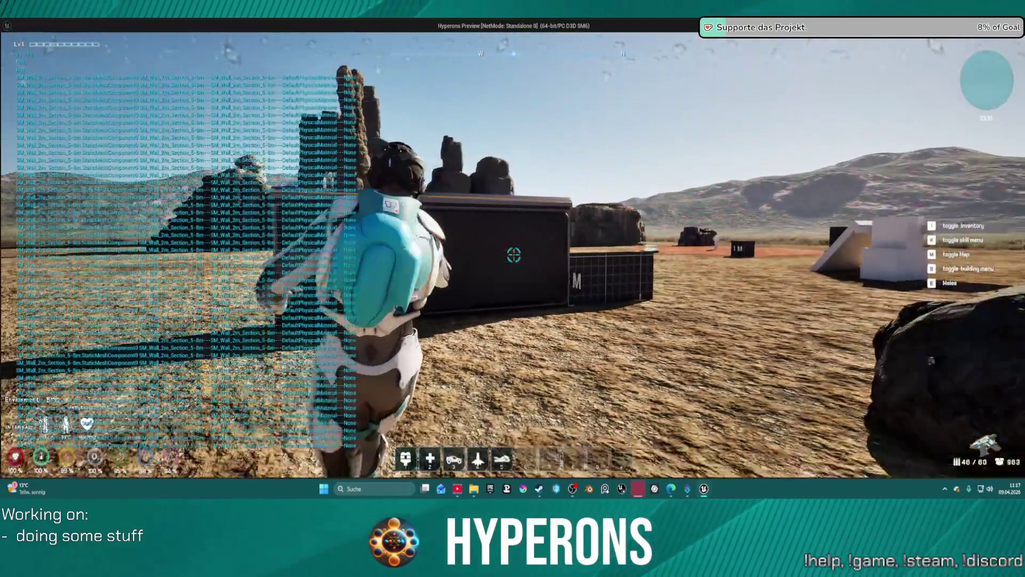
{"action": "left_click_drag", "start_coordinate": [514, 255], "coordinate": [514, 255]}
{"action": "key", "text": "Escape"}
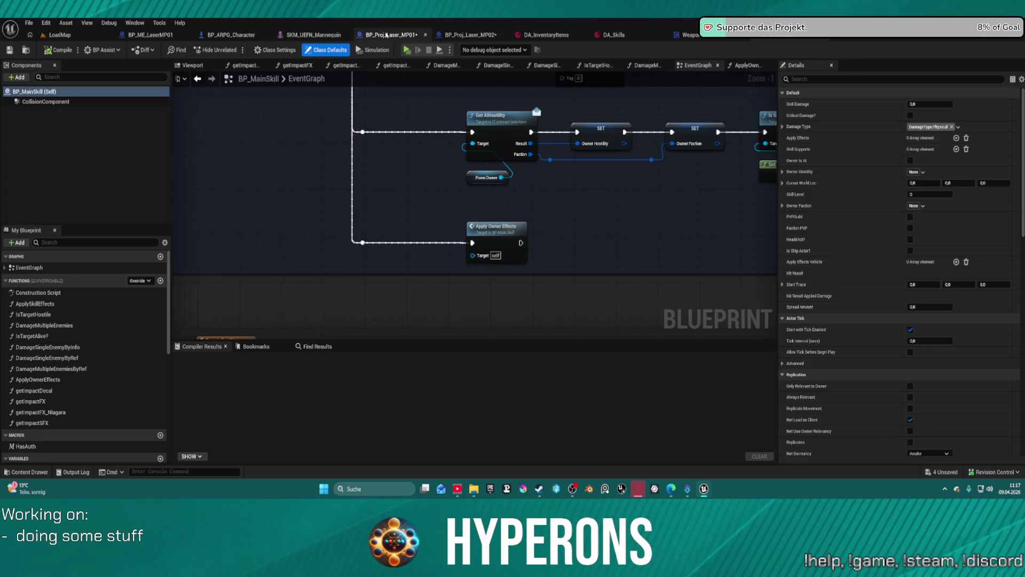
- Inspect the TracerMesh component and its material choices in BP_Proj_Laser_MP01
{"action": "left_click", "coordinate": [379, 34]}
{"action": "left_click", "coordinate": [78, 172]}
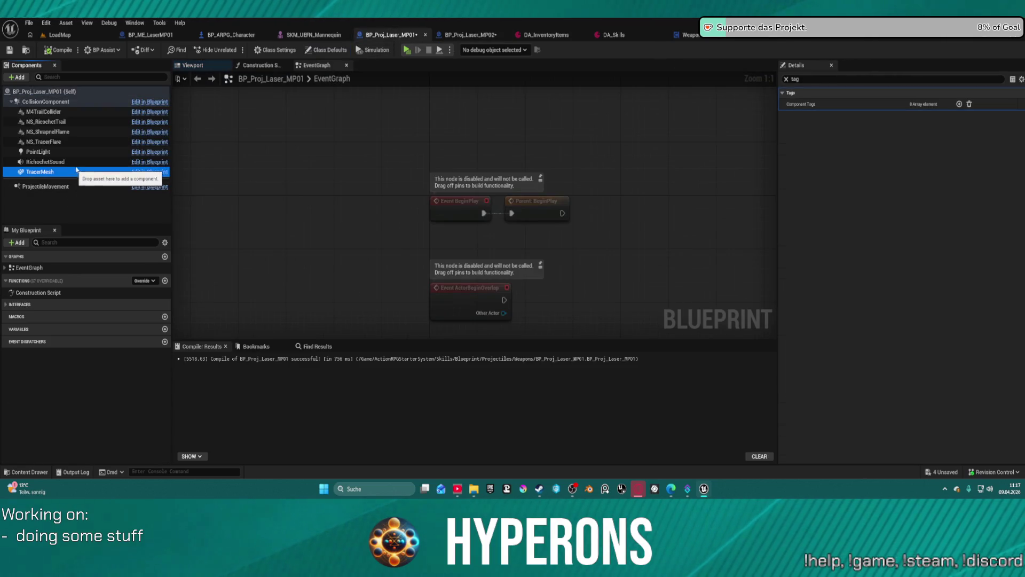
{"action": "left_click", "coordinate": [80, 161]}
{"action": "left_click", "coordinate": [80, 171]}
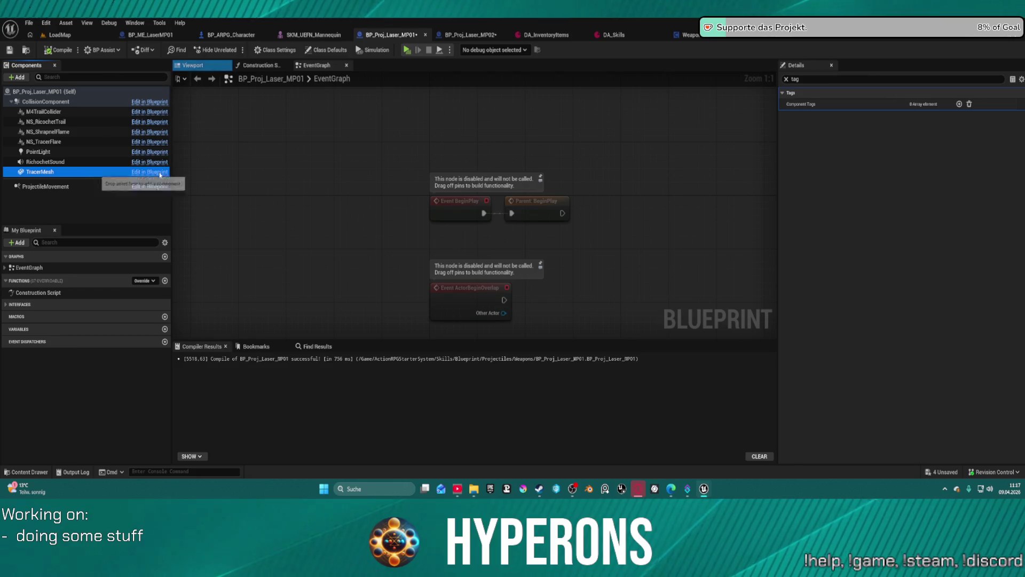
{"action": "left_click", "coordinate": [786, 79]}
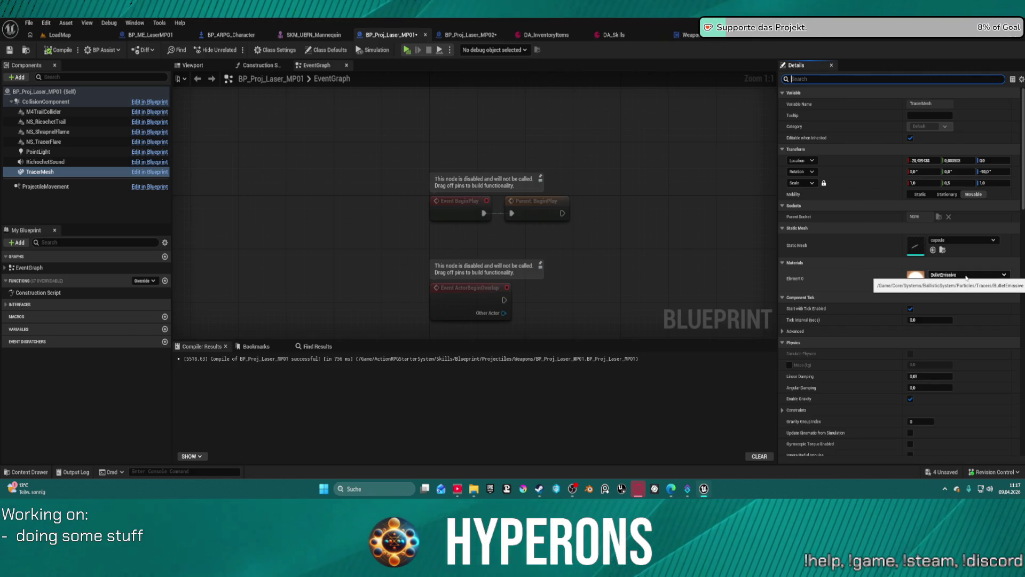
{"action": "left_click", "coordinate": [967, 275]}
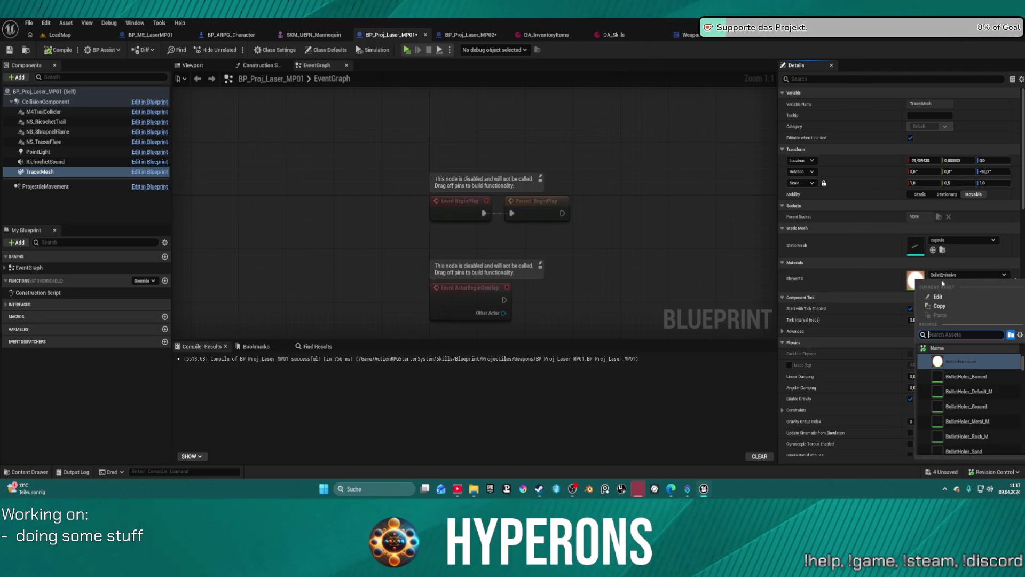
{"action": "left_click", "coordinate": [816, 275]}
- Open BP_Proj_Master from the Projectiles folder, view its TracerMesh, and return to the laser blueprint
{"action": "key", "text": "ctrl+space"}
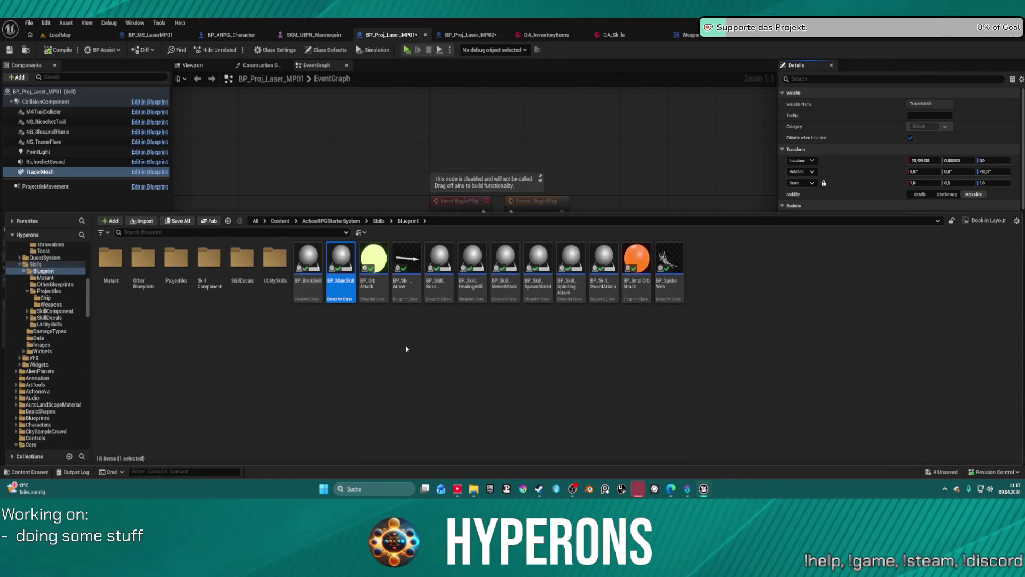
{"action": "double_click", "coordinate": [182, 259]}
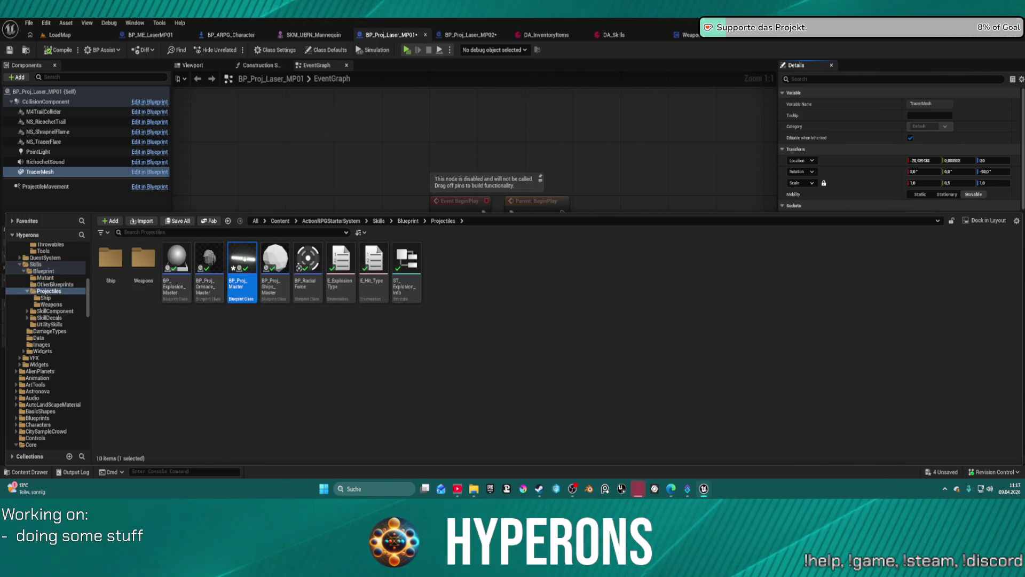
{"action": "double_click", "coordinate": [243, 259]}
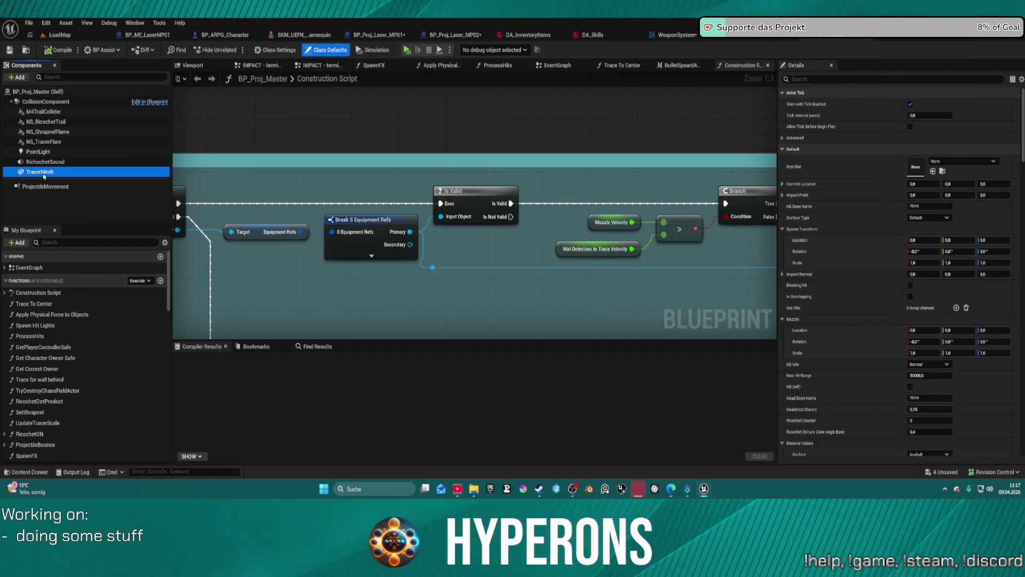
{"action": "left_click", "coordinate": [43, 173]}
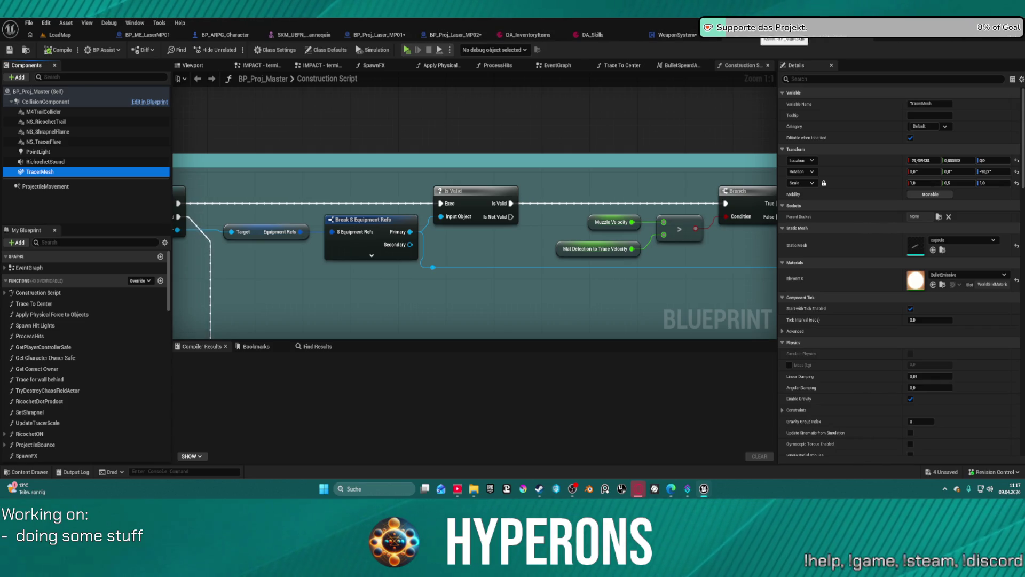
{"action": "left_click", "coordinate": [386, 37]}
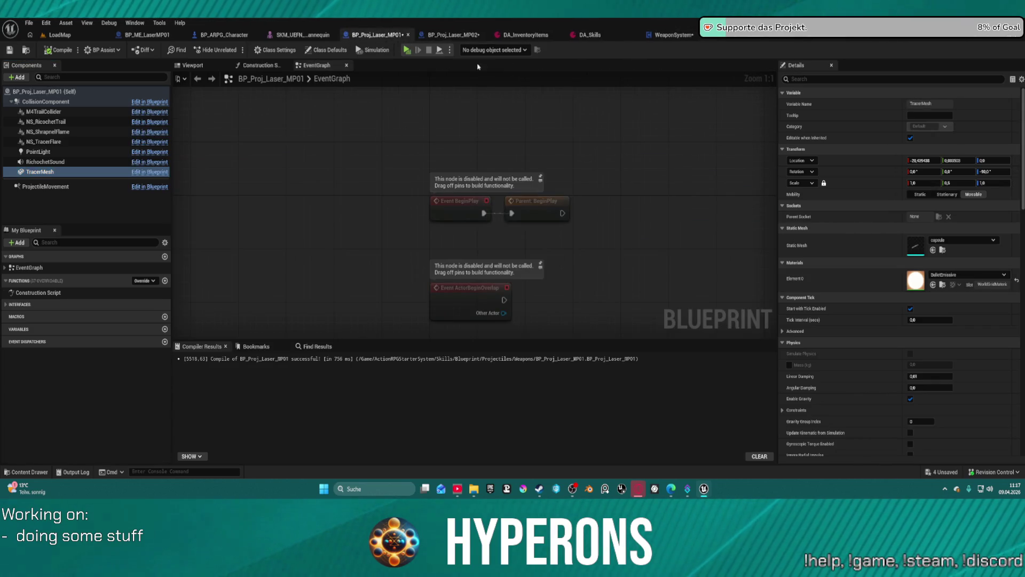
- Set the Laser Projectile Color in Class Defaults to the pure red preset
{"action": "scroll", "coordinate": [956, 242], "scroll_direction": "down", "scroll_amount": 15}
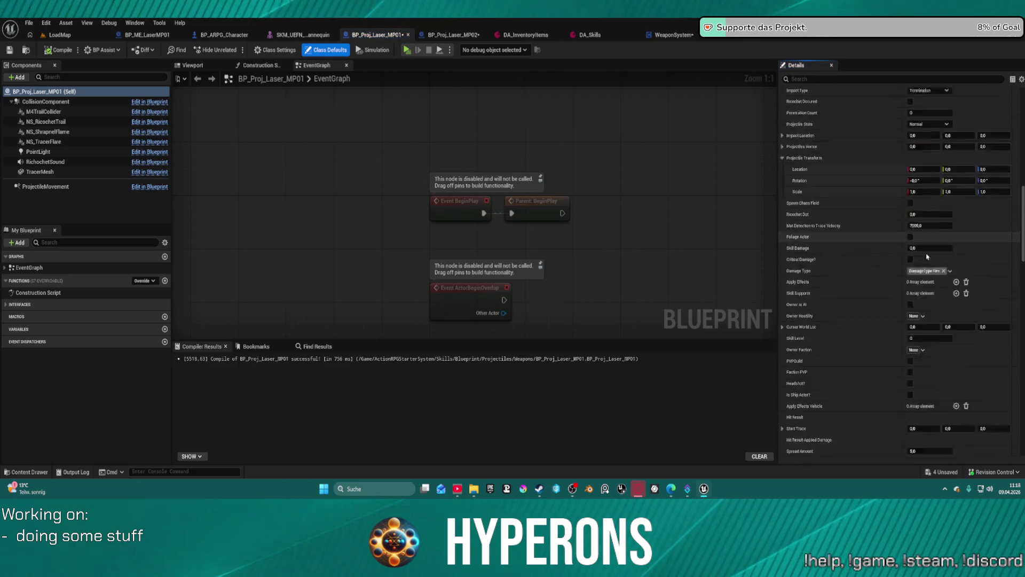
{"action": "scroll", "coordinate": [955, 241], "scroll_direction": "up", "scroll_amount": 3}
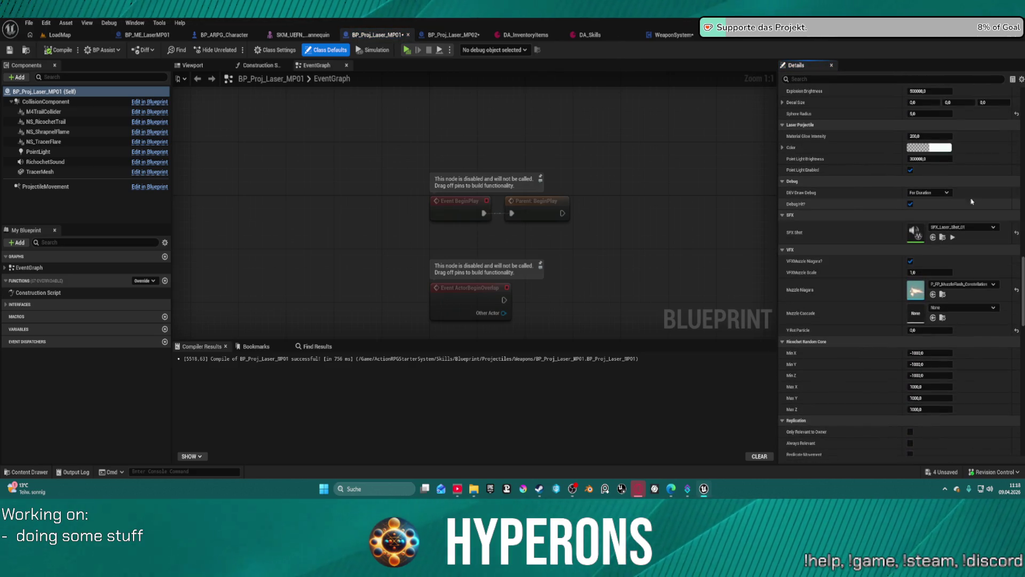
{"action": "left_click", "coordinate": [948, 148]}
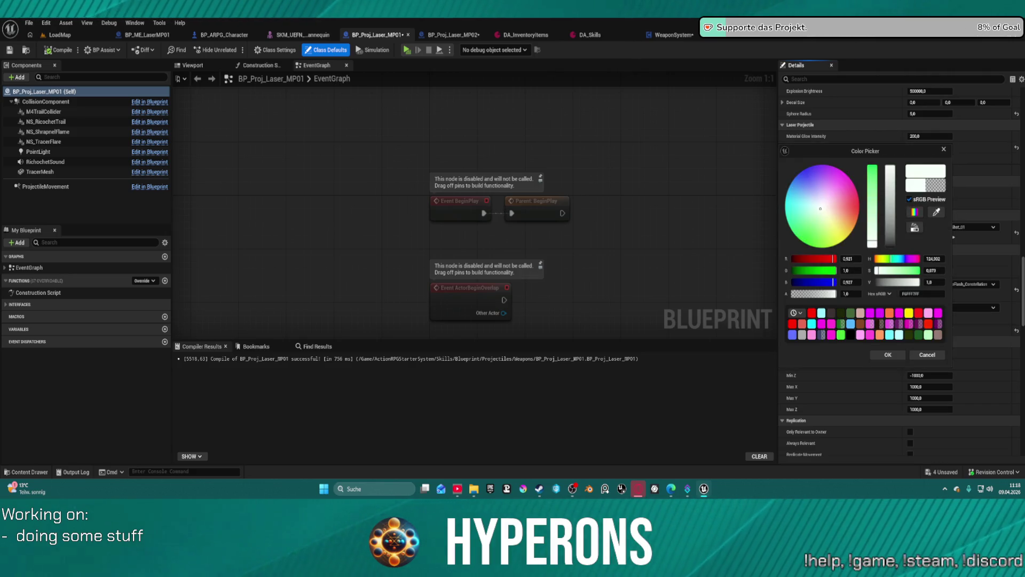
{"action": "left_click", "coordinate": [812, 315]}
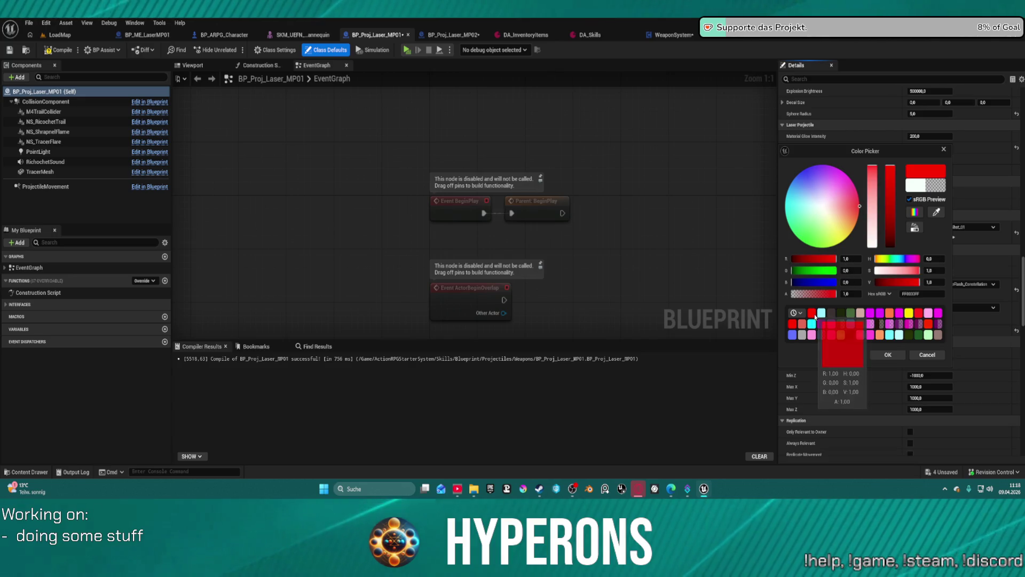
{"action": "left_click", "coordinate": [887, 355]}
- Switch to the LoadMap level to launch the Hyperons standalone preview
{"action": "scroll", "coordinate": [898, 220], "scroll_direction": "down", "scroll_amount": 10}
{"action": "scroll", "coordinate": [898, 220], "scroll_direction": "up", "scroll_amount": 15}
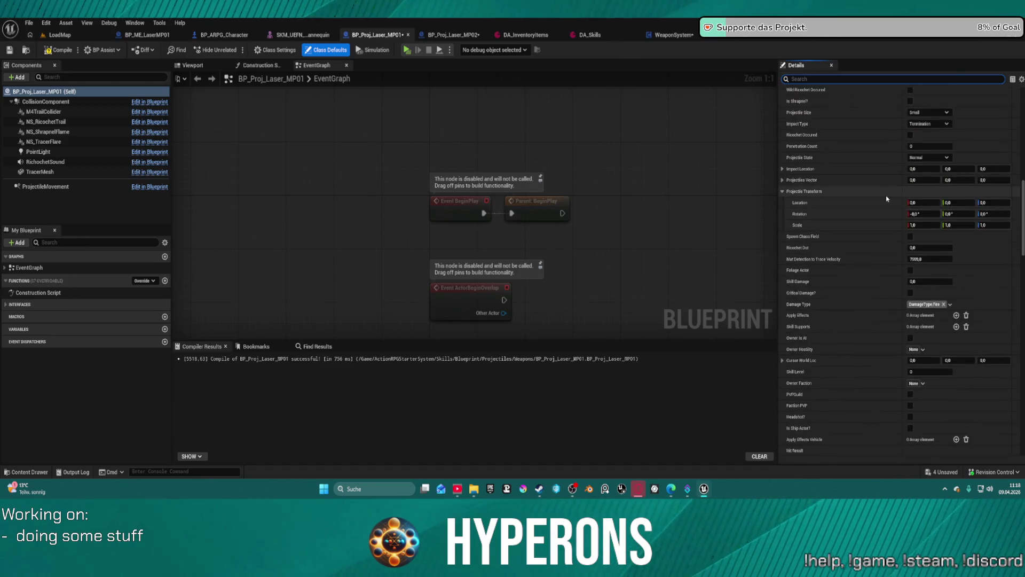
{"action": "scroll", "coordinate": [887, 199], "scroll_direction": "up", "scroll_amount": 10}
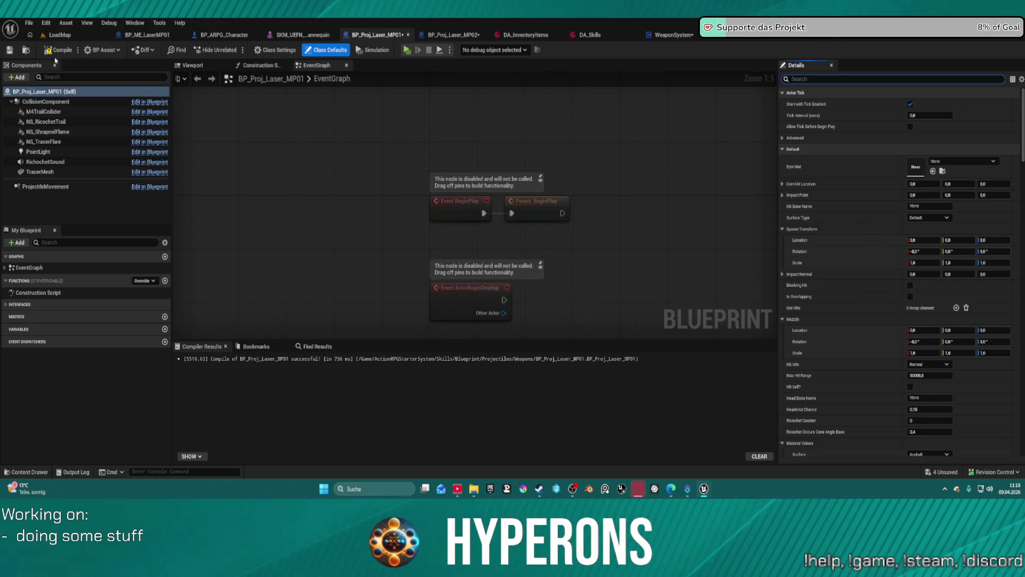
{"action": "left_click", "coordinate": [58, 35]}
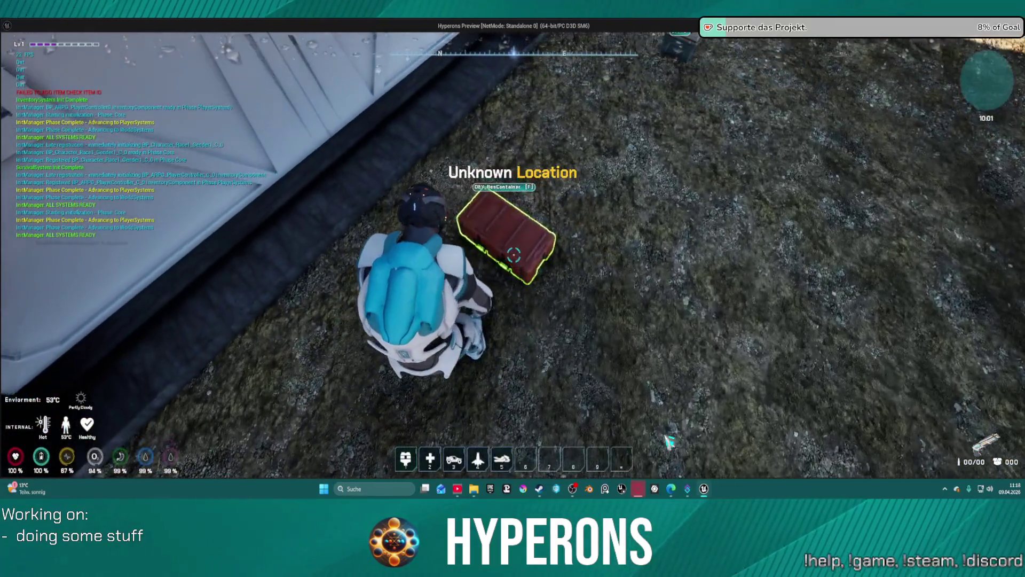
- Take the LaserMP and E-Cell S ammo from the dev container and close the panels
{"action": "key", "text": "f"}
{"action": "double_click", "coordinate": [740, 336]}
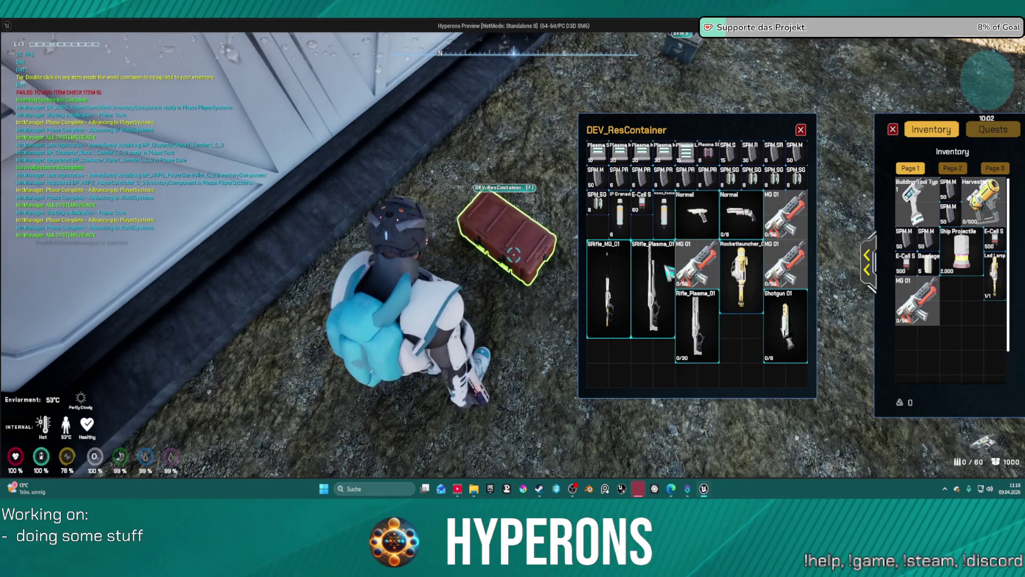
{"action": "double_click", "coordinate": [642, 205]}
{"action": "left_click", "coordinate": [801, 131]}
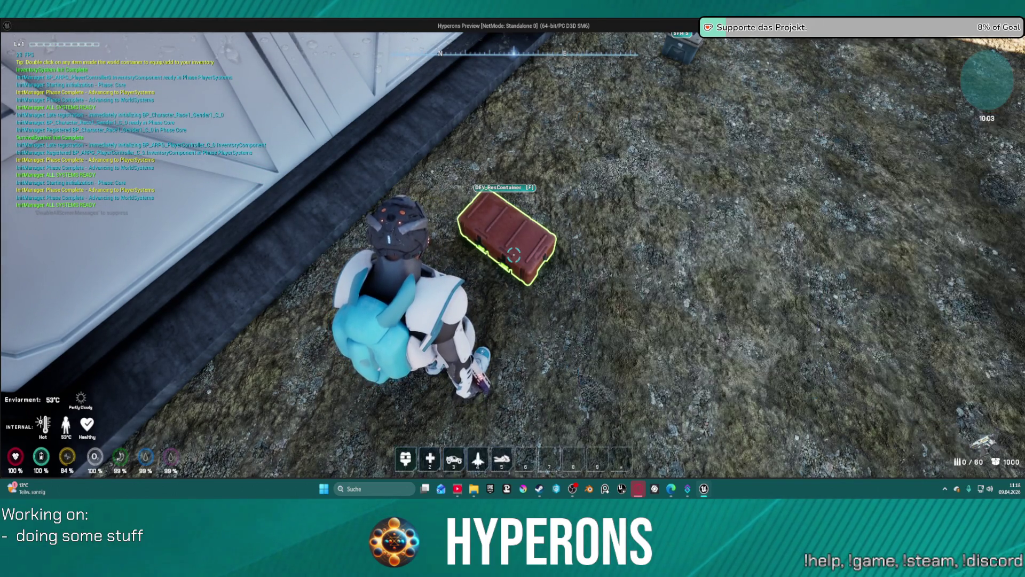
- Reload and fire red lasers at the wall, then exit the preview with Esc
{"action": "key", "text": "r"}
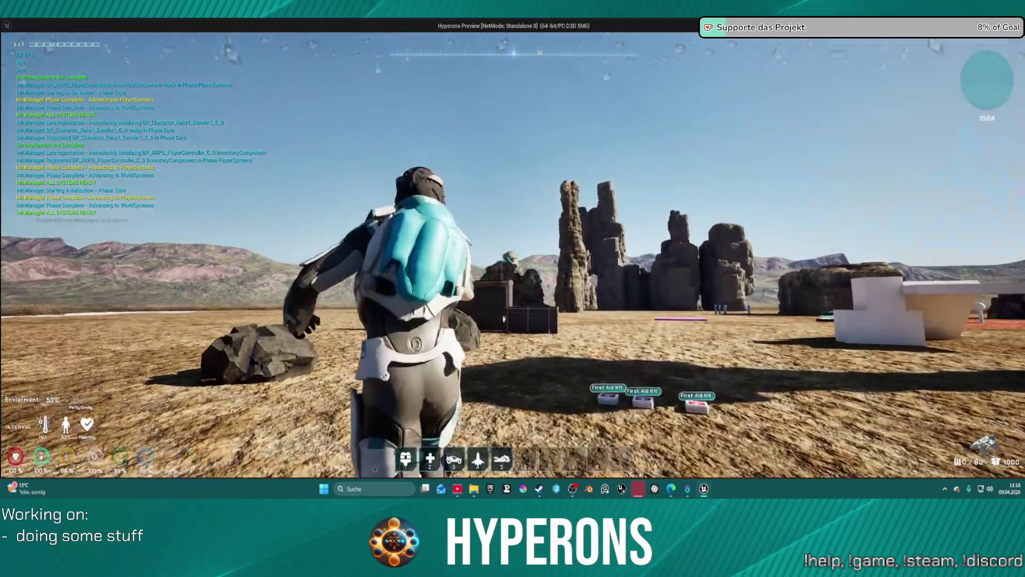
{"action": "left_click", "coordinate": [514, 255]}
{"action": "left_click", "coordinate": [513, 256]}
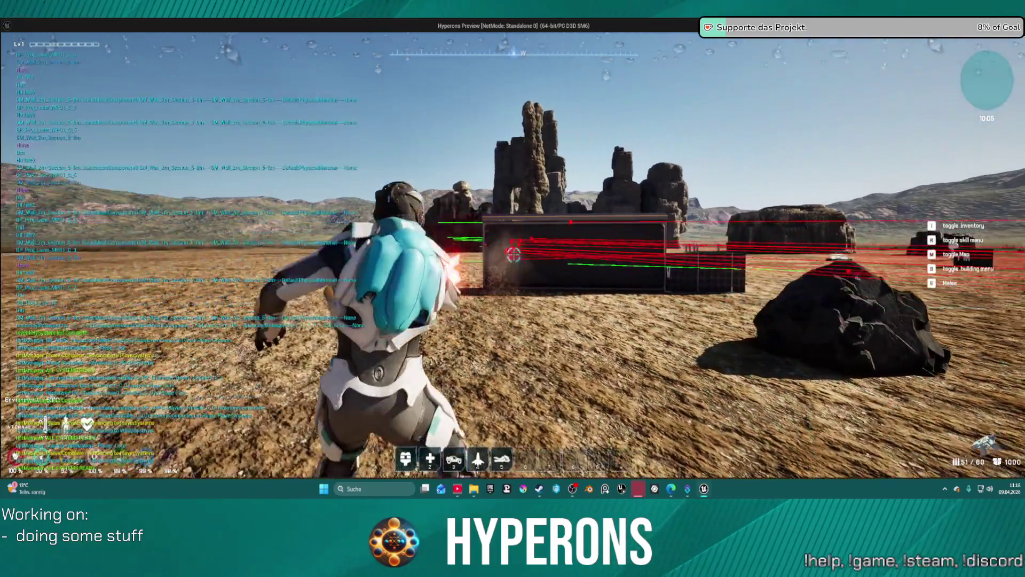
{"action": "left_click", "coordinate": [513, 255]}
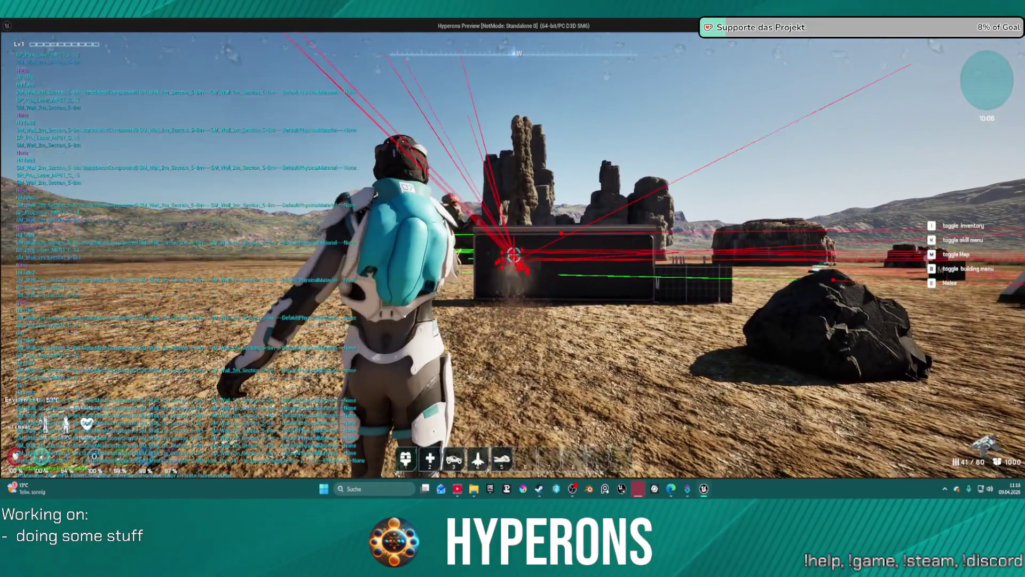
{"action": "left_click", "coordinate": [513, 254]}
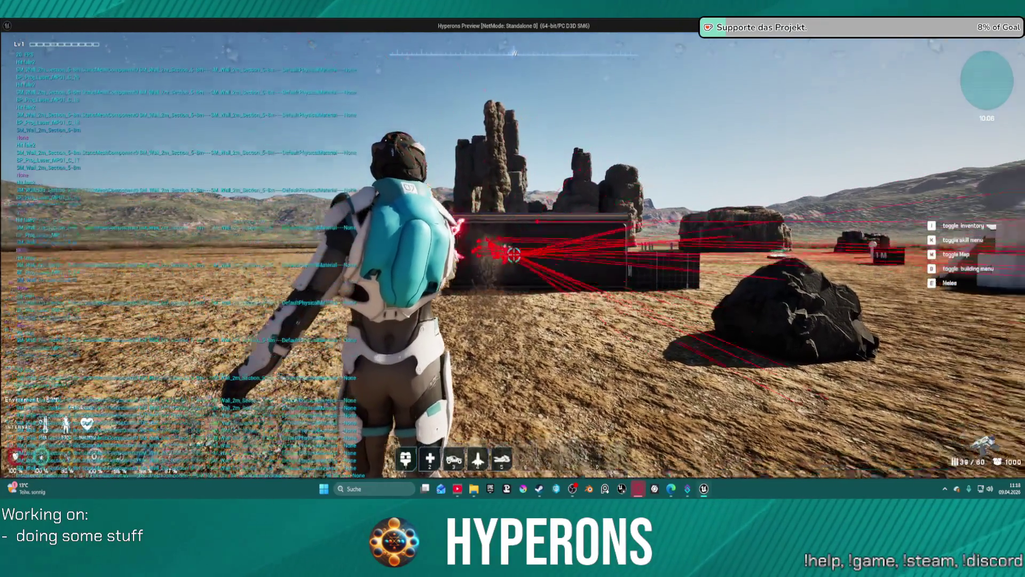
{"action": "key", "text": "Escape"}
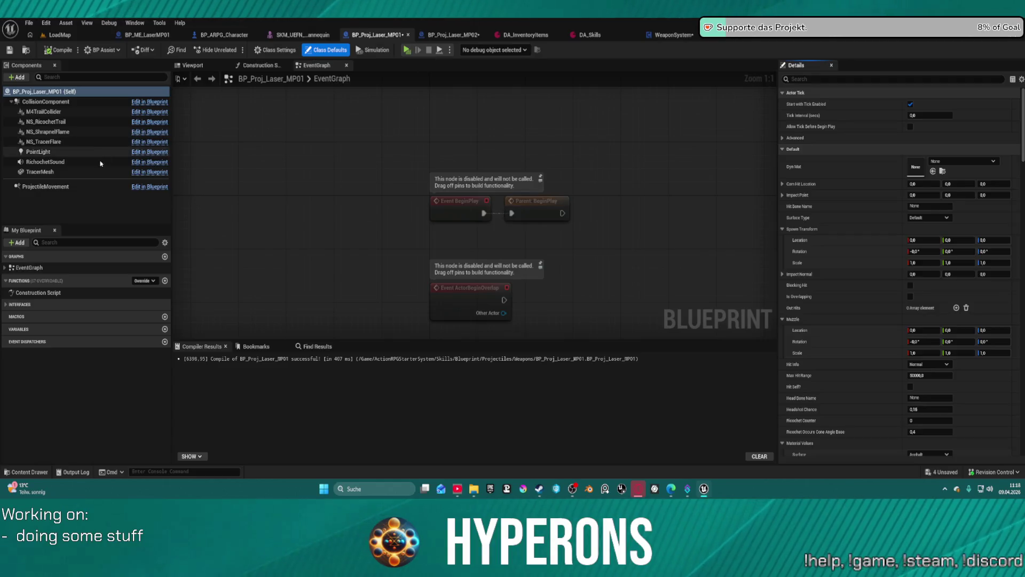
- Set the TracerMesh Transform Scale to 2.0, 1.0, 2.0
{"action": "left_click", "coordinate": [77, 172]}
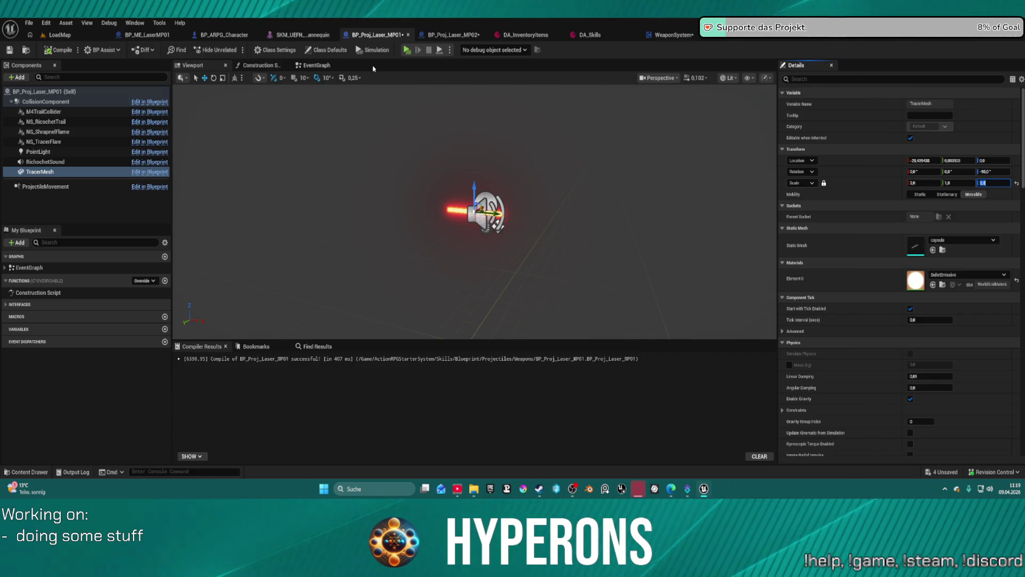
{"action": "key", "text": "Return"}
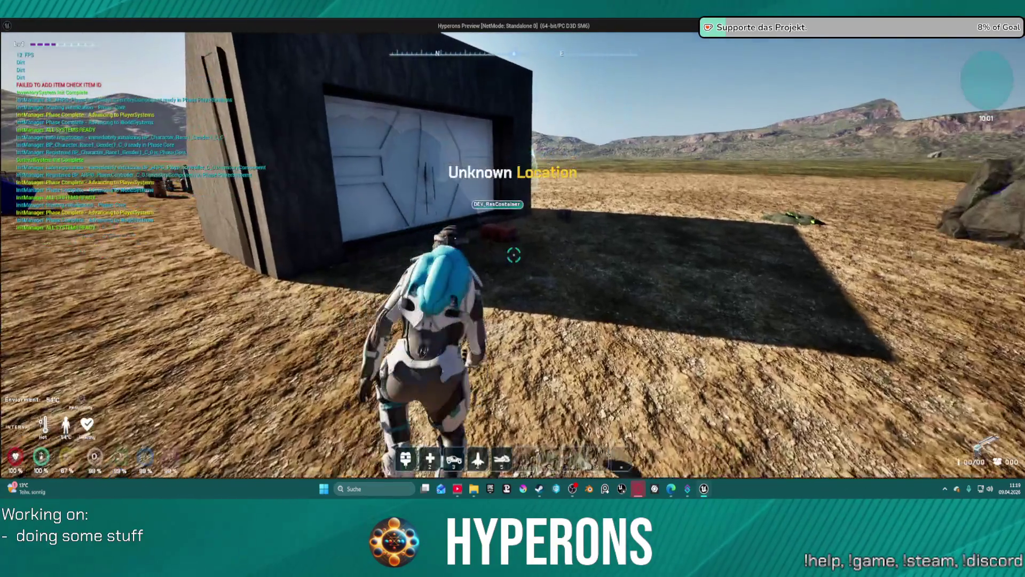
- Take the LaserMP and E-Cell S ammo from the container and close the panels
{"action": "key", "text": "w"}
{"action": "key", "text": "f"}
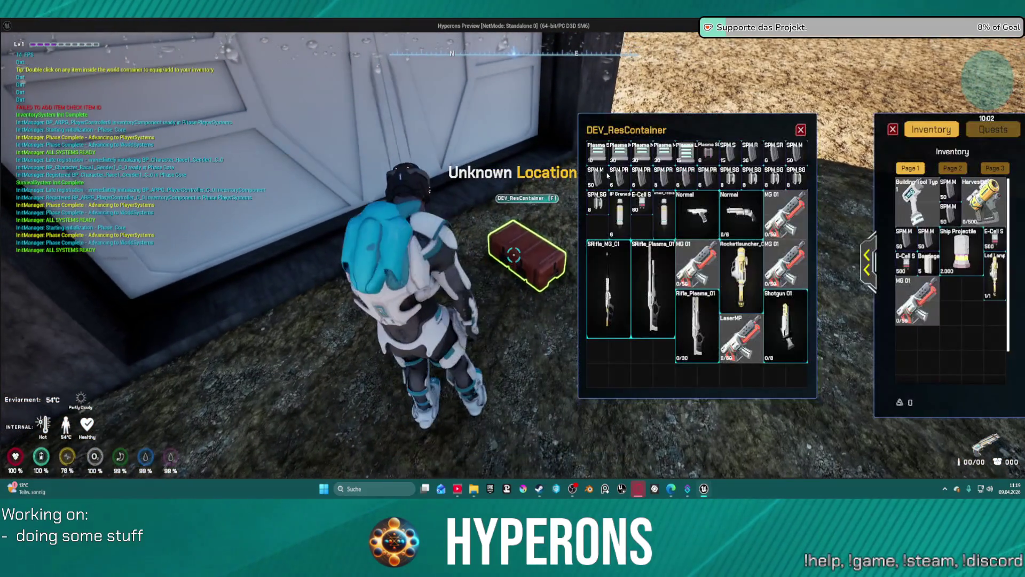
{"action": "double_click", "coordinate": [741, 339]}
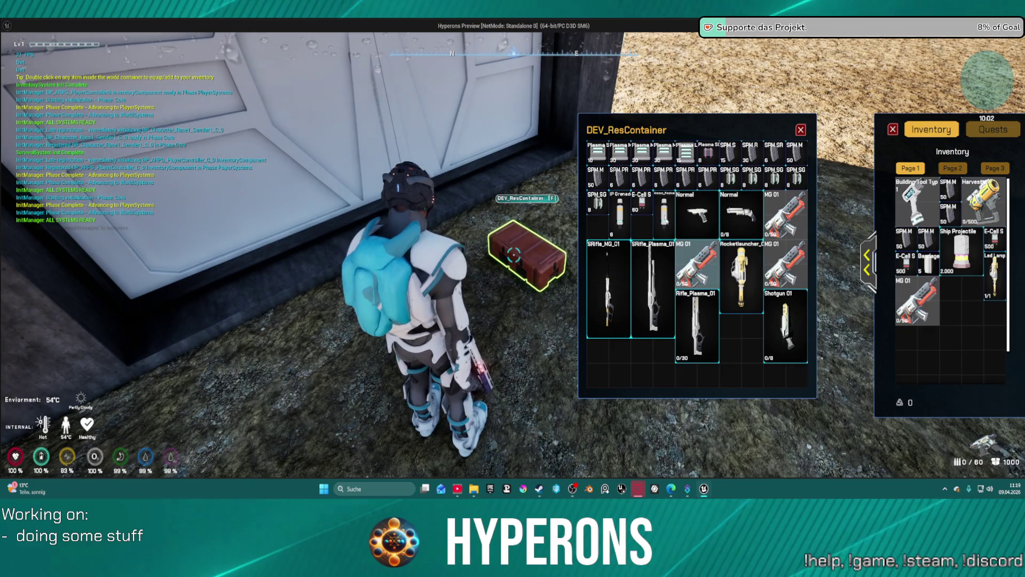
{"action": "double_click", "coordinate": [649, 199]}
{"action": "left_click", "coordinate": [801, 130]}
- Fire the laser repeatedly at the dark wall, then stop the preview with Esc
{"action": "key", "text": "w"}
{"action": "key", "text": "r"}
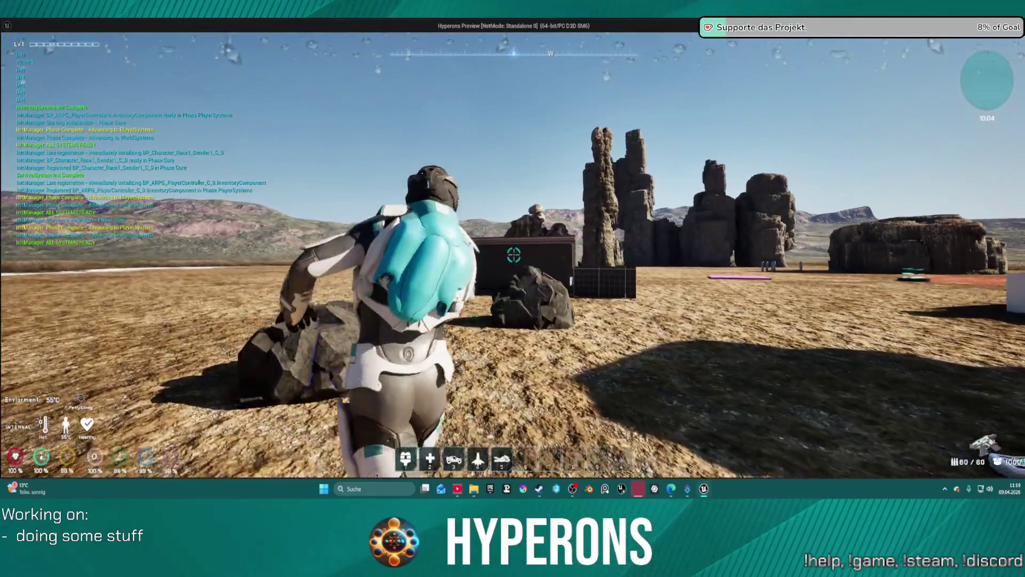
{"action": "left_click", "coordinate": [514, 255]}
{"action": "left_click", "coordinate": [514, 255]}
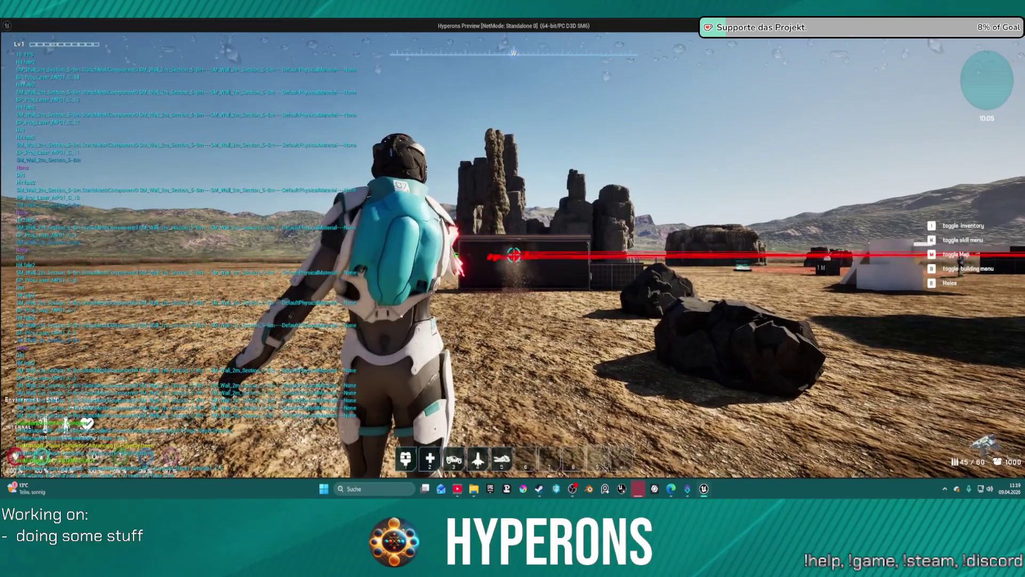
{"action": "left_click", "coordinate": [514, 255]}
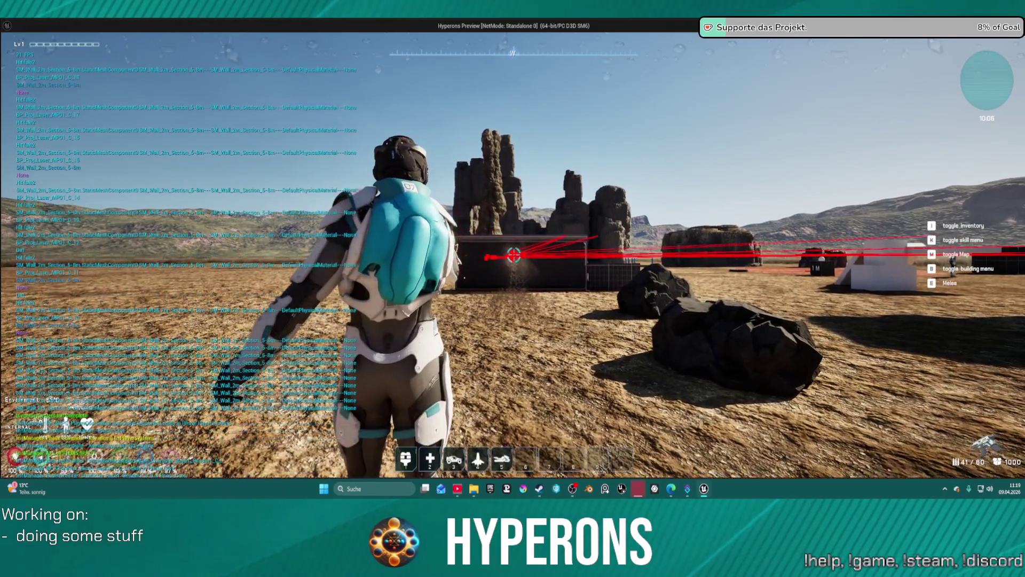
{"action": "key", "text": "w"}
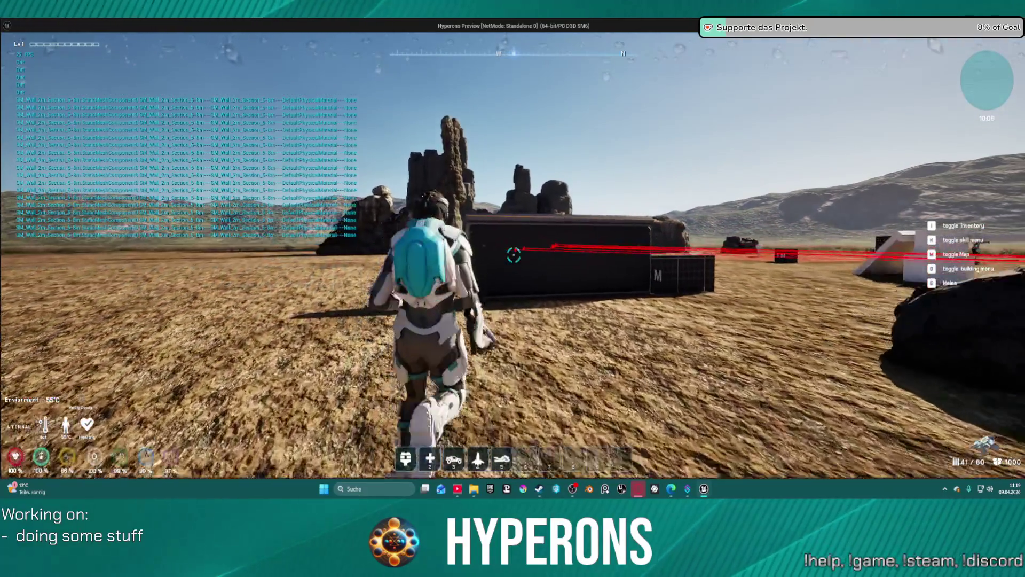
{"action": "key", "text": "Escape"}
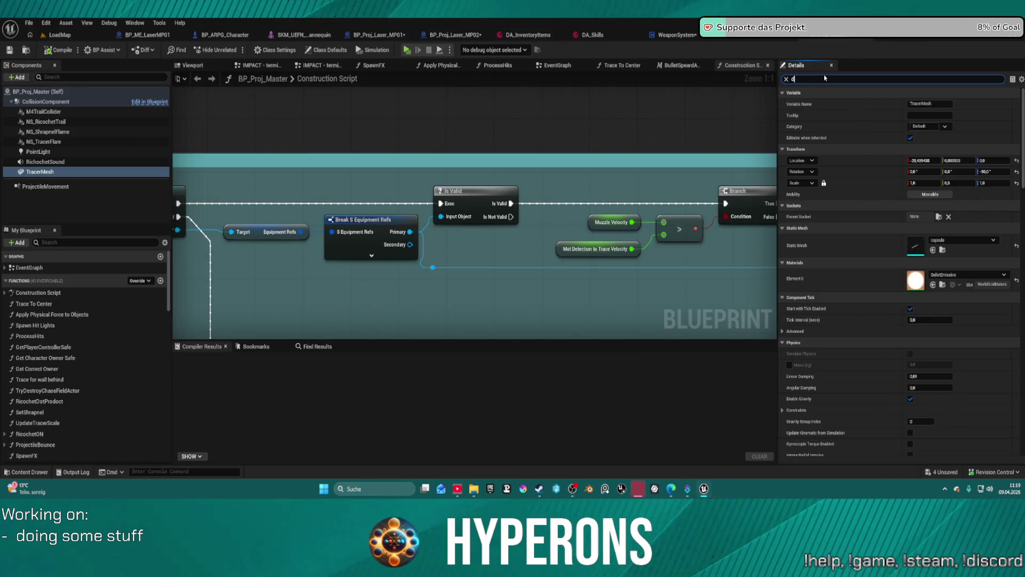
- Search 'deb' and check the DEV Draw Debug option in Class Defaults, then return to LoadMap
{"action": "type", "text": "eb"}
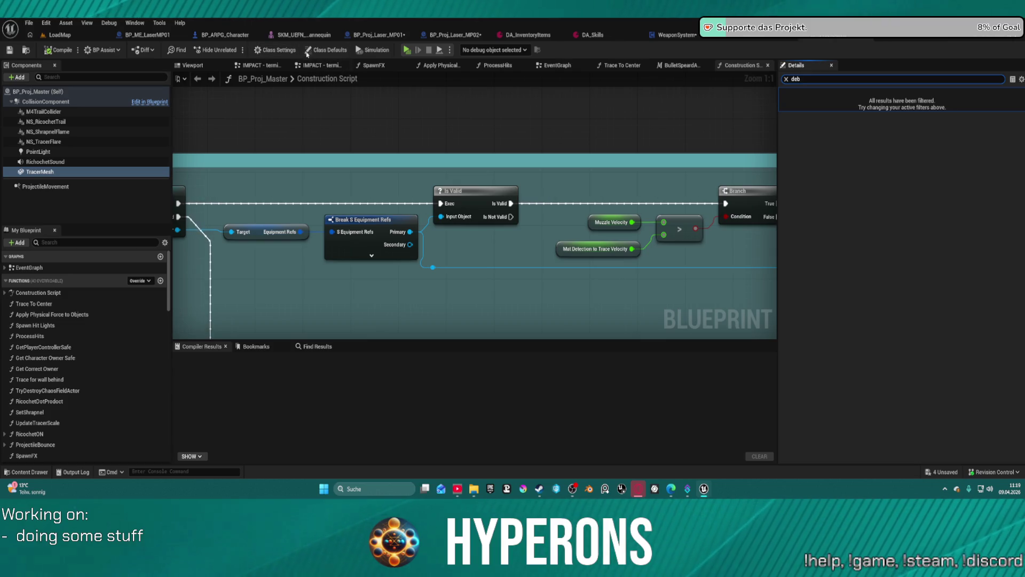
{"action": "left_click", "coordinate": [307, 51]}
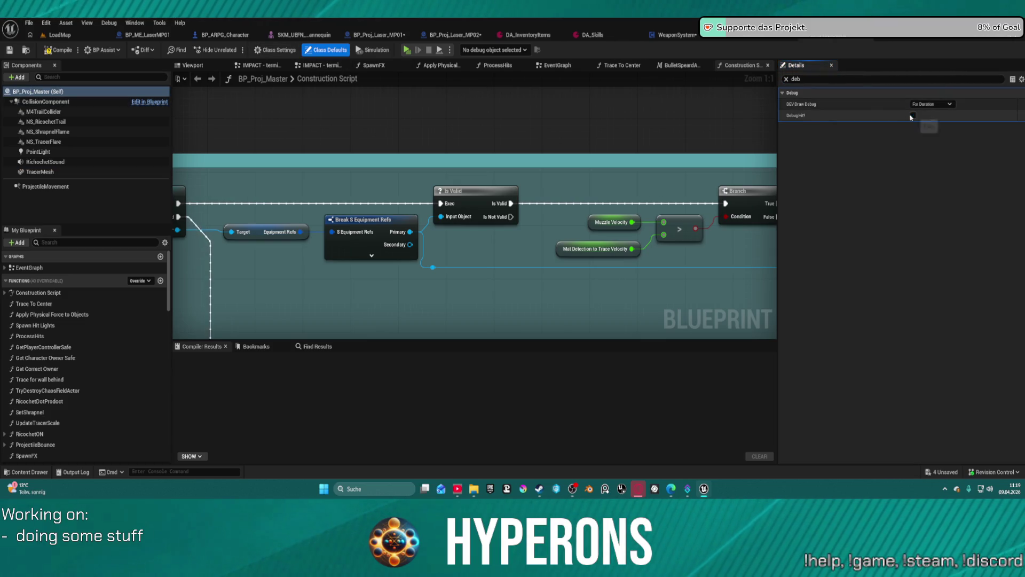
{"action": "left_click", "coordinate": [932, 104]}
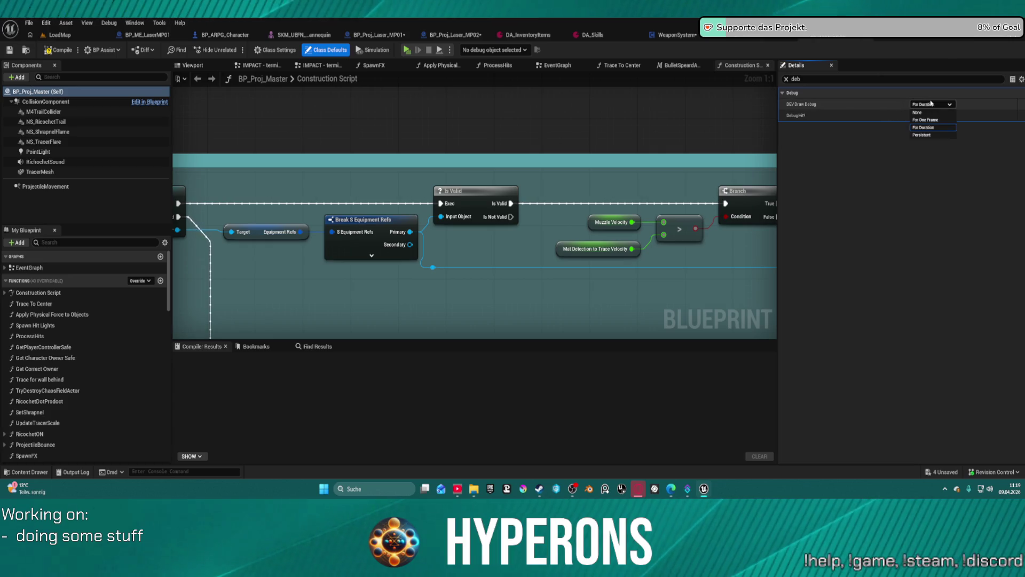
{"action": "key", "text": "ctrl+Tab"}
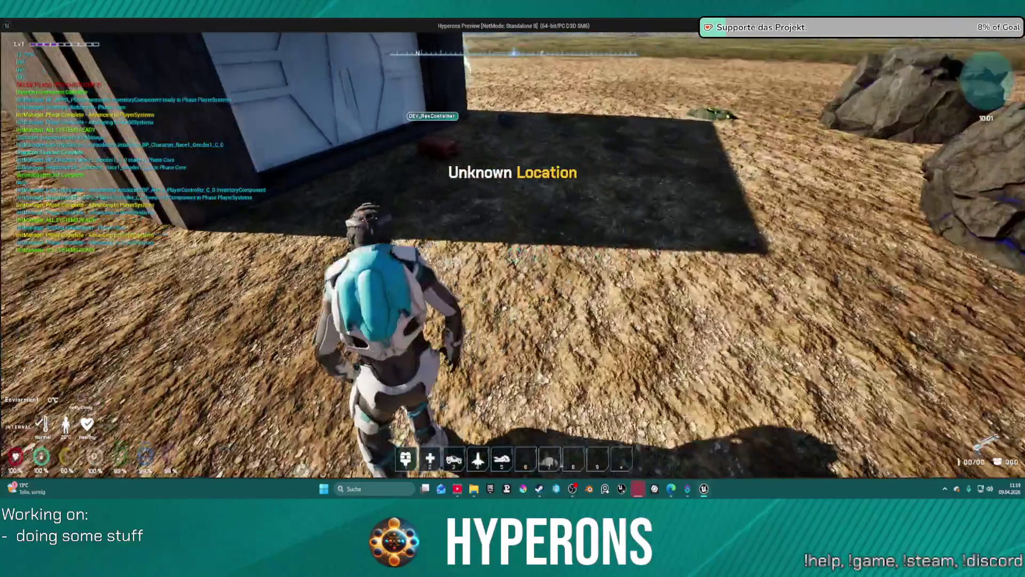
- Refill the laser ammo to 60/60 from the DEV_ResContainer crate, then run back into the desert
{"action": "key", "text": "w"}
{"action": "key", "text": "e"}
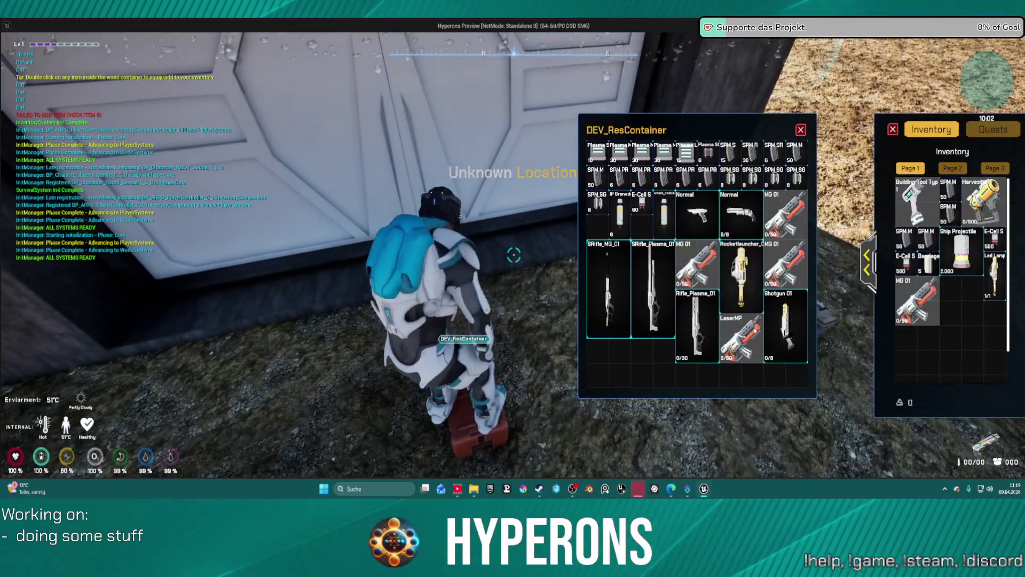
{"action": "key", "text": "e"}
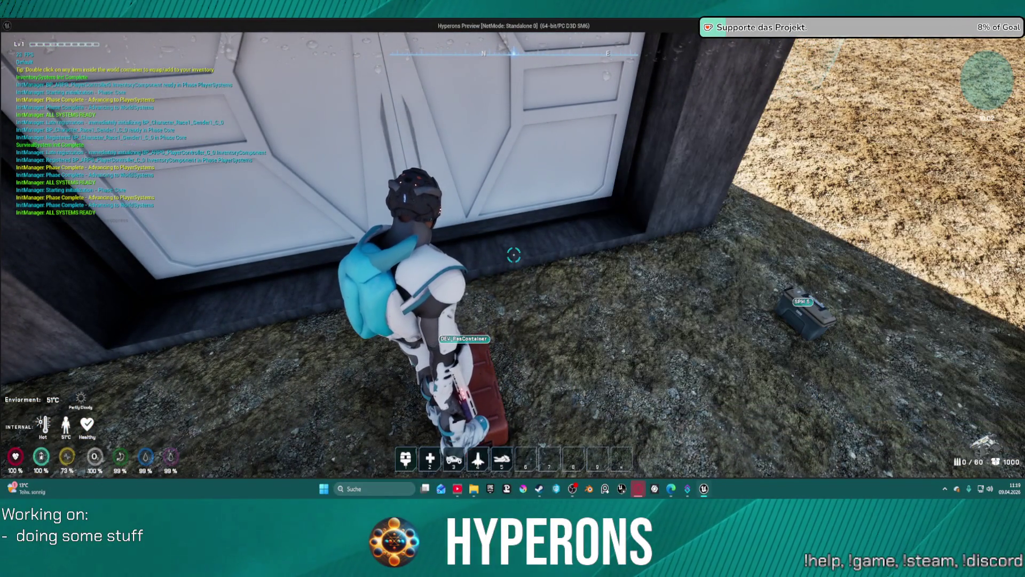
{"action": "mouse_move", "coordinate": [514, 255]}
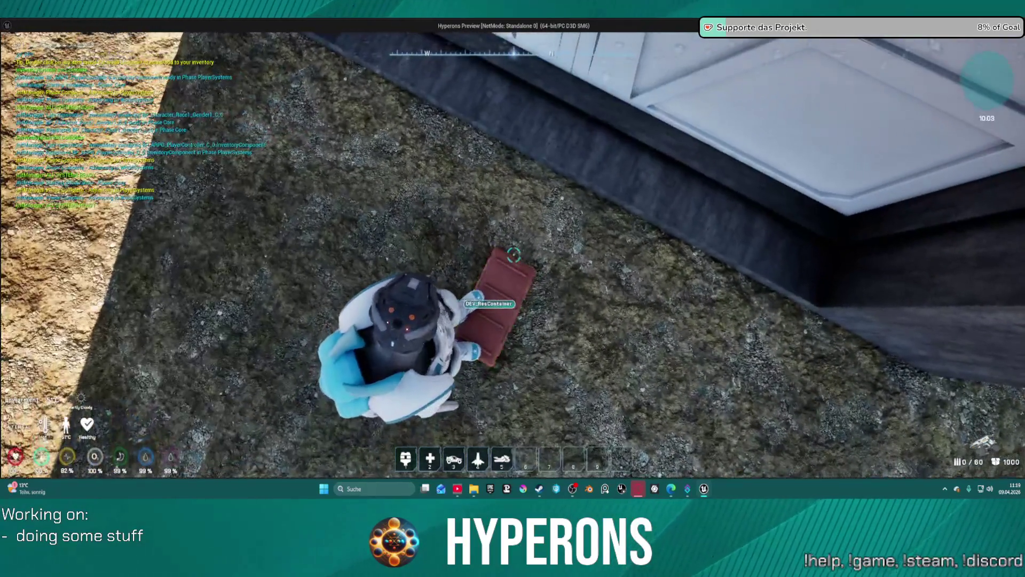
{"action": "key", "text": "f"}
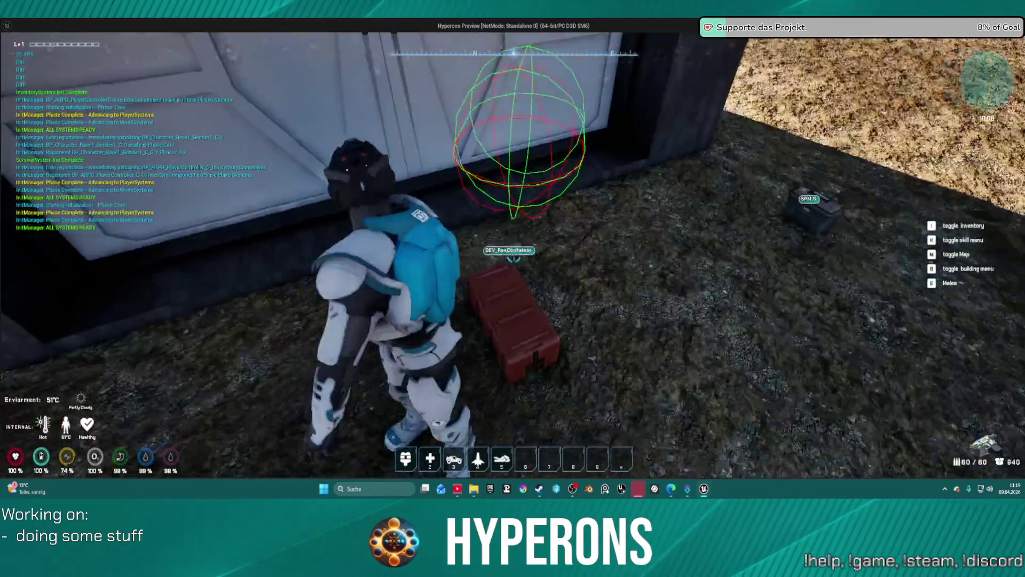
{"action": "key", "text": "f"}
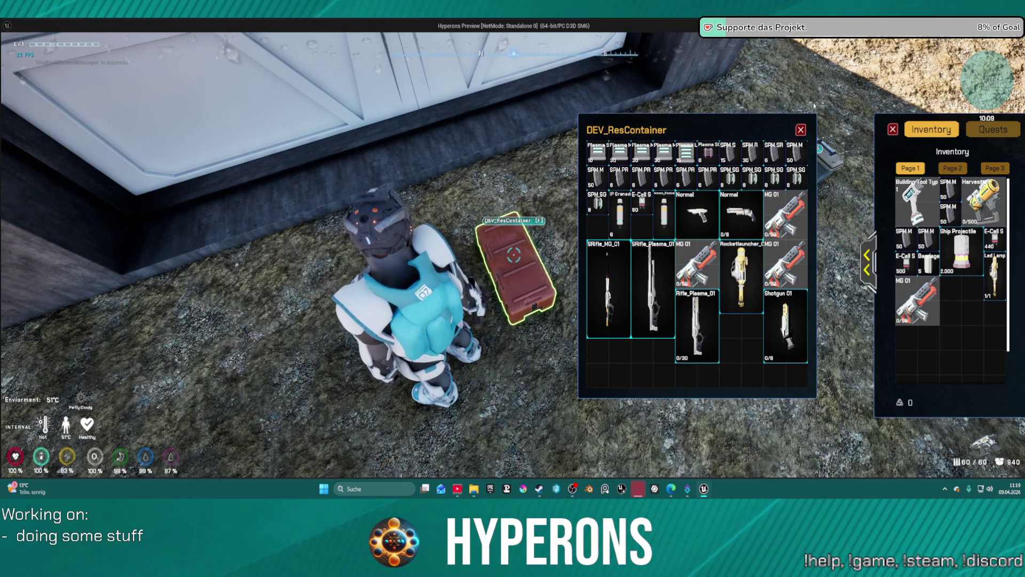
{"action": "key", "text": "Escape"}
{"action": "key", "text": "w"}
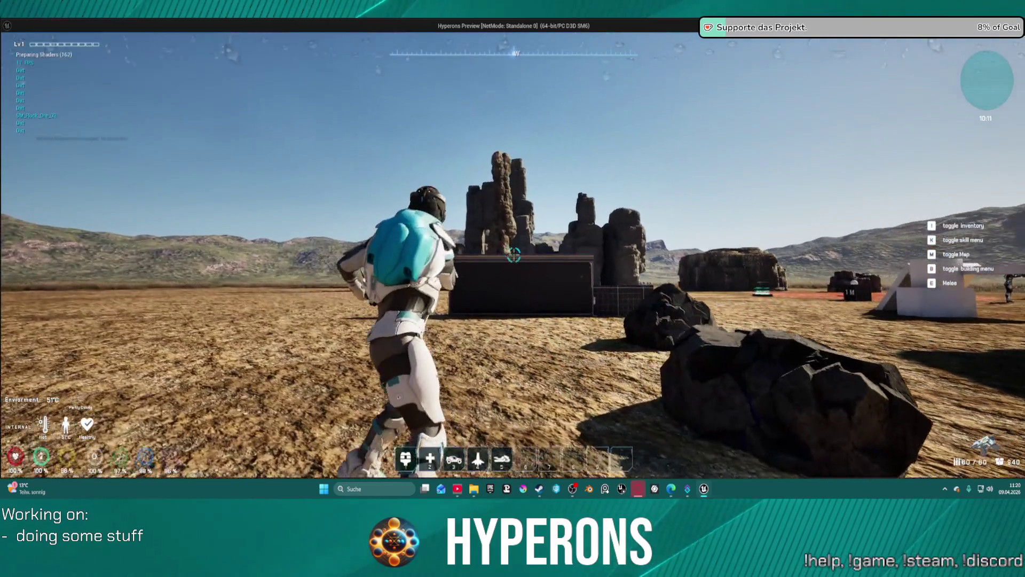
- Fire repeated laser shots while moving, including a burst at the rock pillar
{"action": "left_click", "coordinate": [514, 255]}
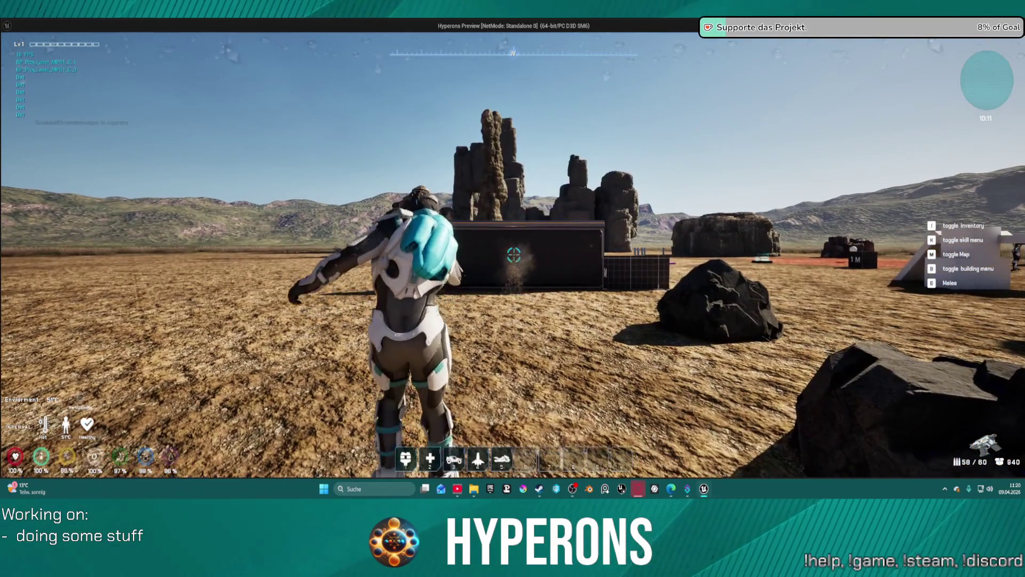
{"action": "left_click", "coordinate": [513, 255]}
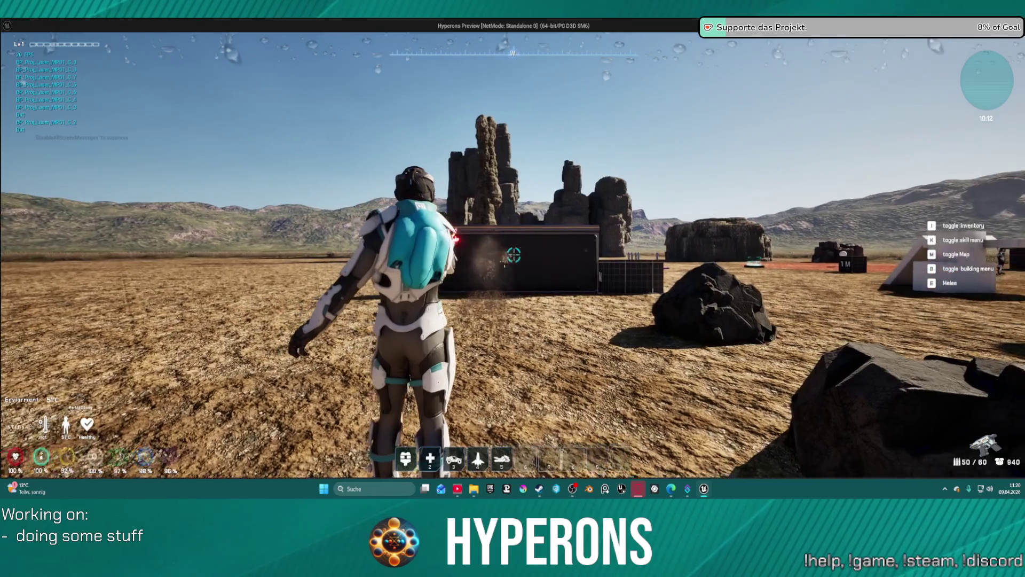
{"action": "left_click", "coordinate": [514, 255]}
{"action": "left_click", "coordinate": [514, 255]}
{"action": "left_click", "coordinate": [514, 255]}
{"action": "left_click", "coordinate": [513, 255]}
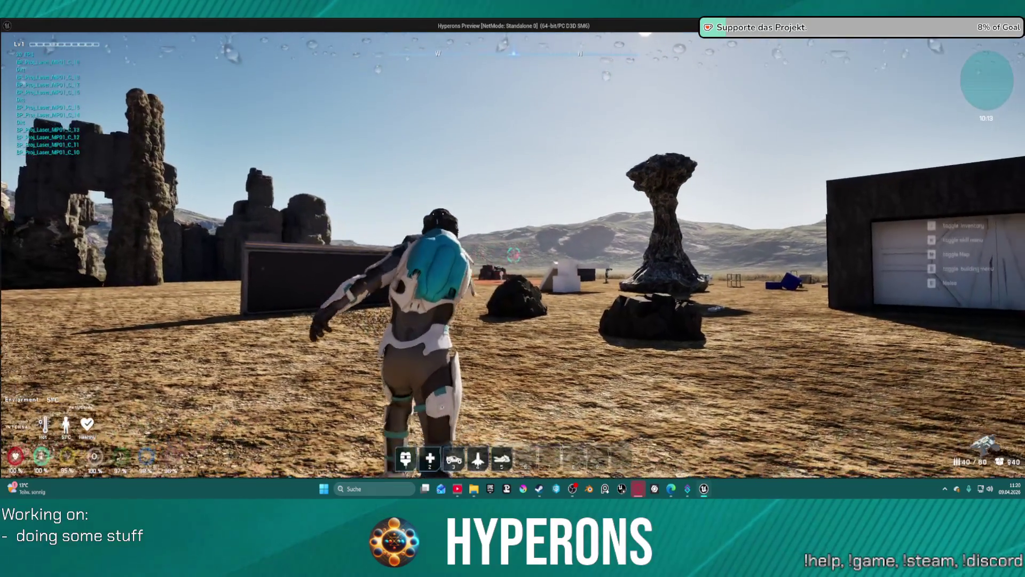
{"action": "left_click", "coordinate": [514, 255]}
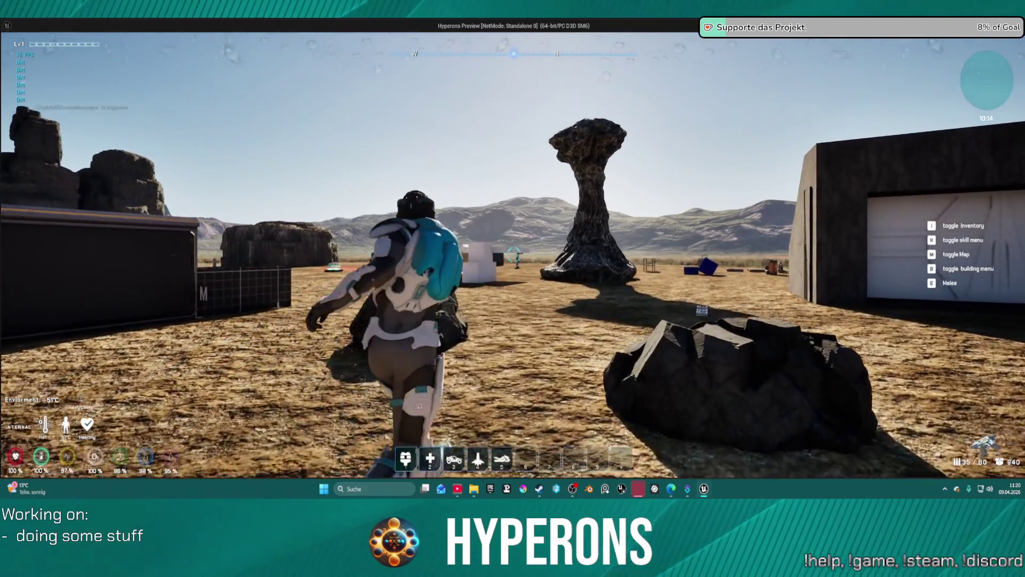
{"action": "left_click", "coordinate": [514, 256]}
{"action": "left_click", "coordinate": [514, 256]}
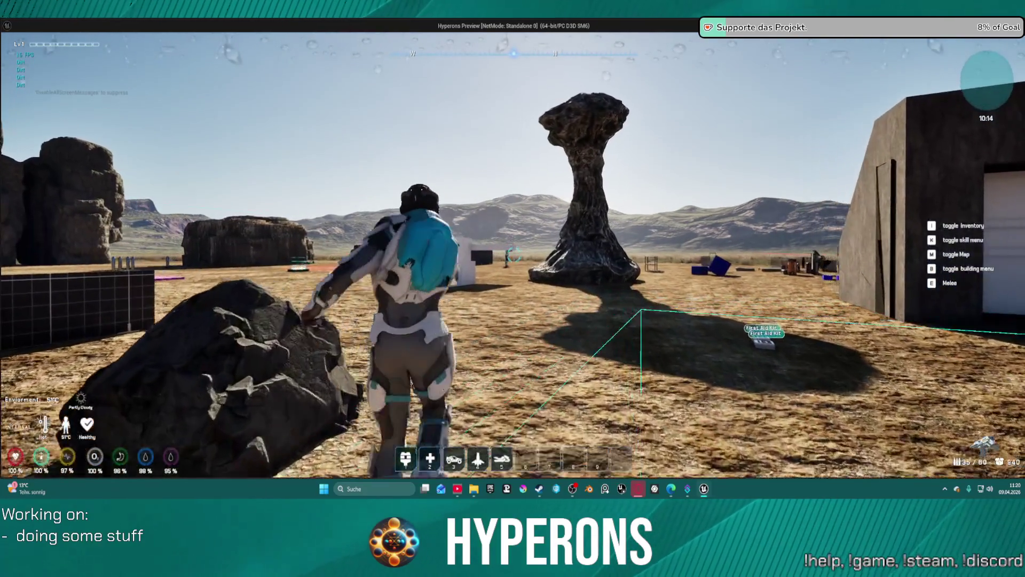
{"action": "left_click", "coordinate": [514, 255]}
{"action": "left_click", "coordinate": [514, 255]}
{"action": "left_click", "coordinate": [514, 255]}
{"action": "left_click", "coordinate": [513, 256]}
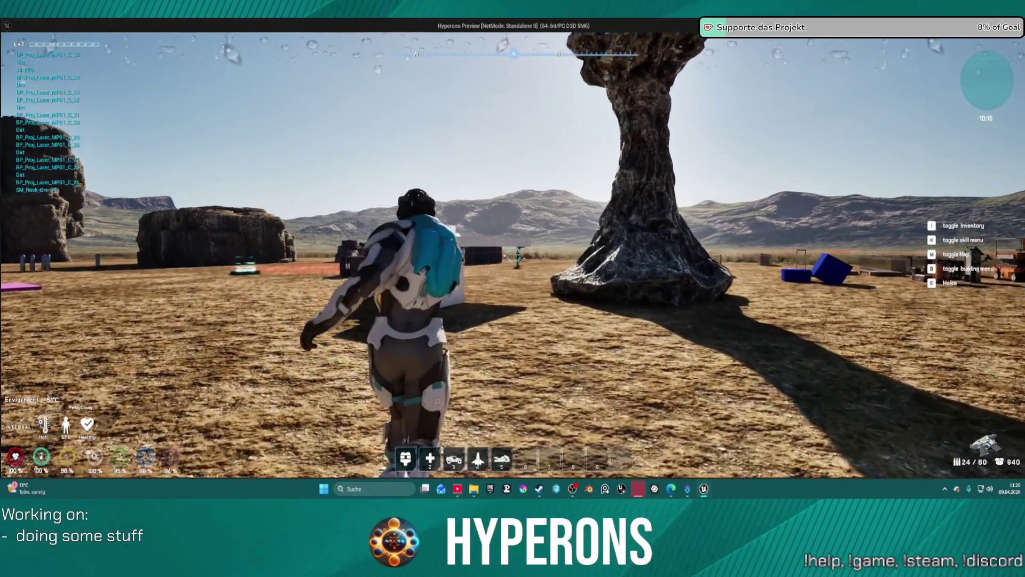
{"action": "left_click", "coordinate": [514, 255]}
{"action": "left_click", "coordinate": [514, 256]}
{"action": "left_click", "coordinate": [513, 255]}
{"action": "left_click", "coordinate": [514, 255]}
{"action": "left_click", "coordinate": [514, 255]}
{"action": "left_click", "coordinate": [514, 256]}
{"action": "left_click", "coordinate": [514, 256]}
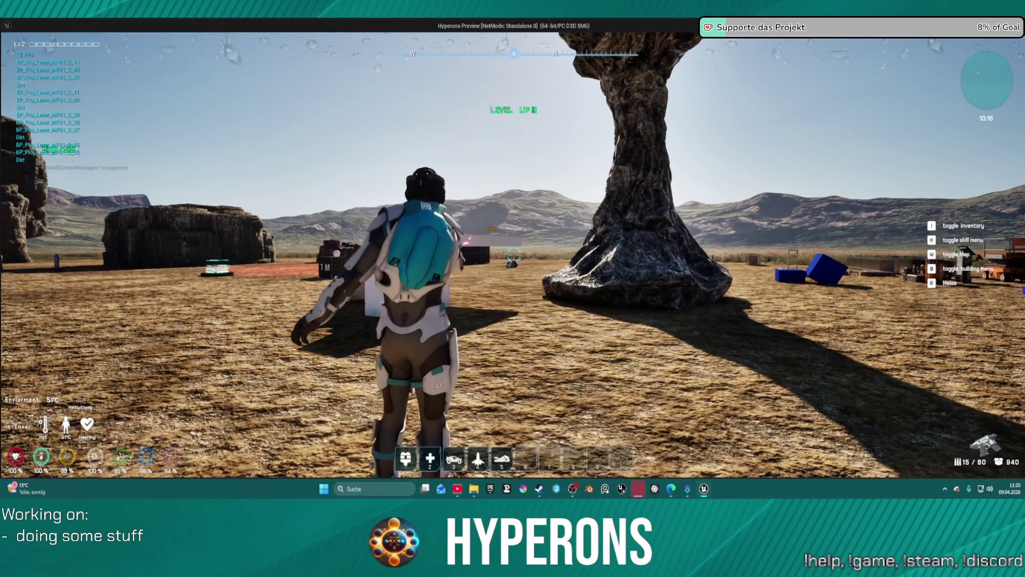
{"action": "left_click", "coordinate": [514, 255]}
{"action": "left_click", "coordinate": [513, 255]}
- Vault the white block, fire a shot after landing, and run across the field to the base
{"action": "key", "text": "w"}
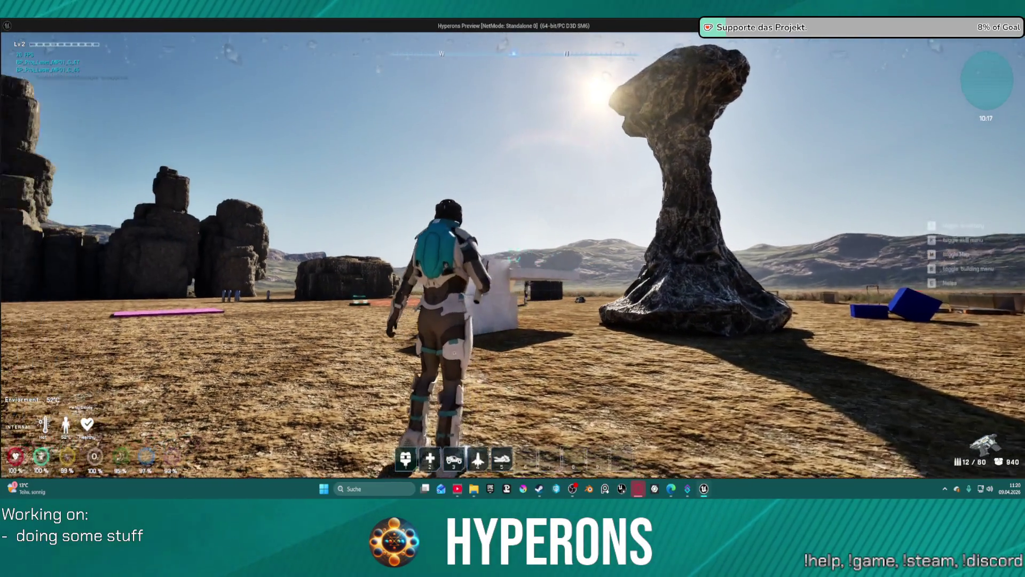
{"action": "key", "text": "space"}
{"action": "key", "text": "space"}
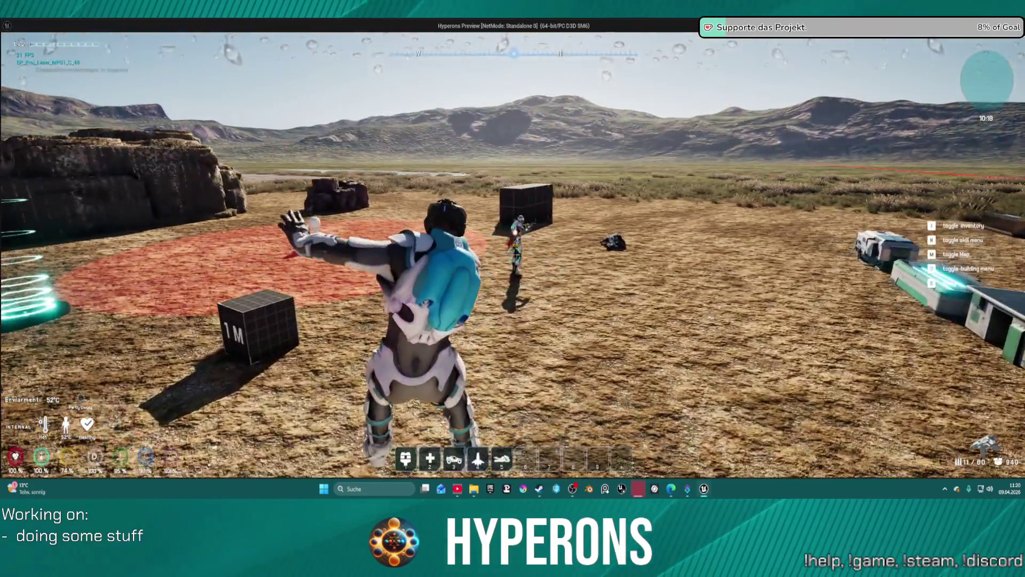
{"action": "left_click", "coordinate": [514, 256]}
{"action": "left_click", "coordinate": [514, 256]}
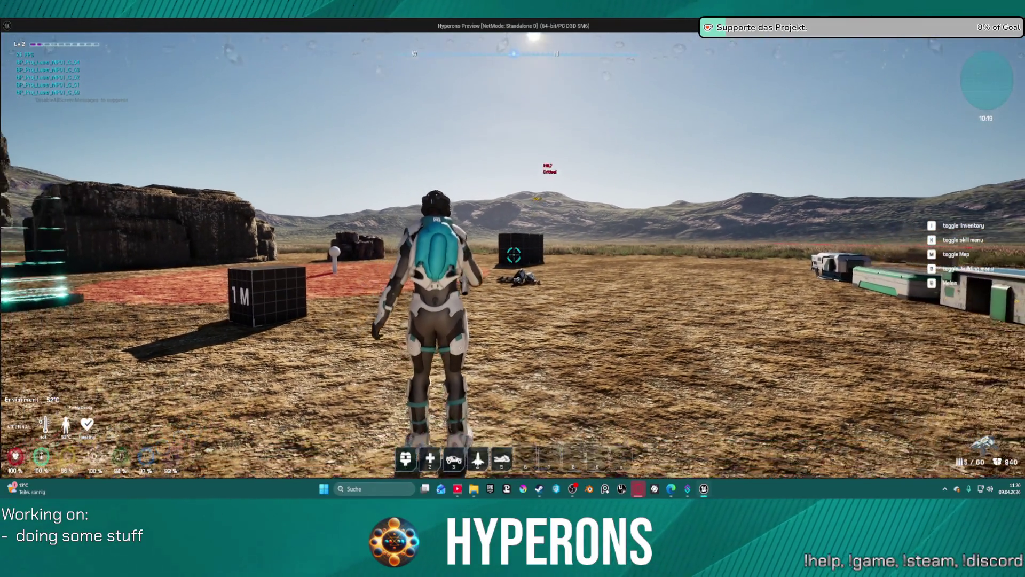
{"action": "key", "text": "w"}
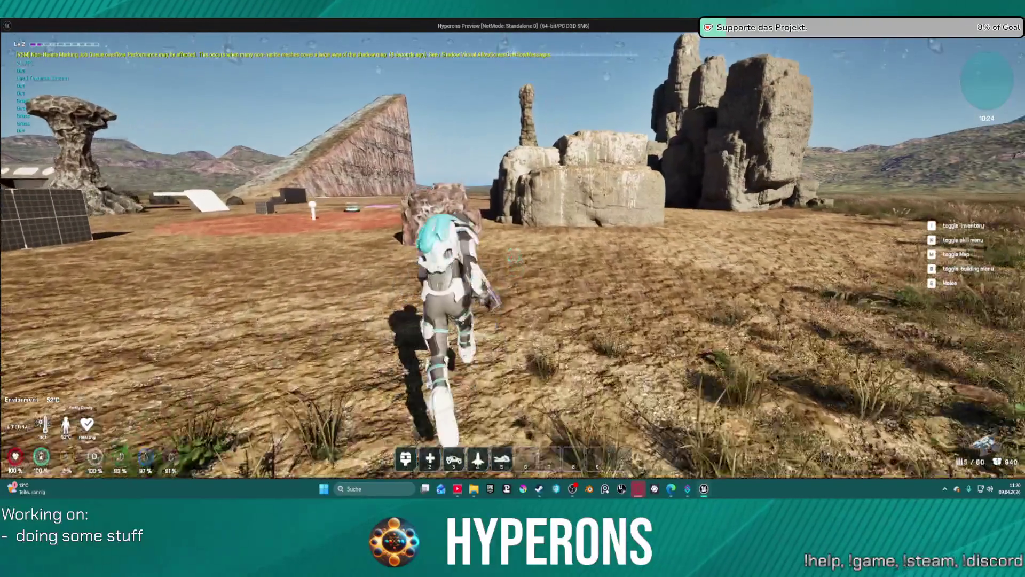
{"action": "key", "text": "space"}
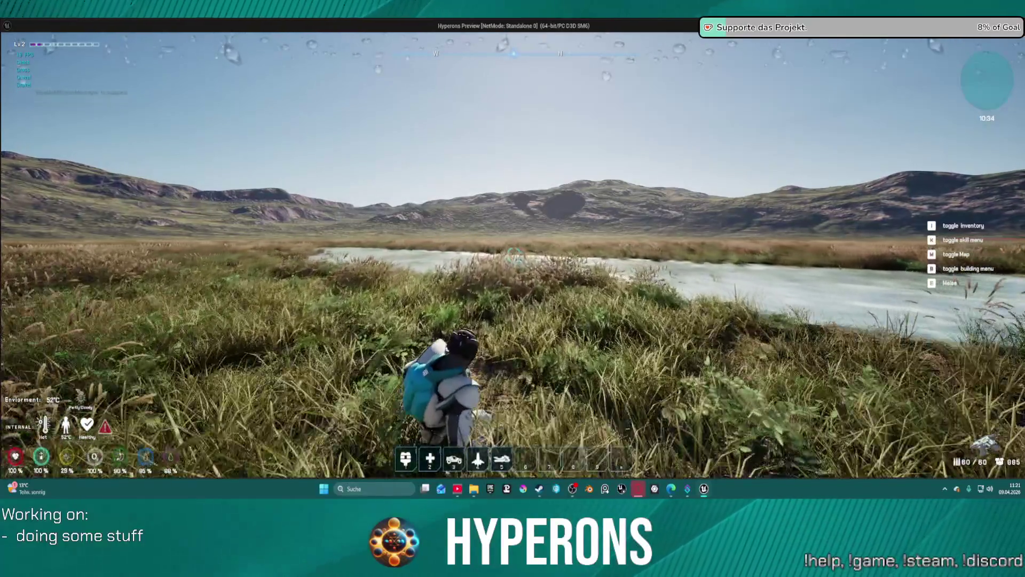
- Cross the frozen river firing laser shots along the ice, then end the preview
{"action": "key", "text": "w"}
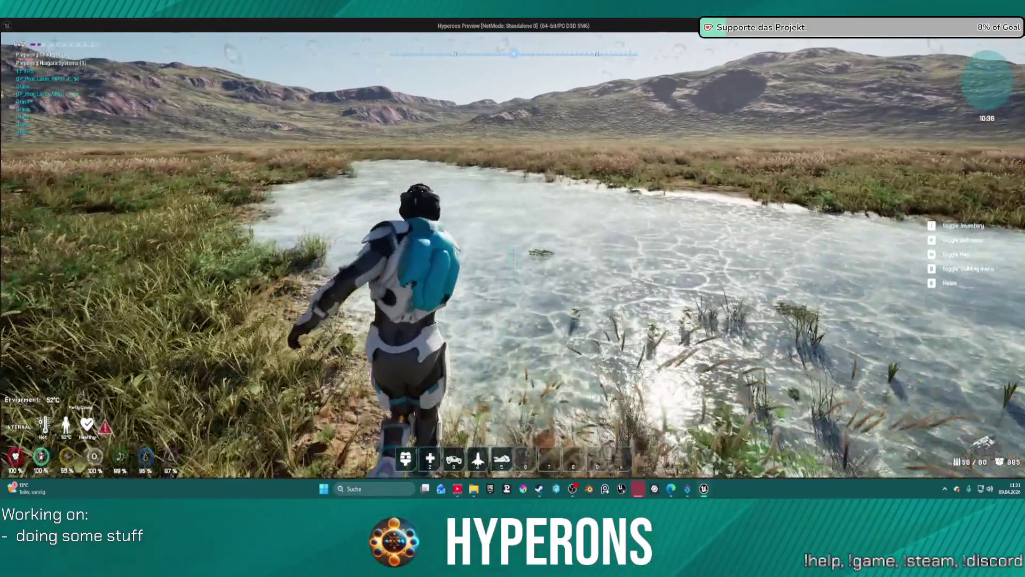
{"action": "left_click", "coordinate": [513, 256]}
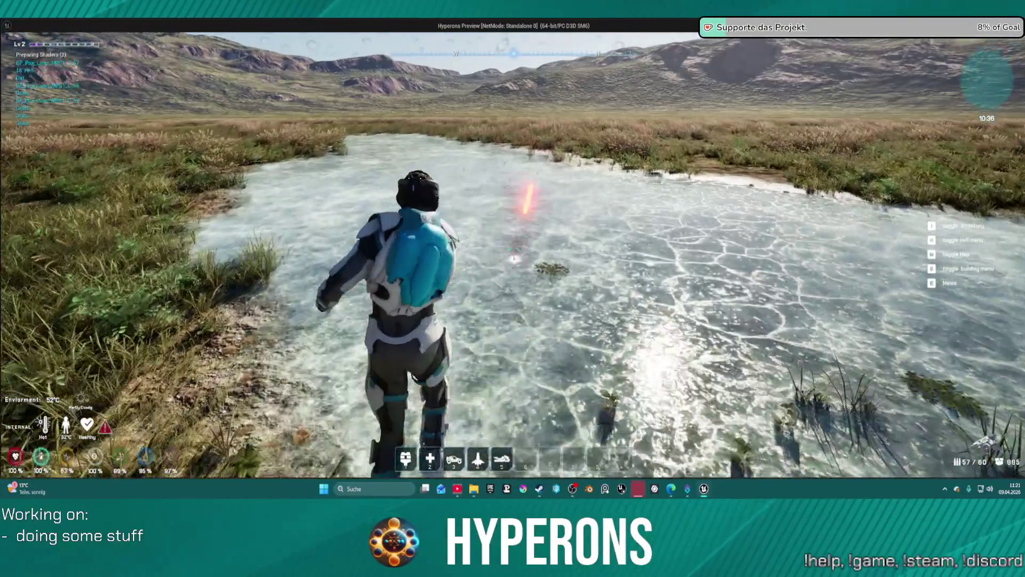
{"action": "left_click", "coordinate": [513, 251]}
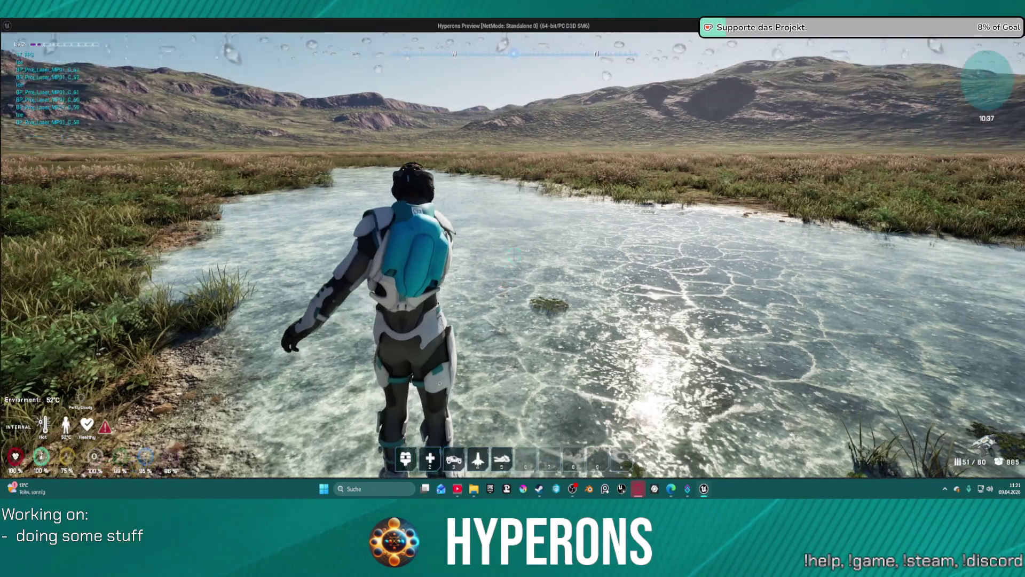
{"action": "key", "text": "w"}
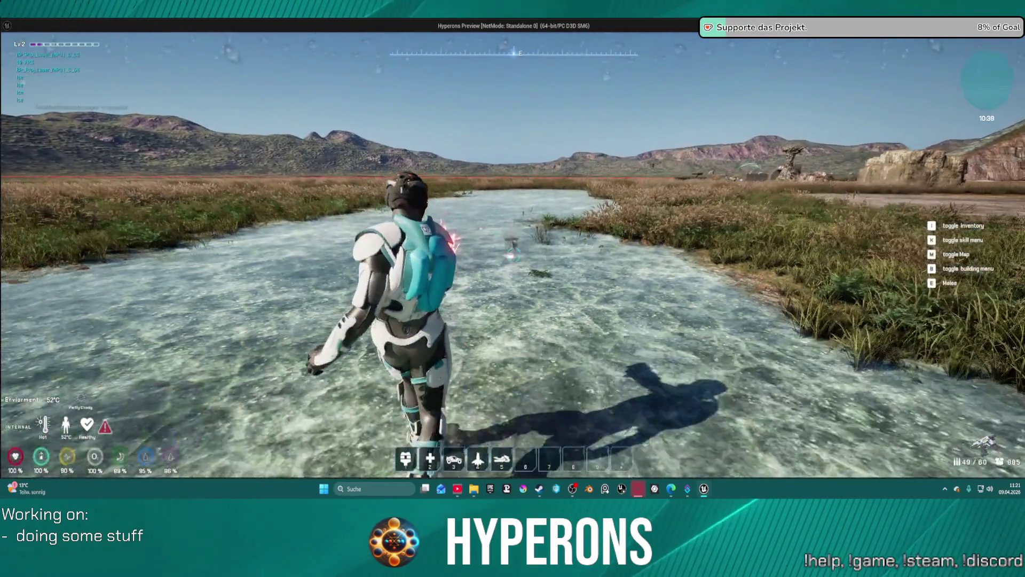
{"action": "left_click", "coordinate": [514, 255]}
{"action": "left_click", "coordinate": [514, 251]}
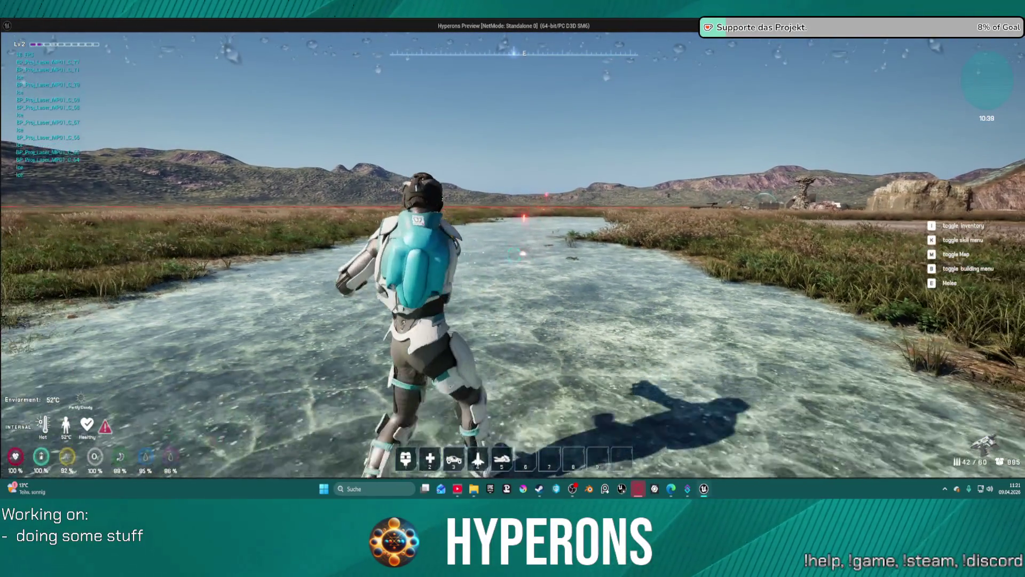
{"action": "key", "text": "Escape"}
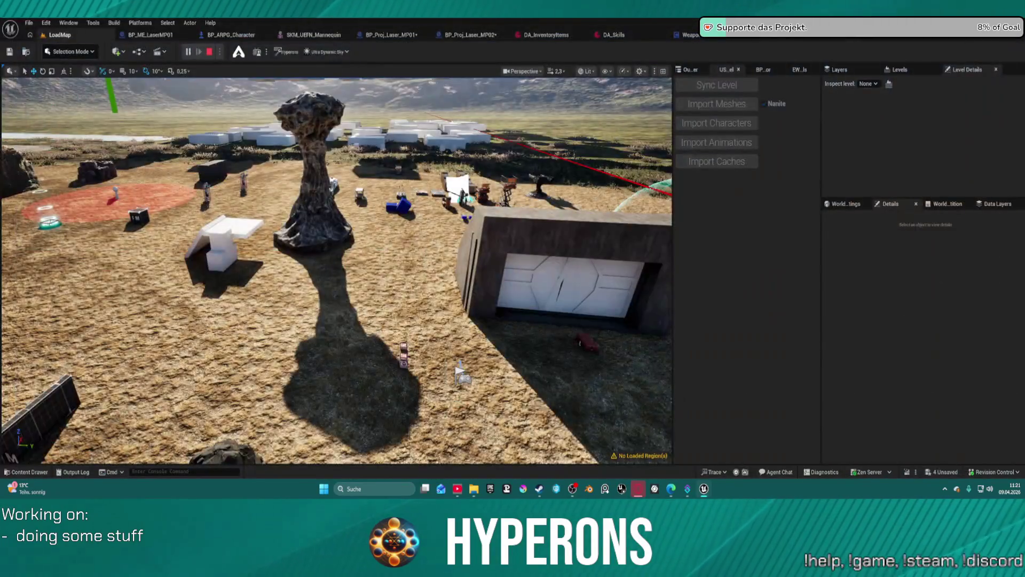
- Review BP_Proj_Laser_MP01's Class Defaults and filter Details by 'shr' to show Is Shrapnel?
{"action": "left_click", "coordinate": [420, 33]}
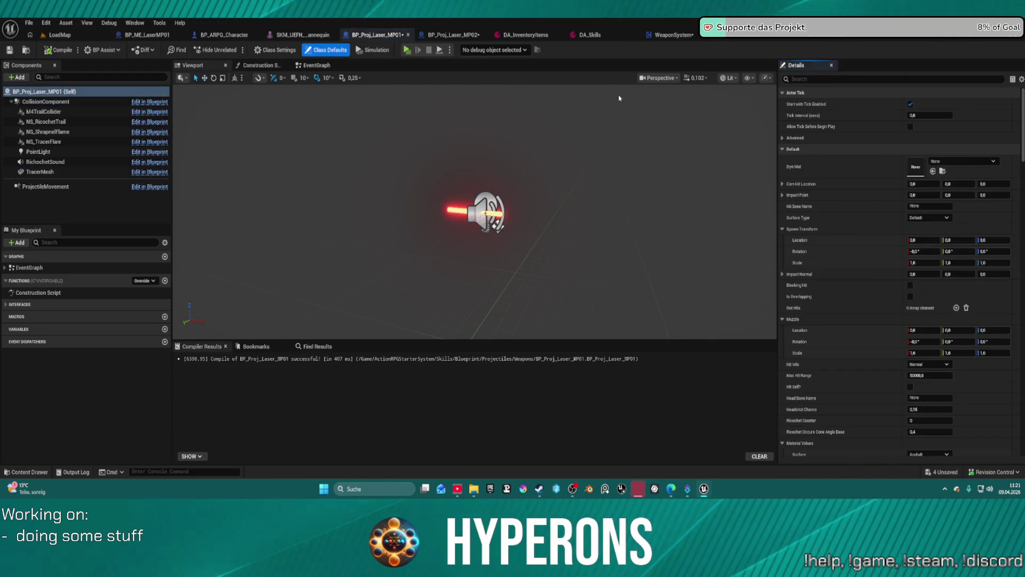
{"action": "scroll", "coordinate": [941, 378], "scroll_direction": "down", "scroll_amount": 5}
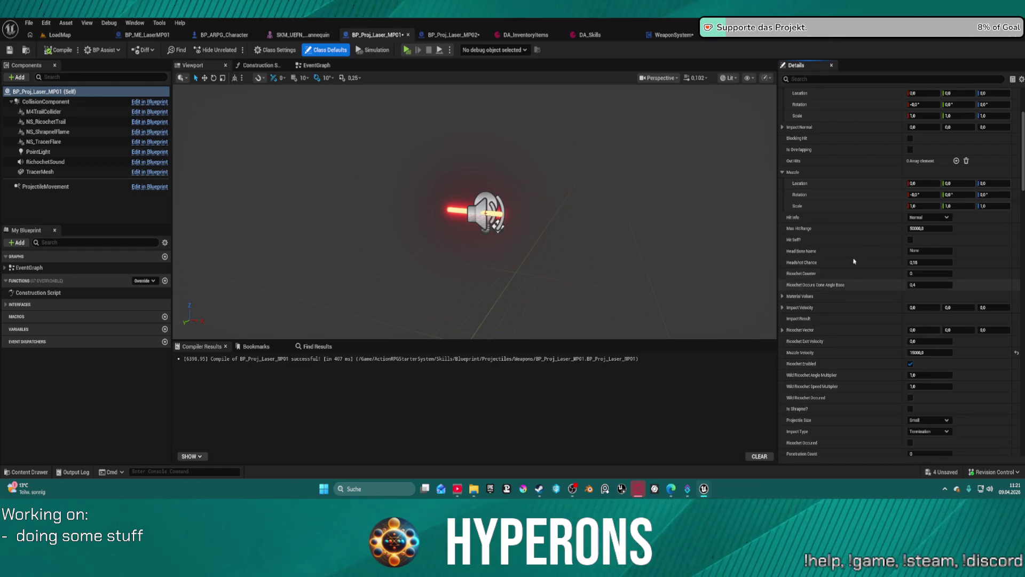
{"action": "scroll", "coordinate": [903, 285], "scroll_direction": "down", "scroll_amount": 10}
{"action": "scroll", "coordinate": [903, 284], "scroll_direction": "down", "scroll_amount": 10}
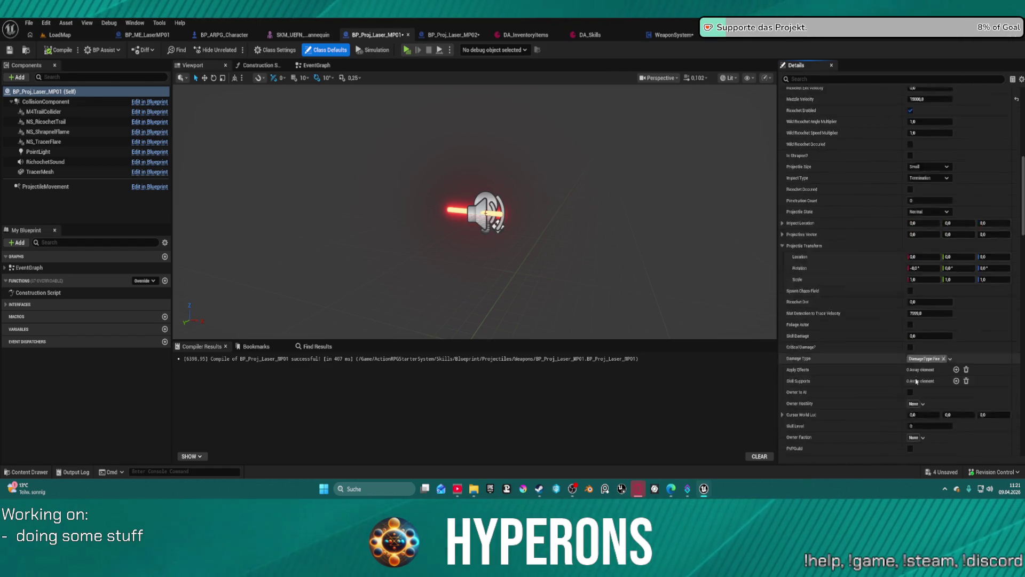
{"action": "scroll", "coordinate": [920, 224], "scroll_direction": "down", "scroll_amount": 3}
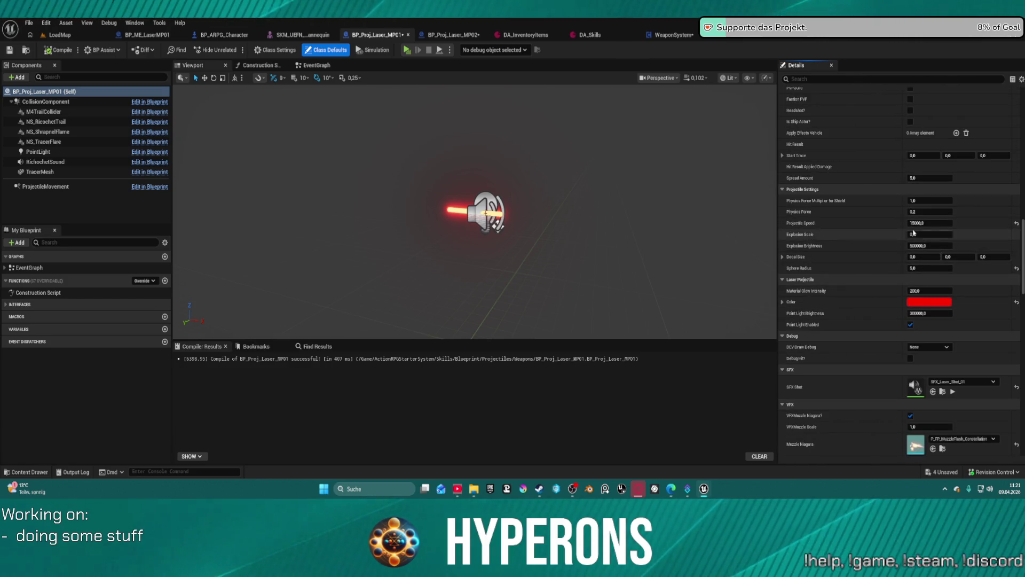
{"action": "scroll", "coordinate": [913, 248], "scroll_direction": "down", "scroll_amount": 10}
{"action": "scroll", "coordinate": [914, 248], "scroll_direction": "up", "scroll_amount": 10}
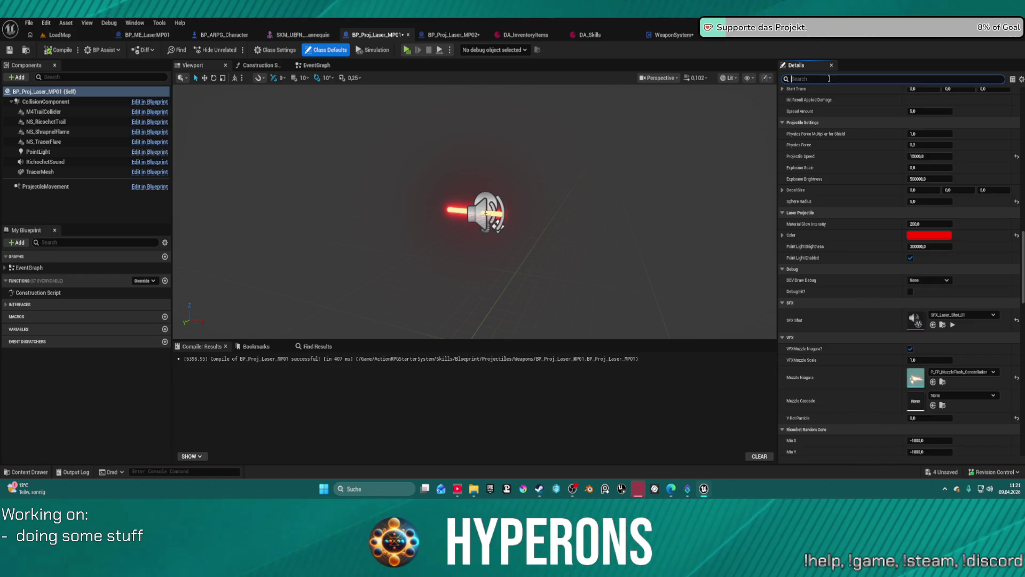
{"action": "type", "text": "shr"}
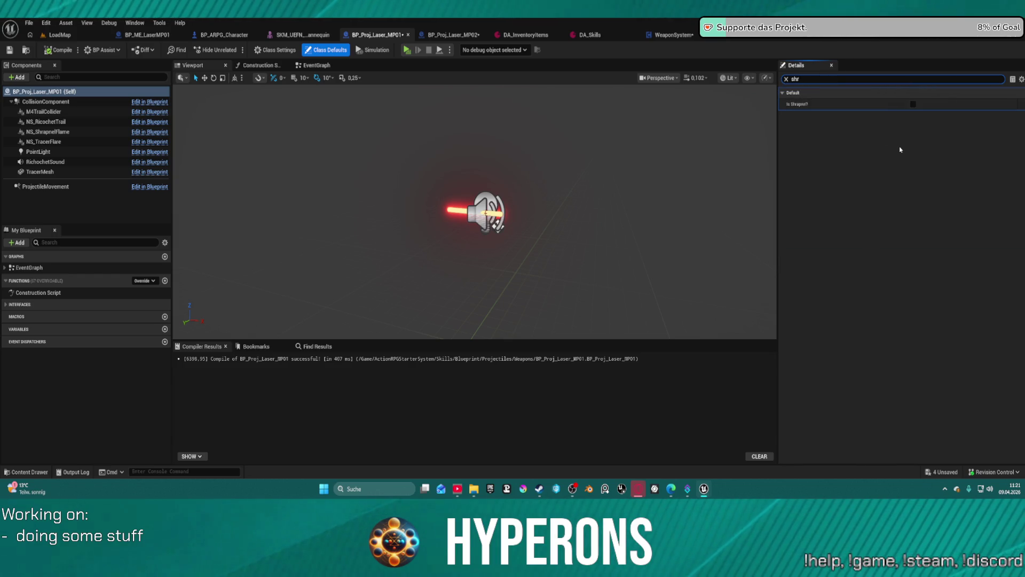
- Filter Details for 'ric', uncheck Ricochet Enabled, compile BP_Proj_Laser_MP01, and switch to LoadMap
{"action": "left_click", "coordinate": [786, 80]}
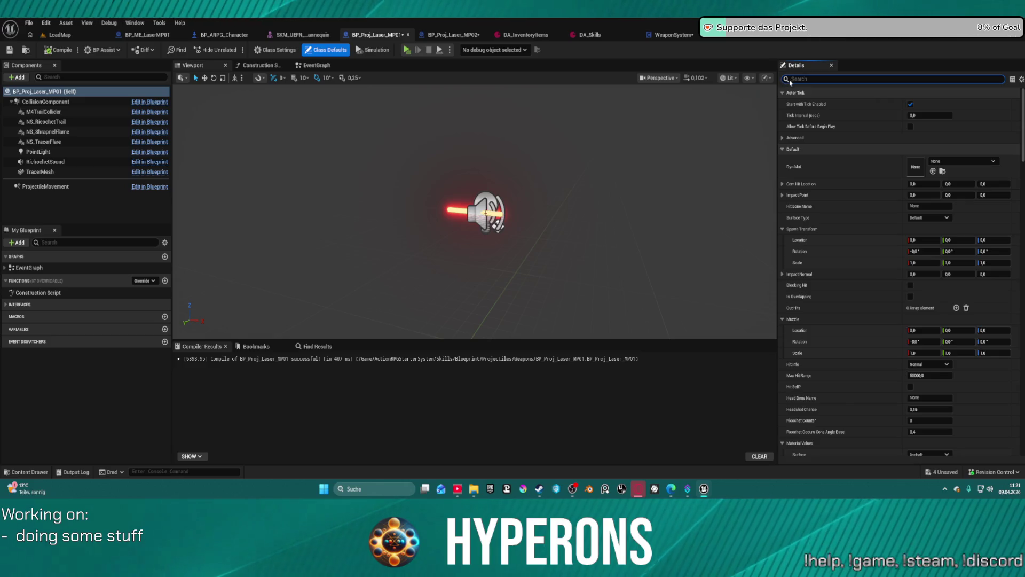
{"action": "type", "text": "ric"}
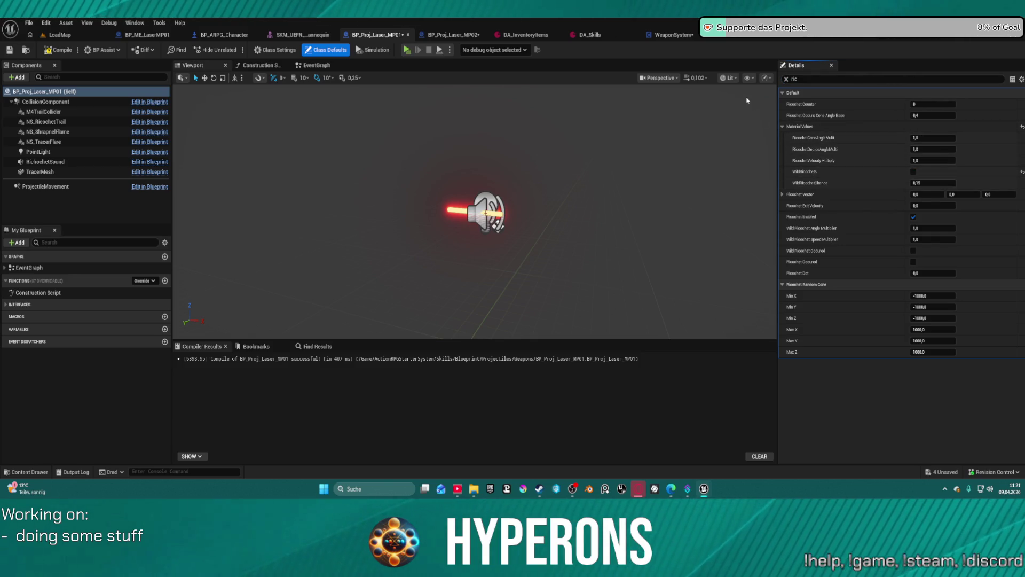
{"action": "left_click", "coordinate": [918, 214]}
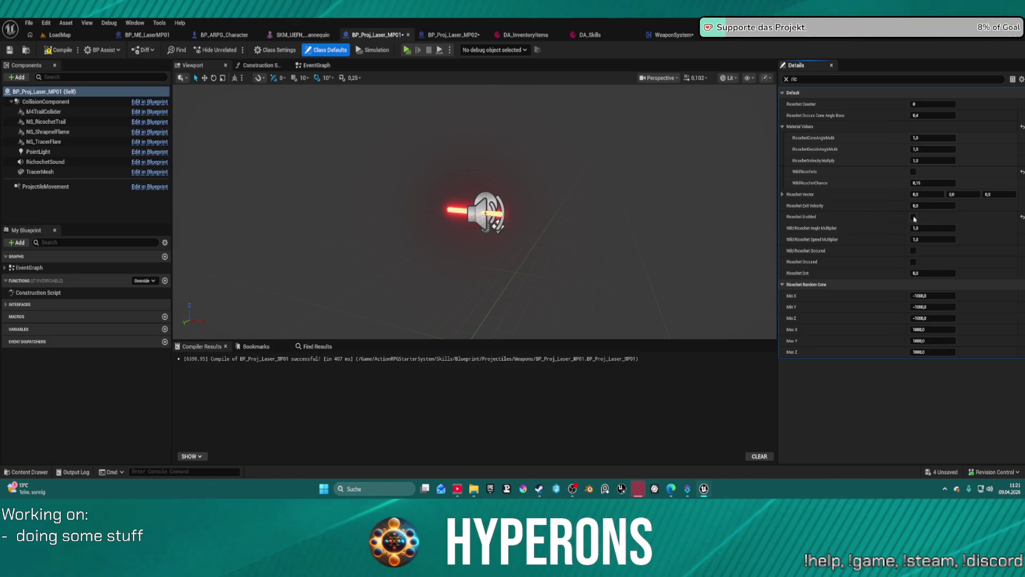
{"action": "left_click", "coordinate": [63, 51]}
{"action": "left_click", "coordinate": [88, 35]}
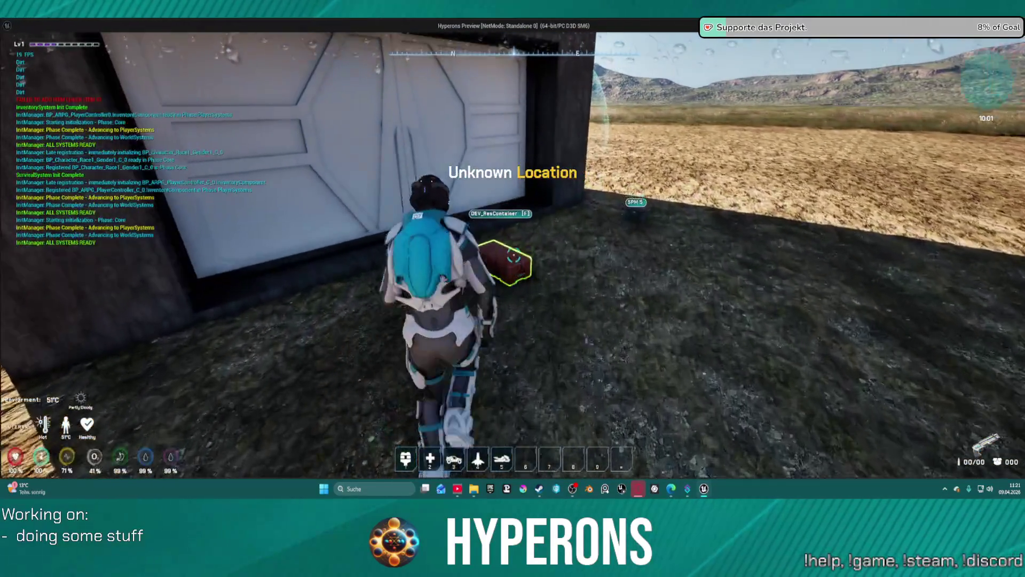
- Equip LaserMP from the DEV_ResContainer loot window
{"action": "key", "text": "e"}
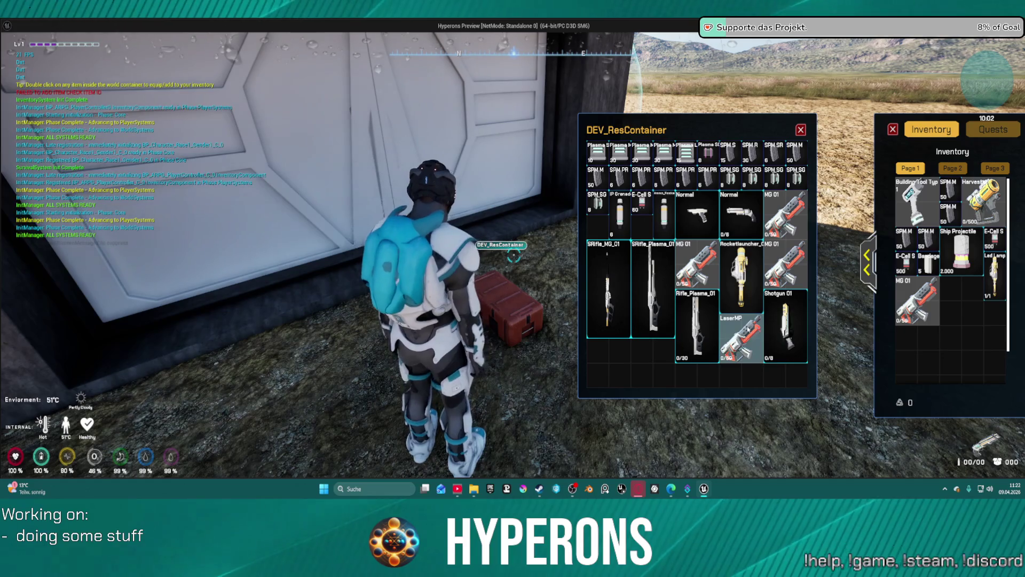
{"action": "double_click", "coordinate": [743, 320]}
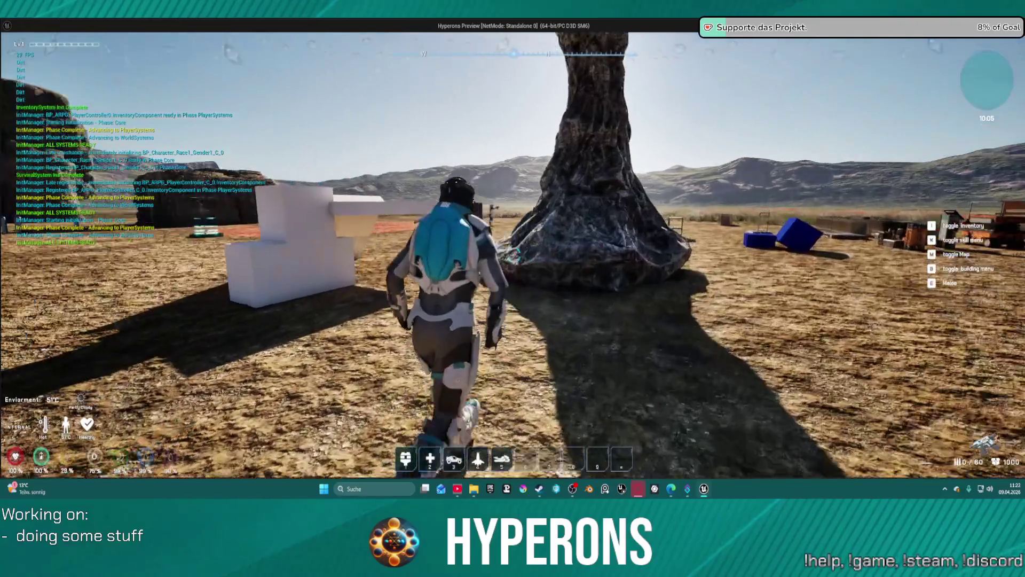
- Climb the rock, thruster-jump off, and run through the grass into the stream and downstream
{"action": "key", "text": "space"}
{"action": "key", "text": "space"}
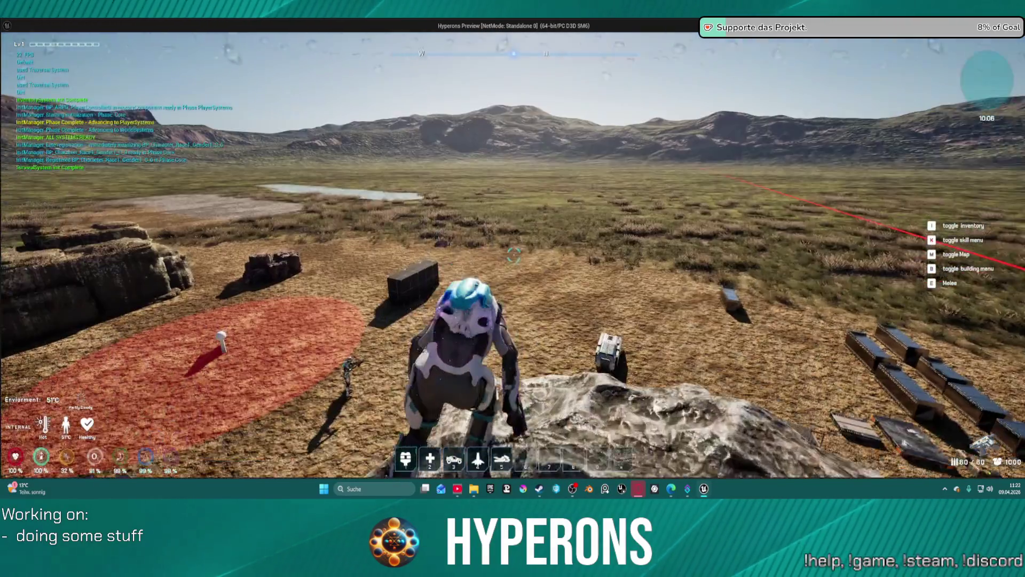
{"action": "key", "text": "space"}
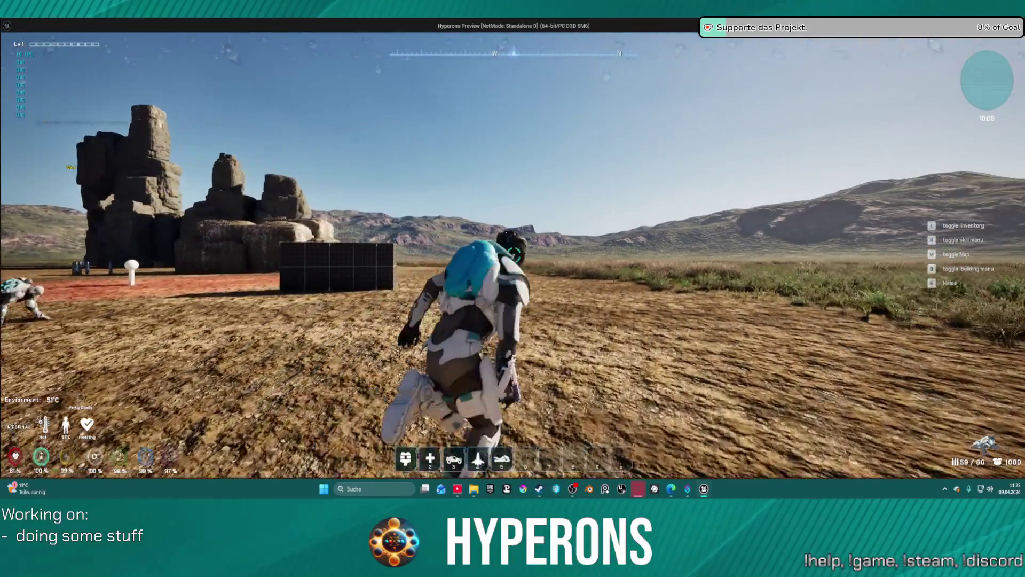
{"action": "key", "text": "w"}
{"action": "key", "text": "w"}
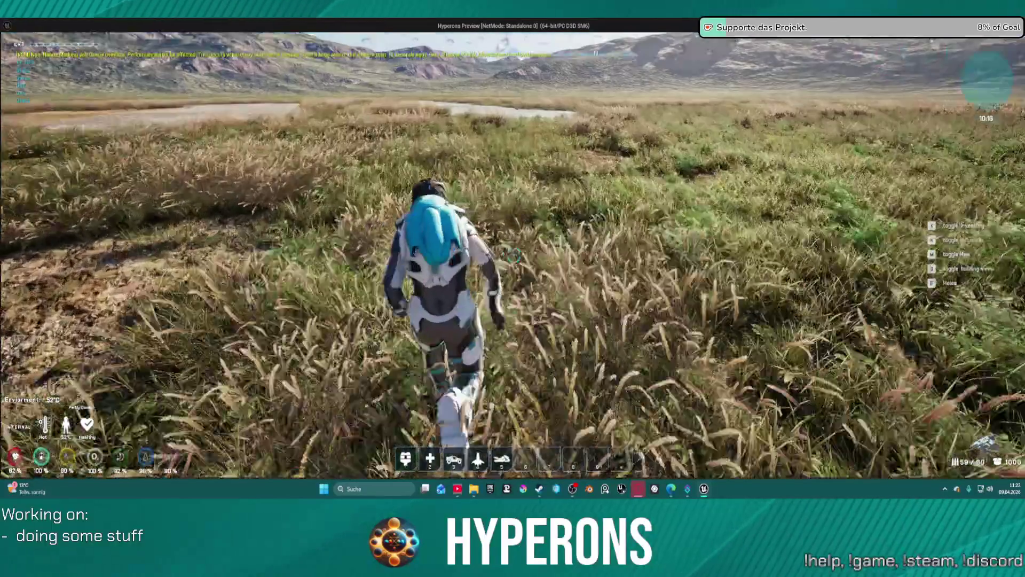
{"action": "key", "text": "w"}
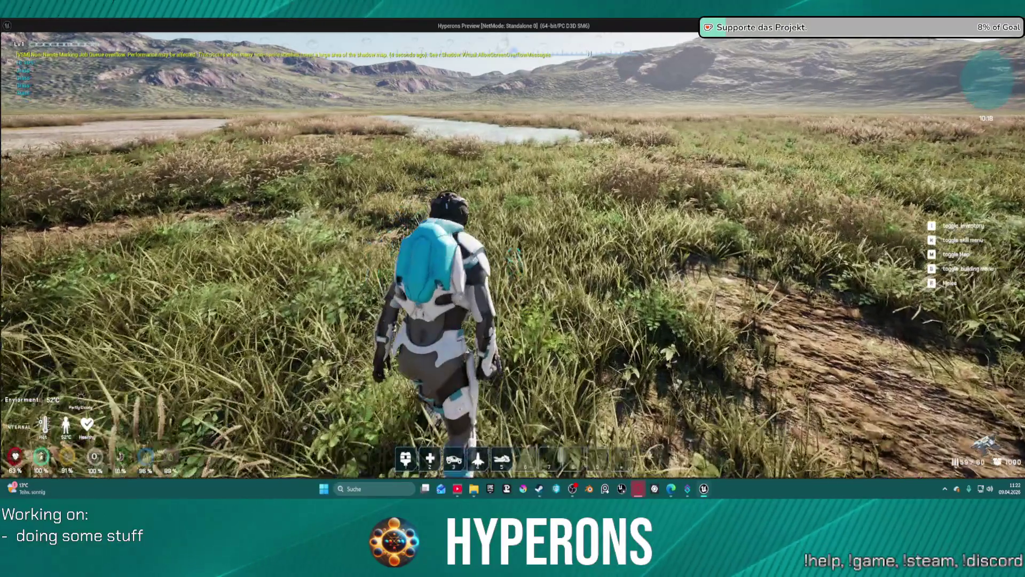
{"action": "key", "text": "w"}
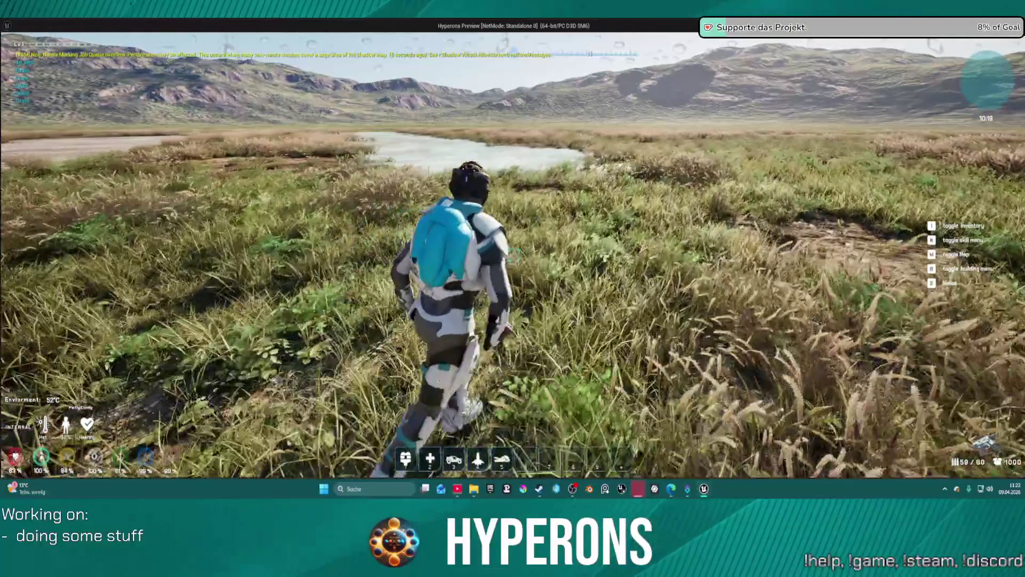
{"action": "key", "text": "w"}
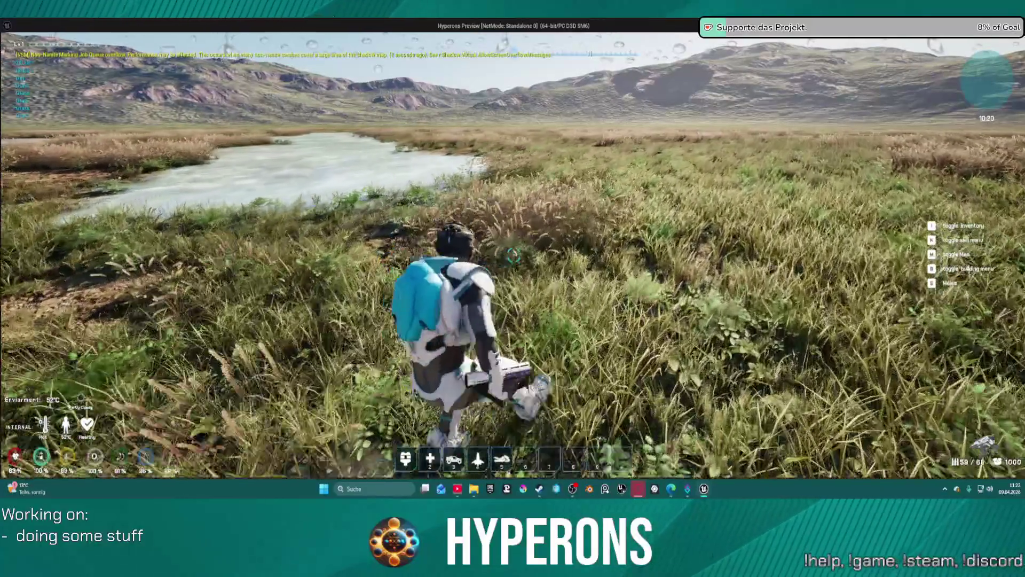
{"action": "key", "text": "w"}
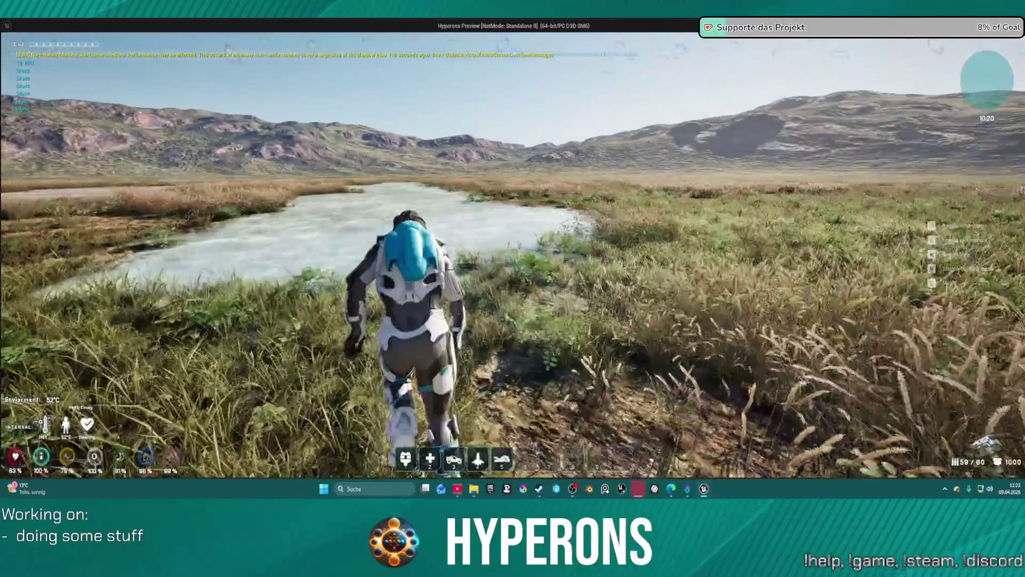
{"action": "key", "text": "w"}
{"action": "key", "text": "w"}
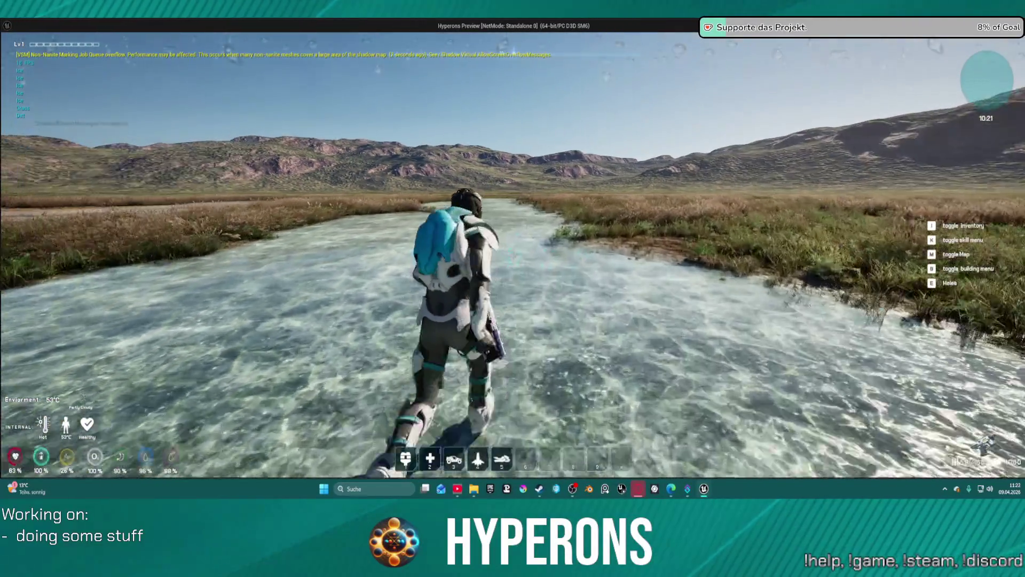
{"action": "key", "text": "w"}
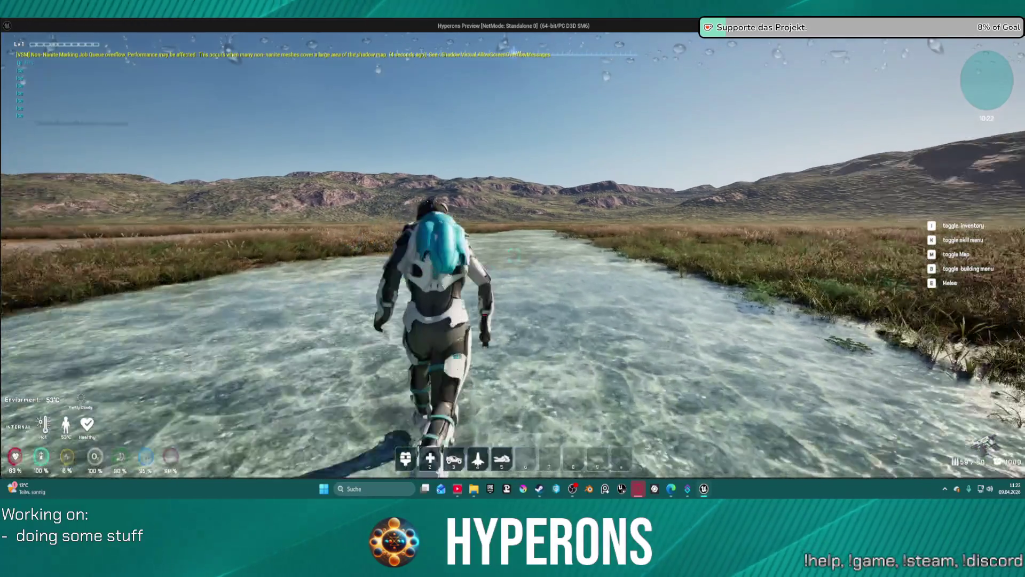
{"action": "key", "text": "w"}
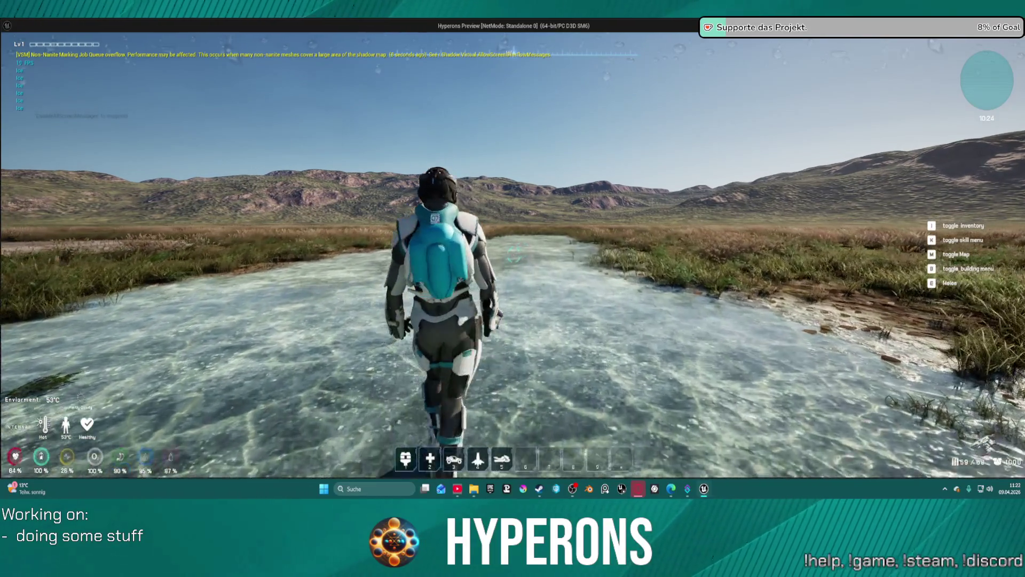
- Run down the stream firing laser bursts ahead, then reload
{"action": "key", "text": "w"}
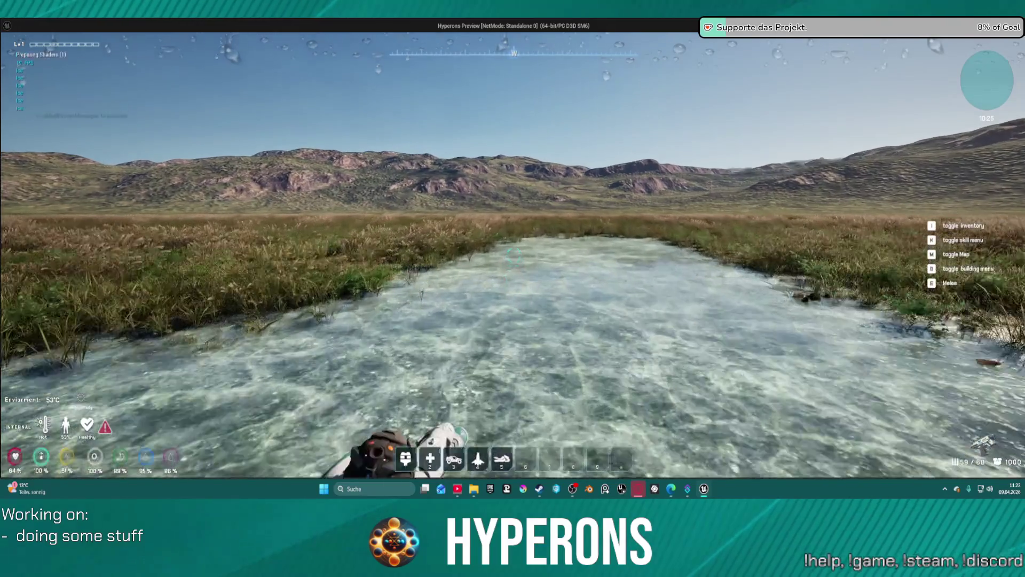
{"action": "key", "text": "w"}
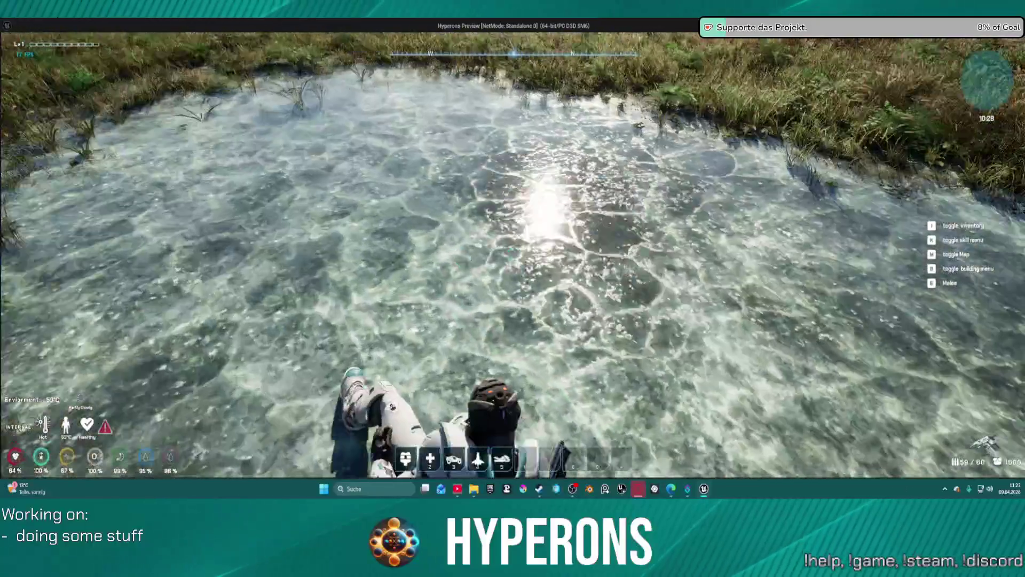
{"action": "key", "text": "w"}
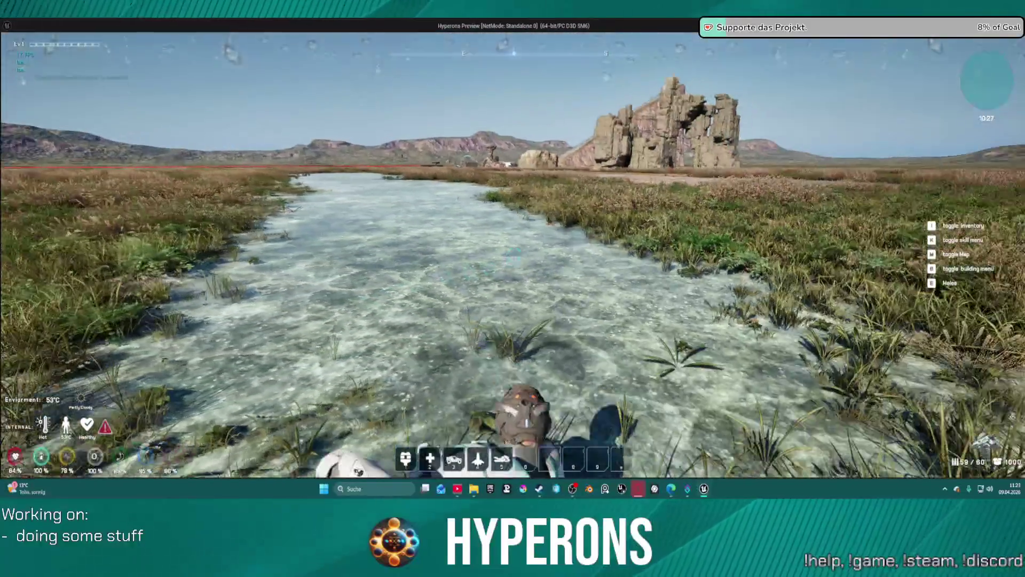
{"action": "key", "text": "w"}
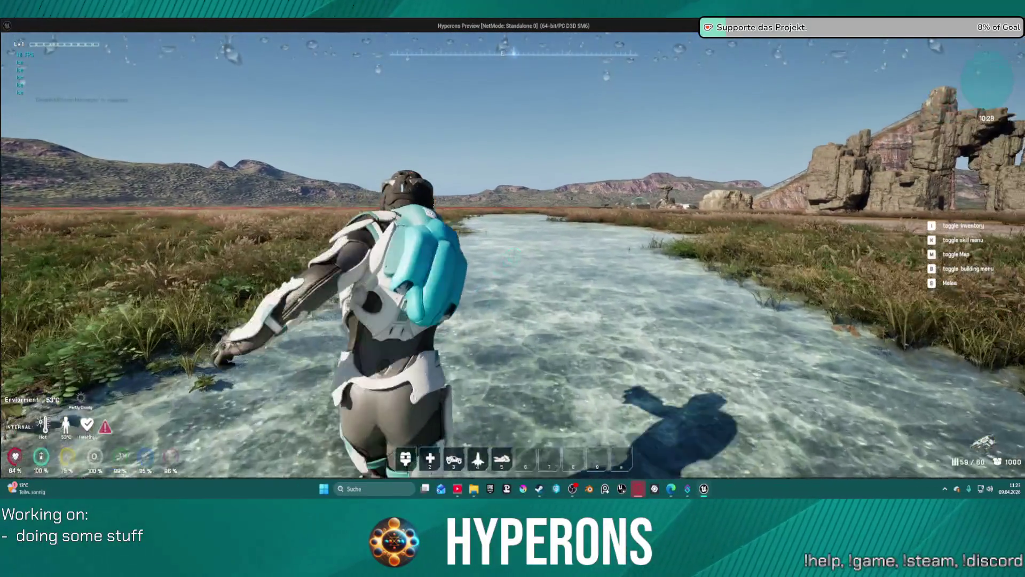
{"action": "key", "text": "w"}
{"action": "left_click", "coordinate": [512, 256]}
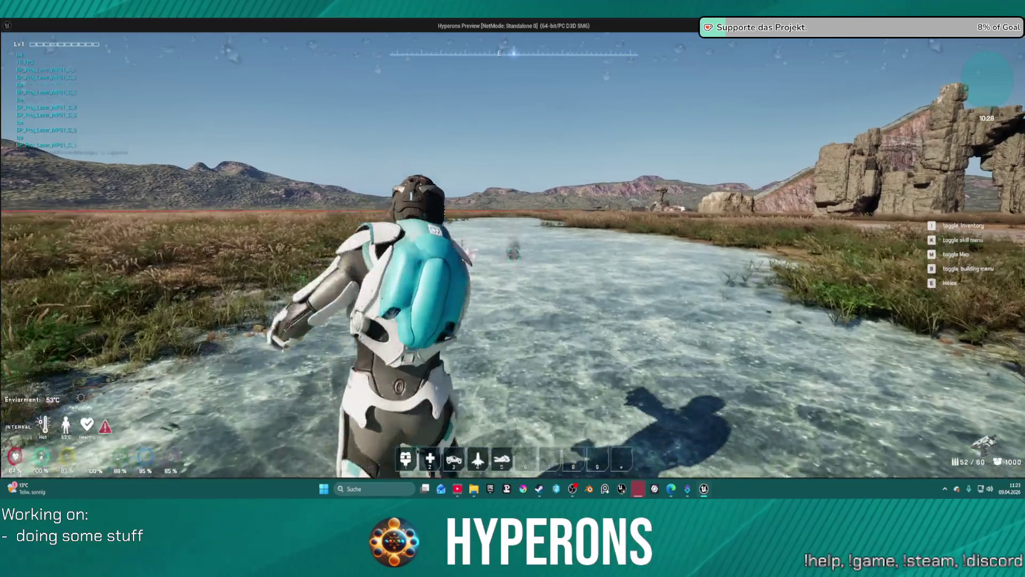
{"action": "left_click", "coordinate": [512, 256]}
{"action": "left_click", "coordinate": [512, 257]}
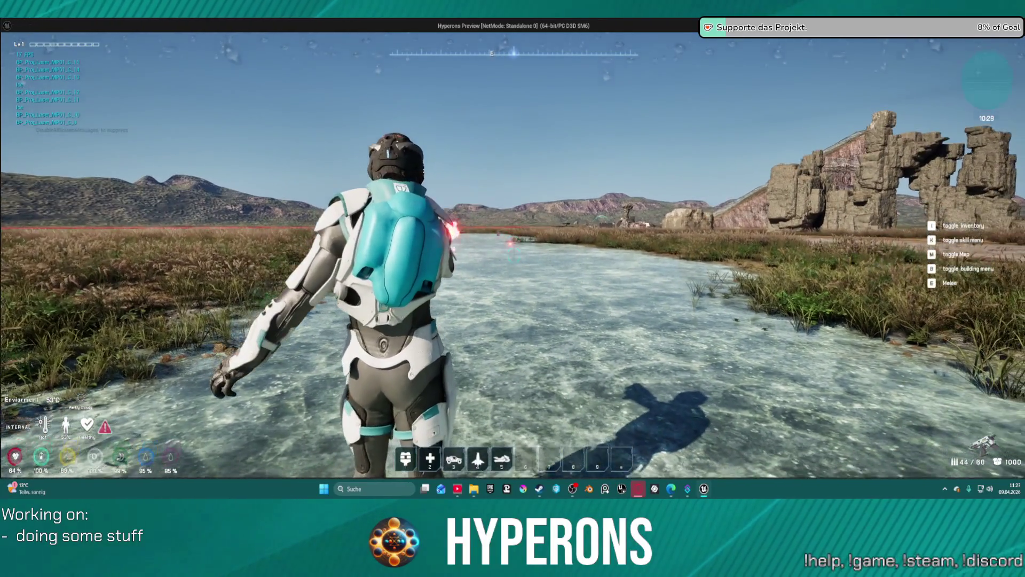
{"action": "key", "text": "r"}
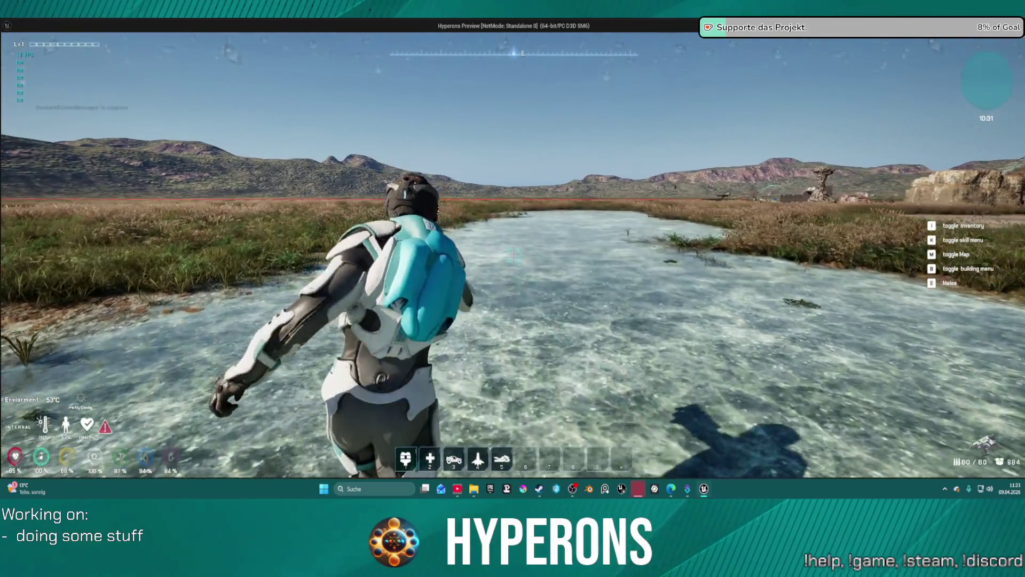
- Fire more laser projectiles, reload, and shoot bursts from the bank while turning
{"action": "left_click", "coordinate": [514, 256]}
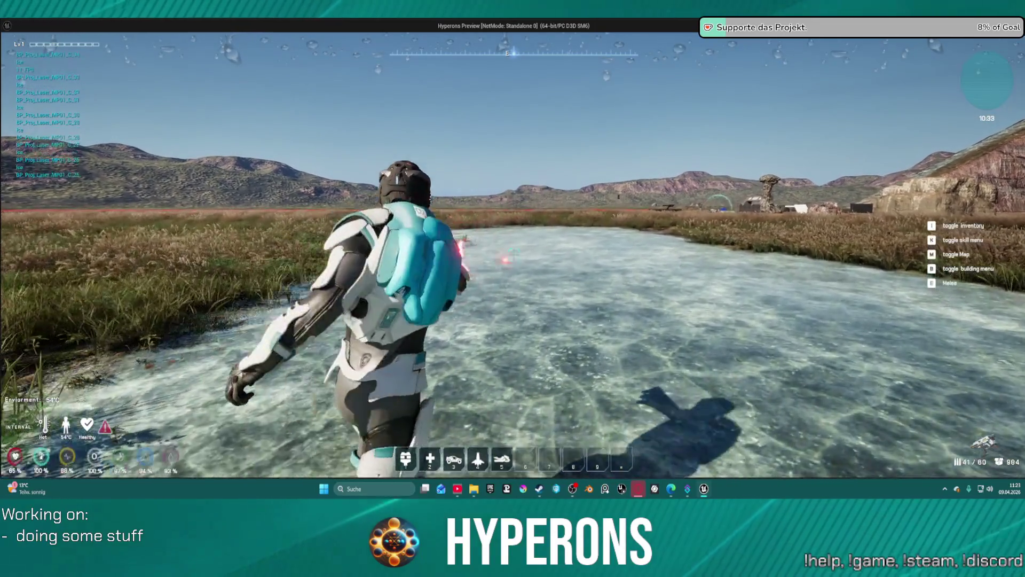
{"action": "left_click", "coordinate": [513, 255]}
{"action": "left_click", "coordinate": [514, 256]}
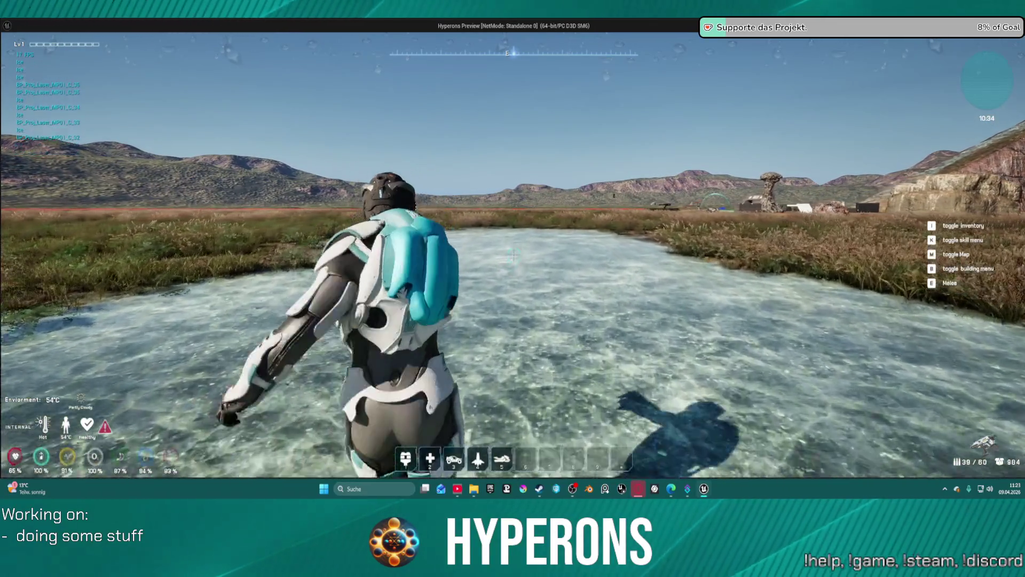
{"action": "key", "text": "r"}
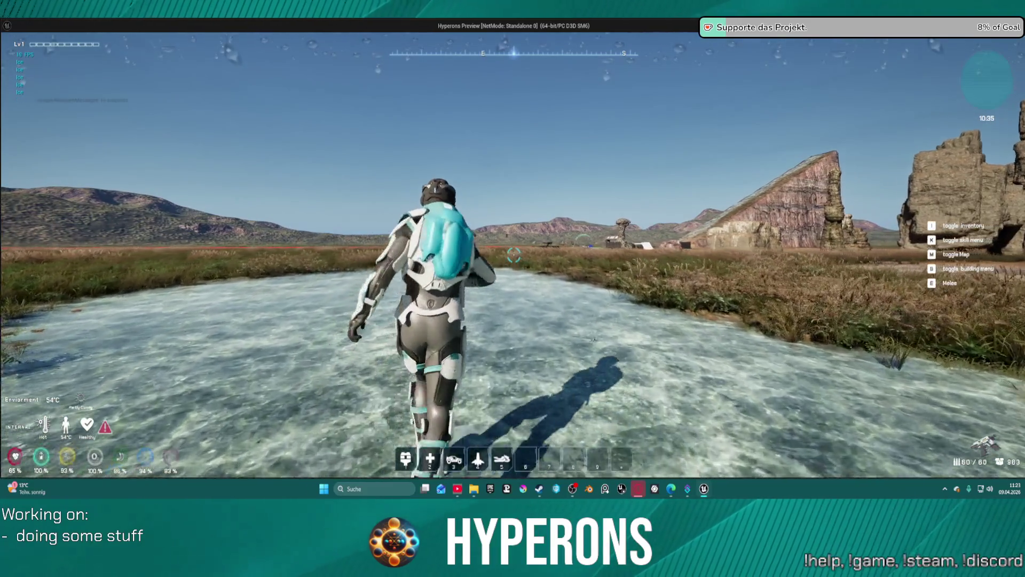
{"action": "key", "text": "w"}
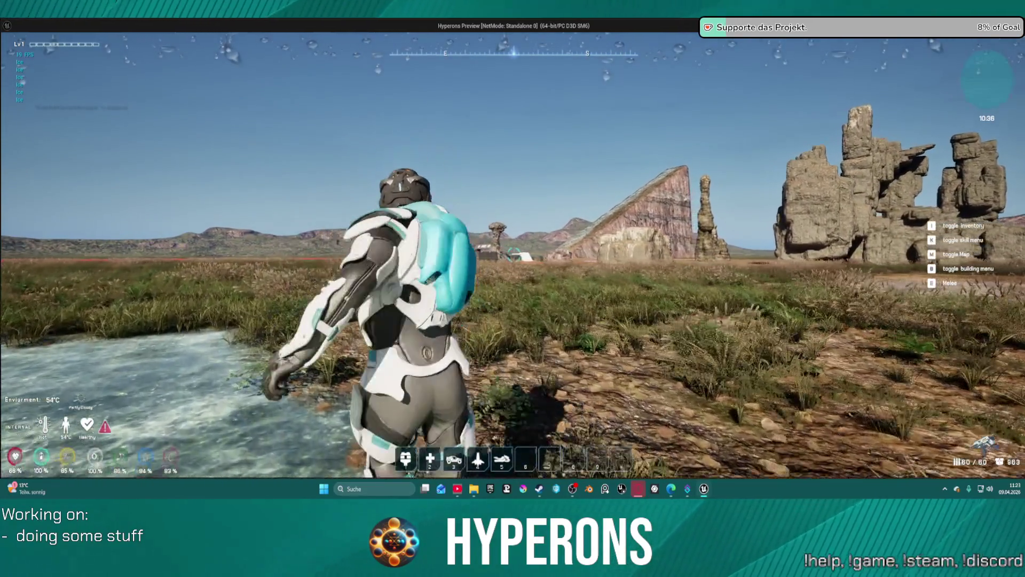
{"action": "left_click", "coordinate": [514, 255]}
{"action": "left_click", "coordinate": [514, 255]}
{"action": "left_click", "coordinate": [514, 255]}
{"action": "left_click", "coordinate": [514, 255]}
{"action": "left_click", "coordinate": [514, 256]}
{"action": "left_click", "coordinate": [514, 255]}
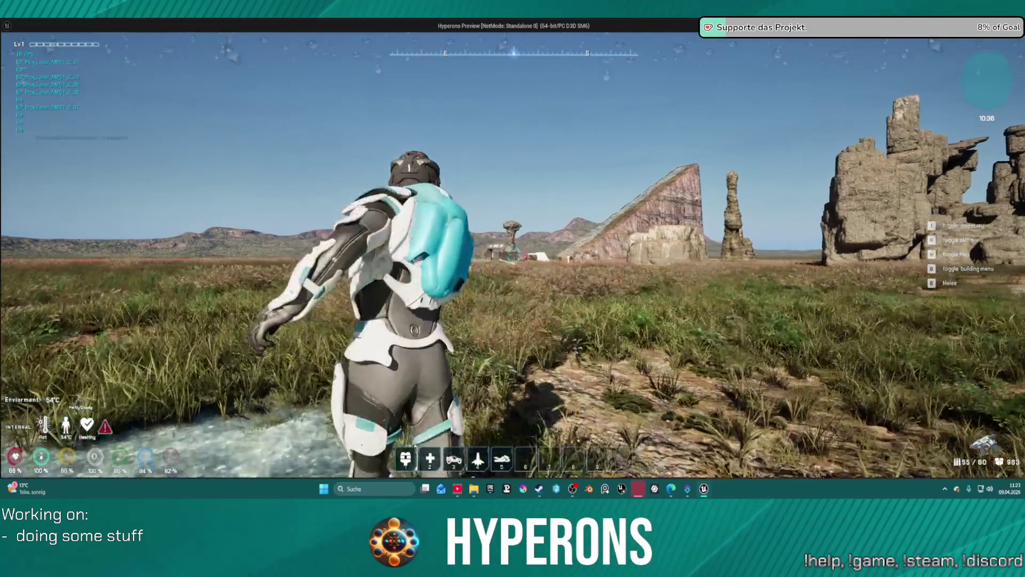
{"action": "left_click", "coordinate": [514, 255]}
{"action": "left_click", "coordinate": [514, 255]}
{"action": "key", "text": "h"}
{"action": "left_click", "coordinate": [514, 255]}
{"action": "left_click", "coordinate": [514, 255]}
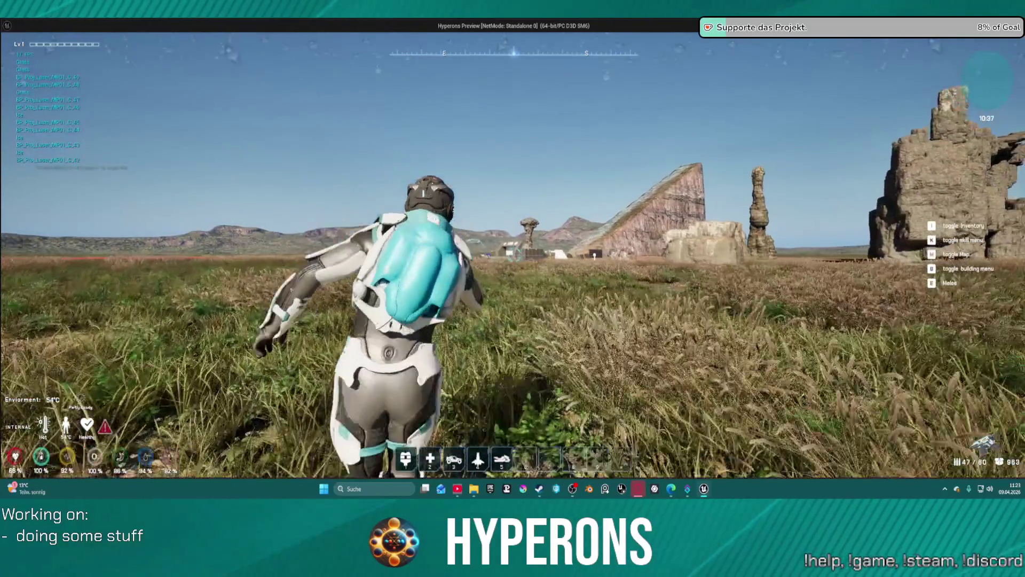
{"action": "left_click", "coordinate": [514, 256]}
{"action": "left_click", "coordinate": [514, 255]}
{"action": "left_click", "coordinate": [514, 255]}
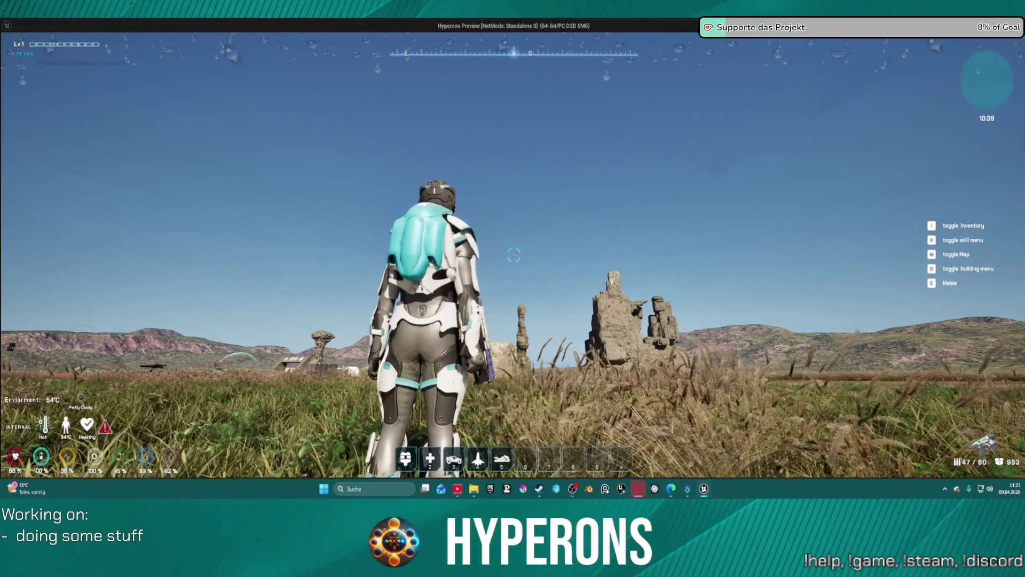
- Move through the grass and dirt field to the grid wall and ramp, and shoot the enemy down
{"action": "key", "text": "w"}
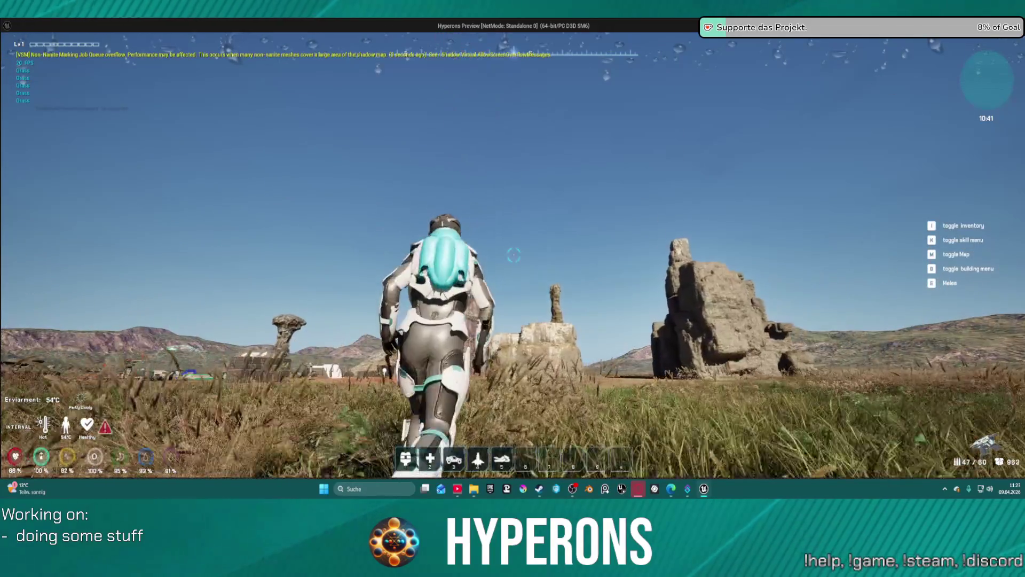
{"action": "key", "text": "s"}
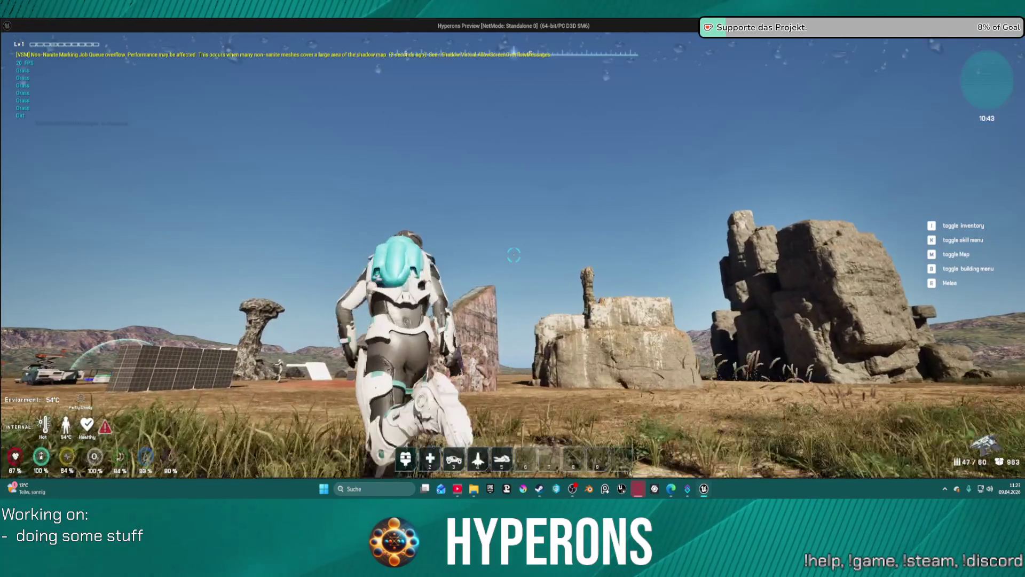
{"action": "key", "text": "w"}
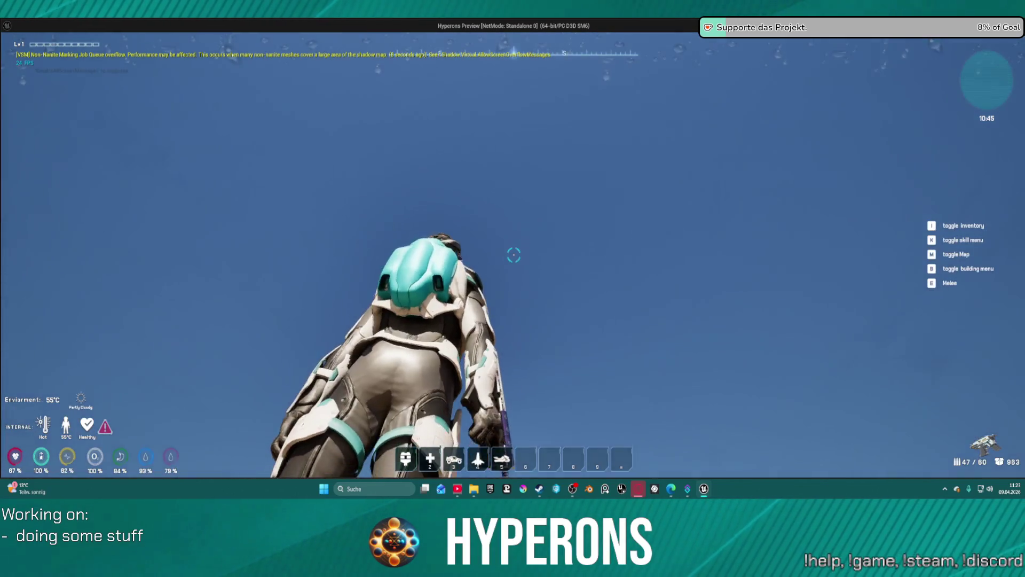
{"action": "key", "text": "w"}
{"action": "key", "text": "s"}
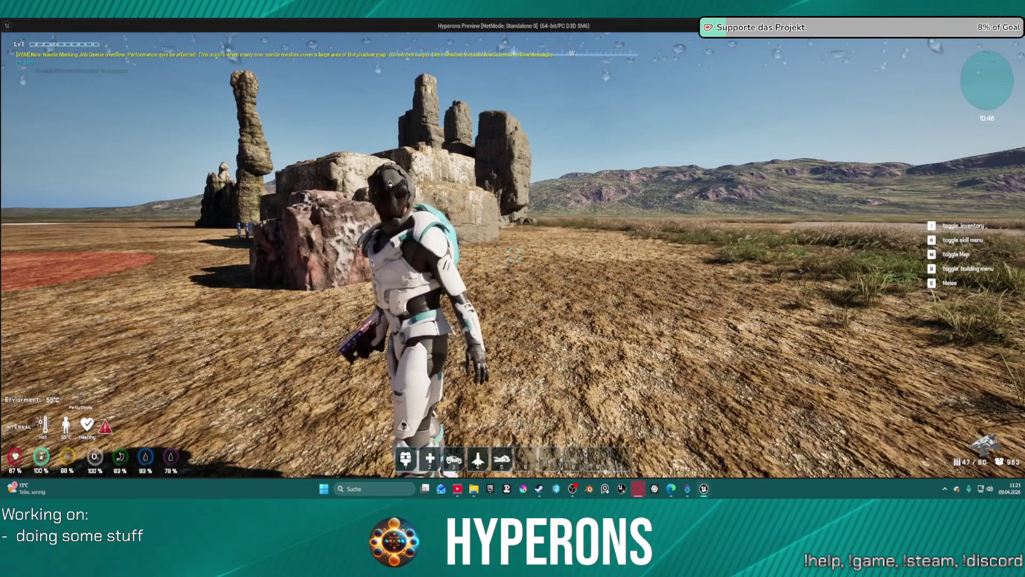
{"action": "key", "text": "s"}
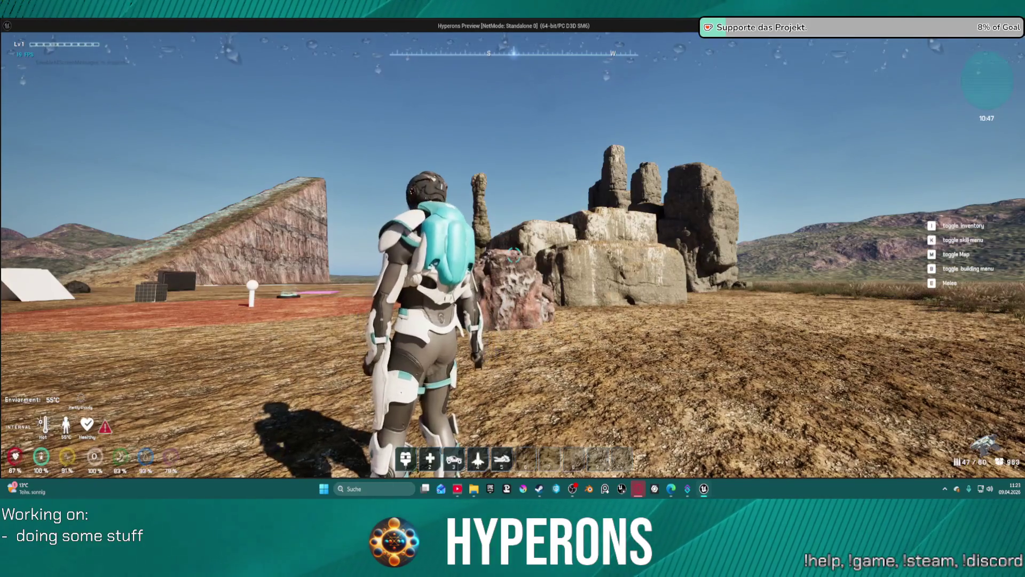
{"action": "key", "text": "w"}
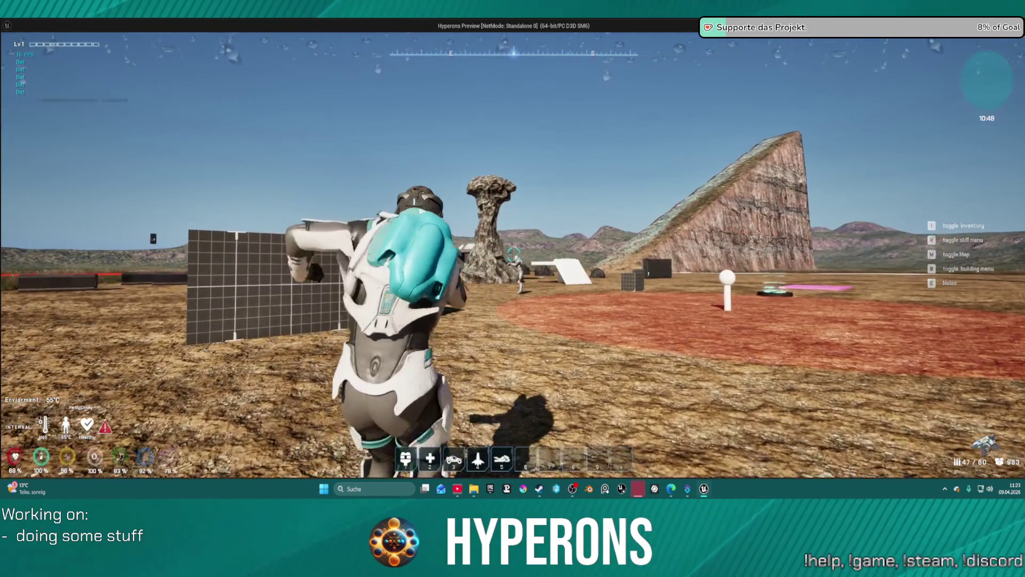
{"action": "left_click", "coordinate": [512, 256]}
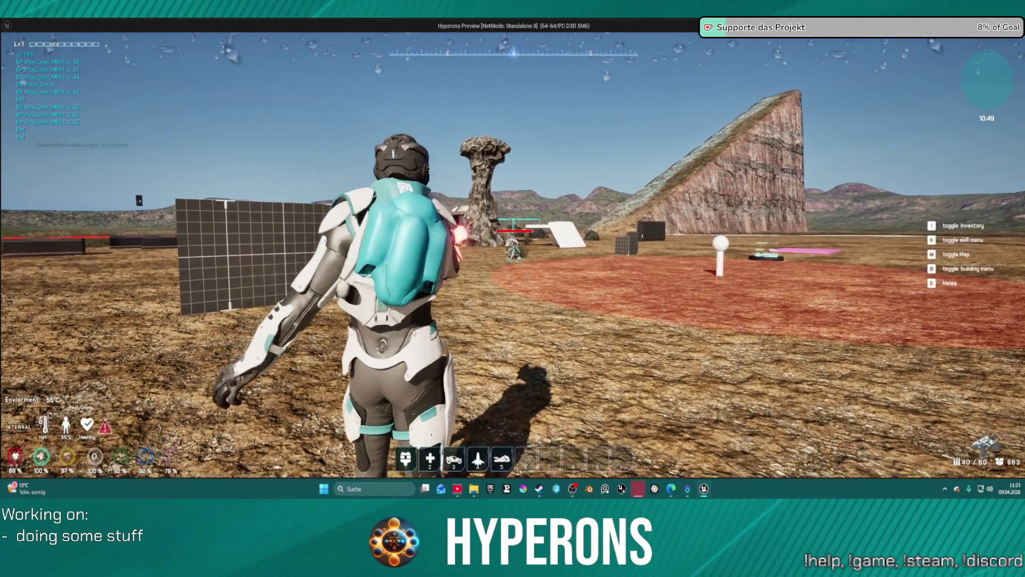
{"action": "left_click", "coordinate": [513, 256]}
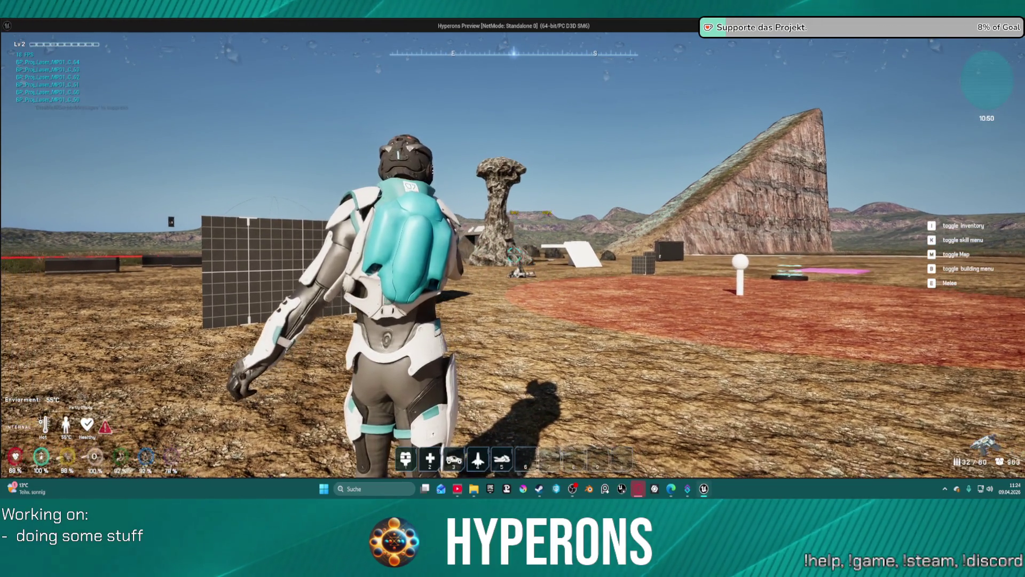
- Run toward the grid wall and down the next enemy with laser fire
{"action": "key", "text": "a"}
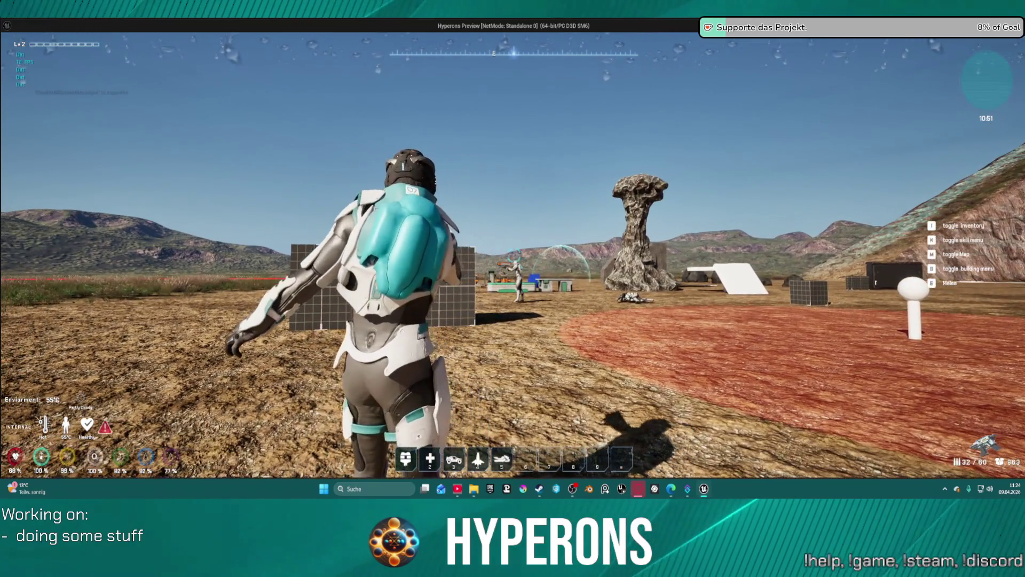
{"action": "left_click", "coordinate": [513, 255]}
{"action": "left_click", "coordinate": [513, 255]}
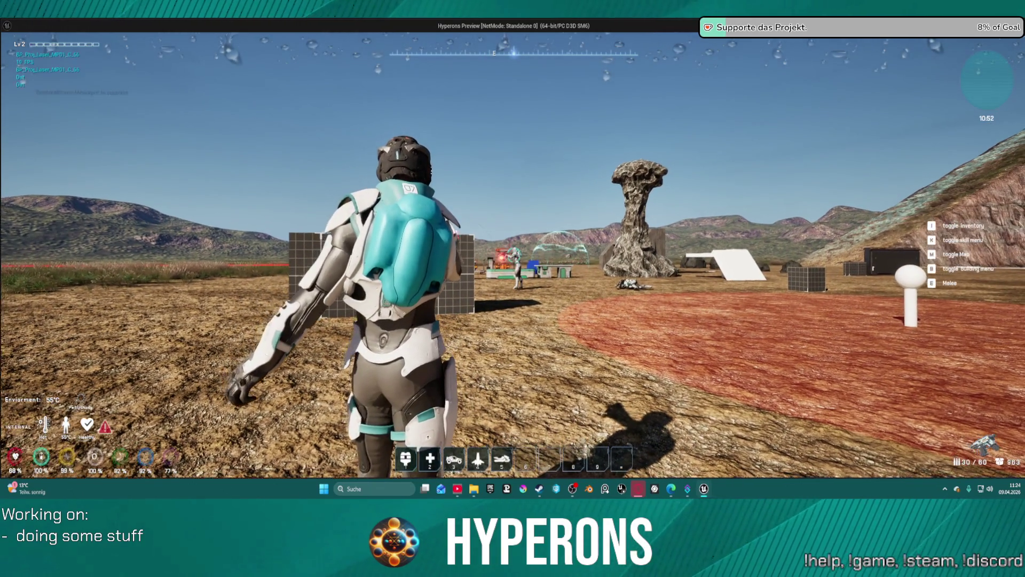
{"action": "left_click", "coordinate": [513, 256]}
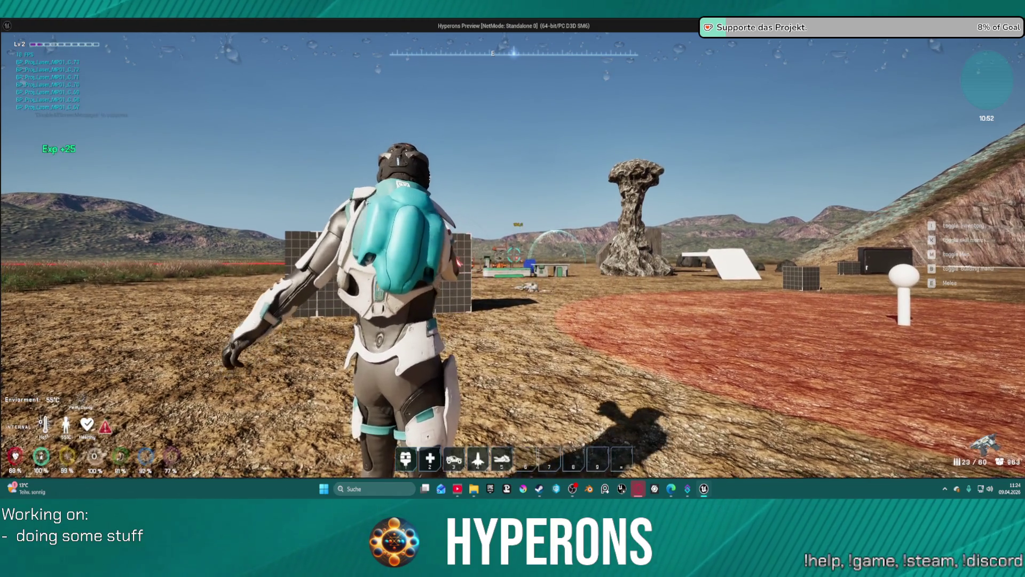
{"action": "left_click", "coordinate": [513, 256]}
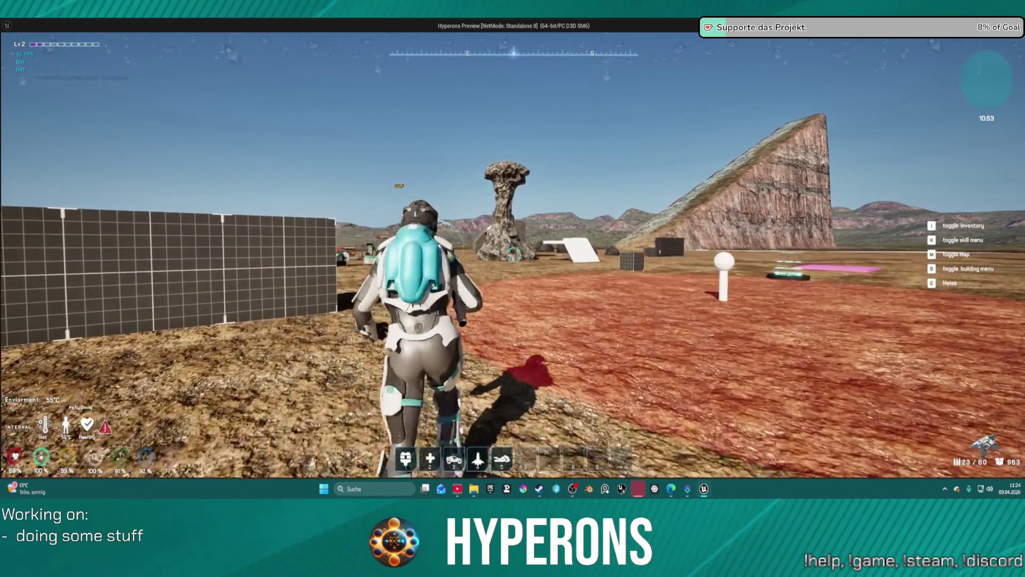
{"action": "key", "text": "w"}
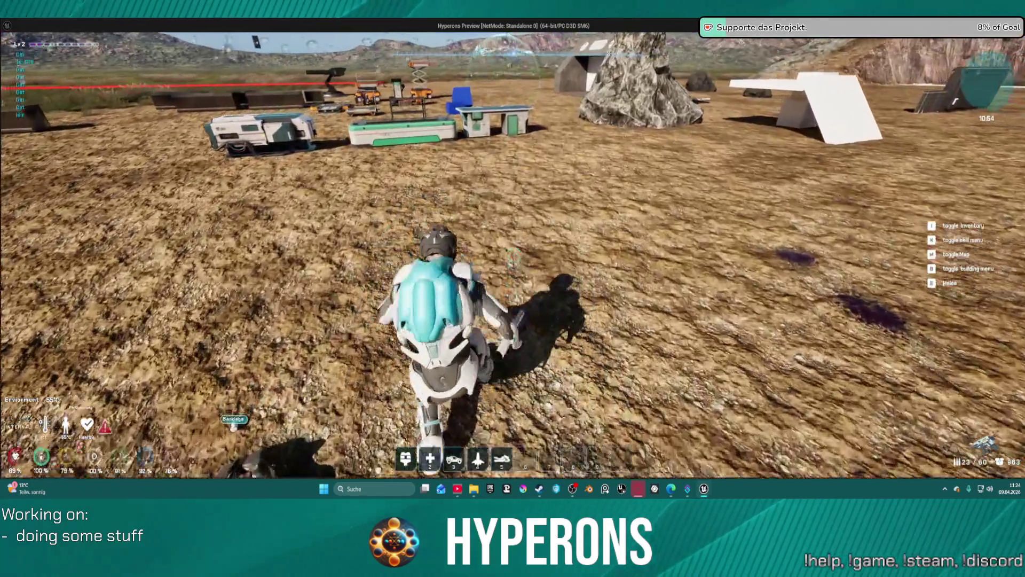
- Climb onto the rock formation and wooden block, then end the preview
{"action": "mouse_move", "coordinate": [513, 255]}
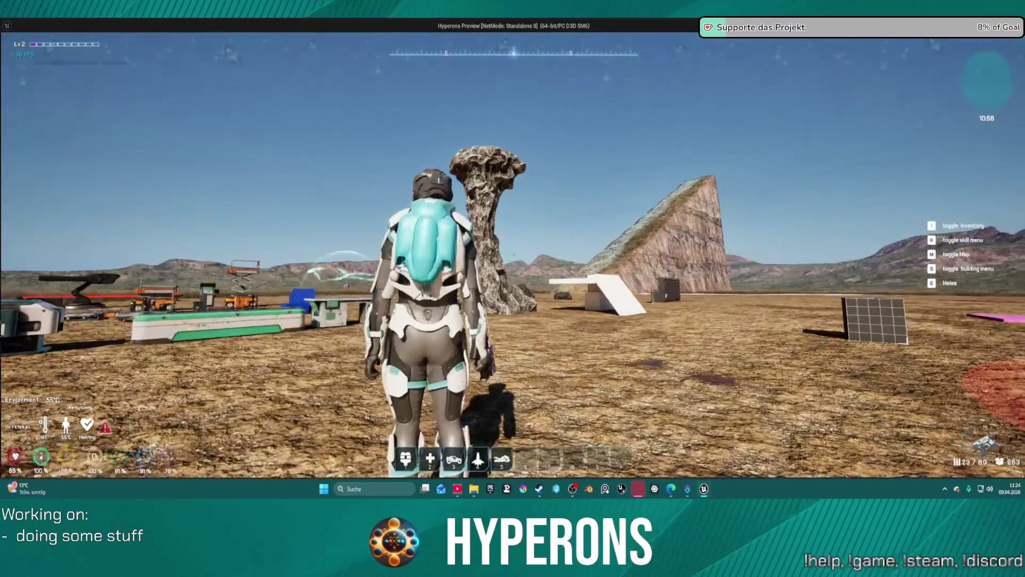
{"action": "key", "text": "w"}
{"action": "key", "text": "space"}
{"action": "key", "text": "space"}
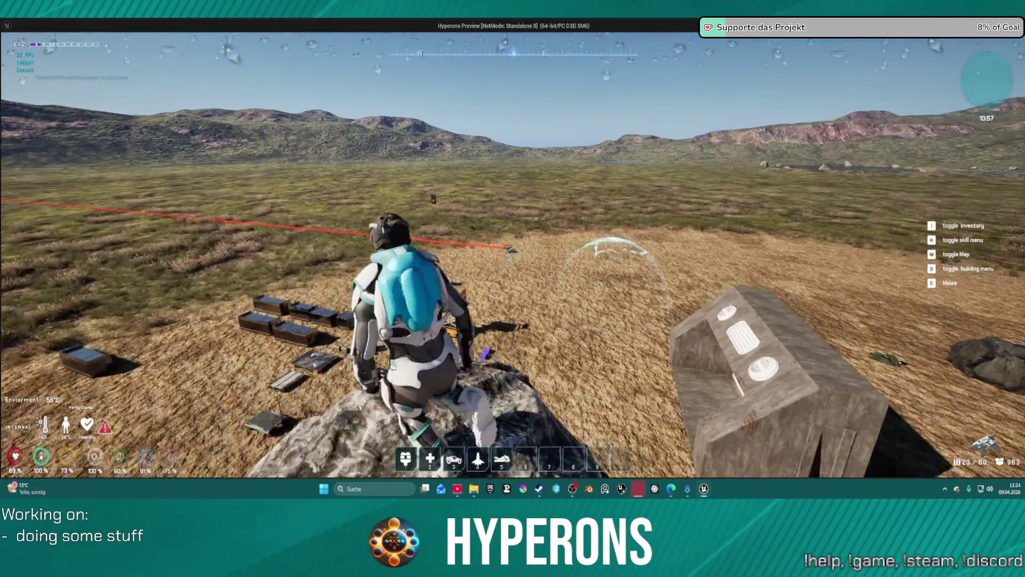
{"action": "key", "text": "s"}
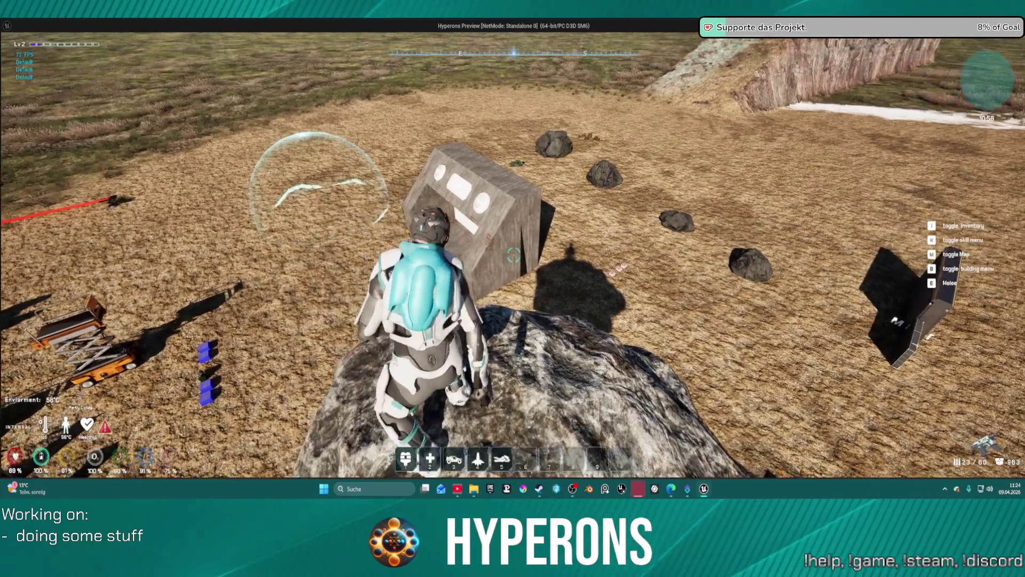
{"action": "key", "text": "w"}
{"action": "key", "text": "space"}
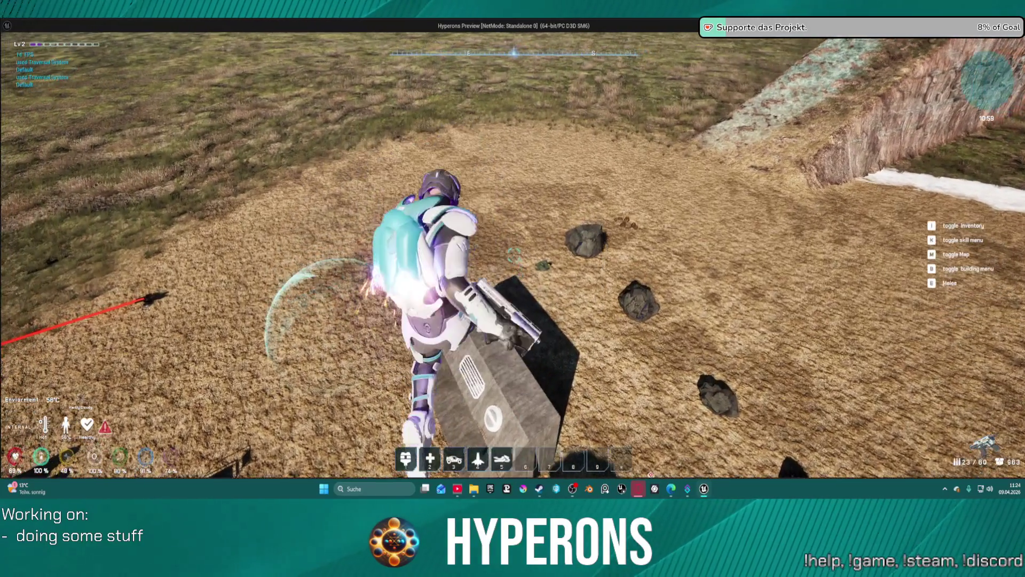
{"action": "key", "text": "Escape"}
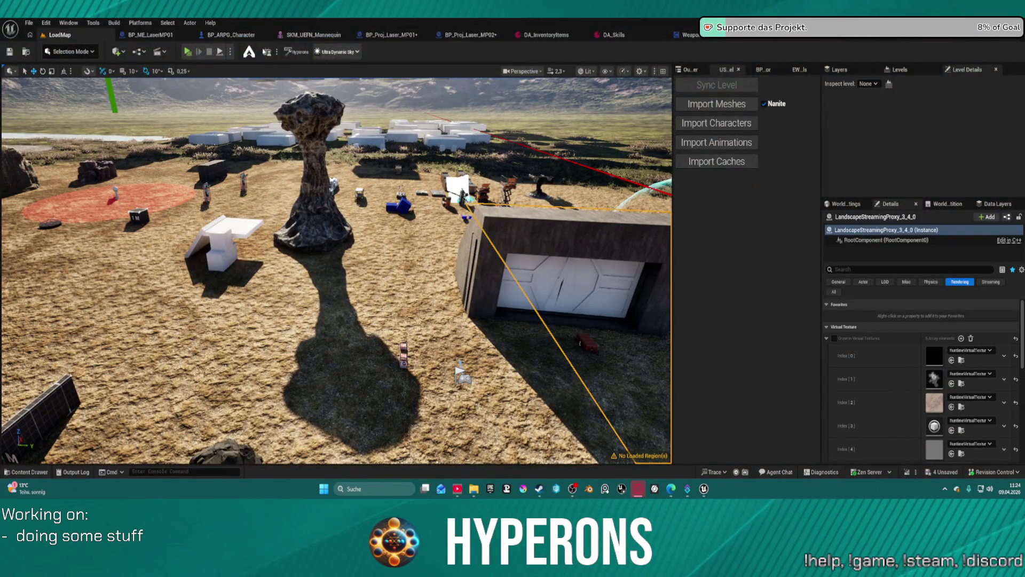
- Choose Standalone Game and Save Selected for the two laser projectiles, BP_Proj_Master and WeaponSystem
{"action": "left_click", "coordinate": [230, 51]}
{"action": "left_click", "coordinate": [271, 124]}
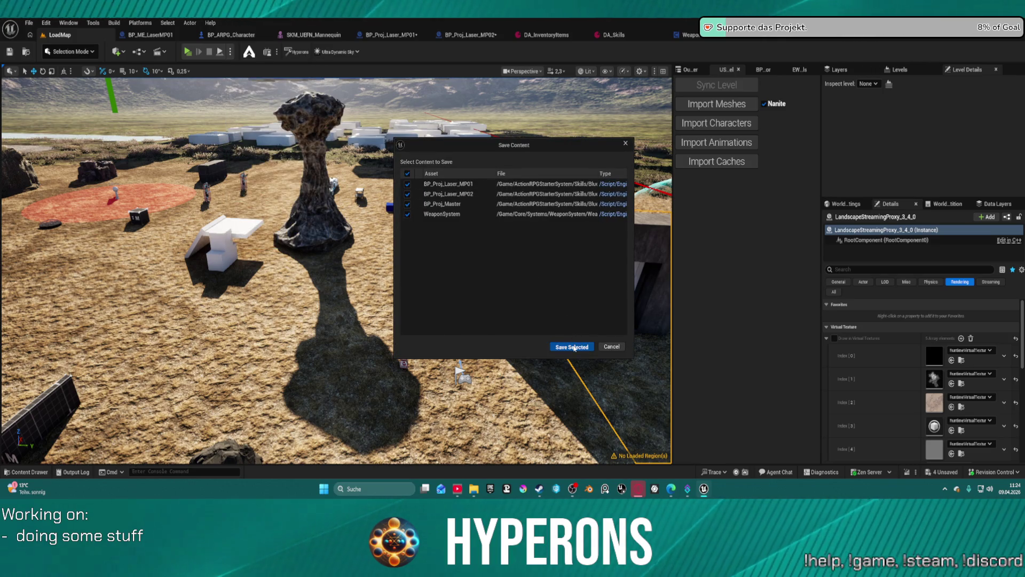
{"action": "left_click", "coordinate": [571, 346]}
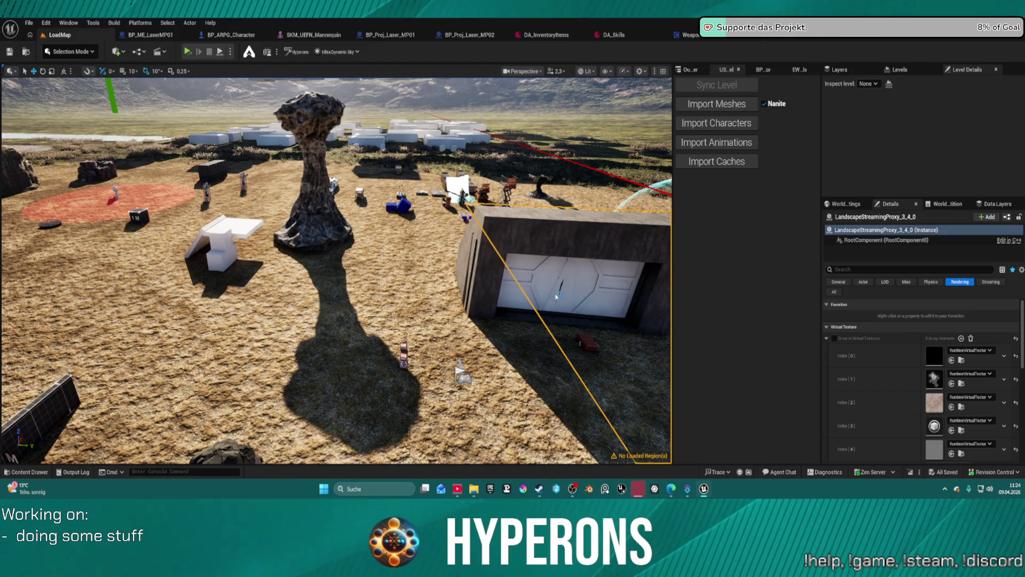
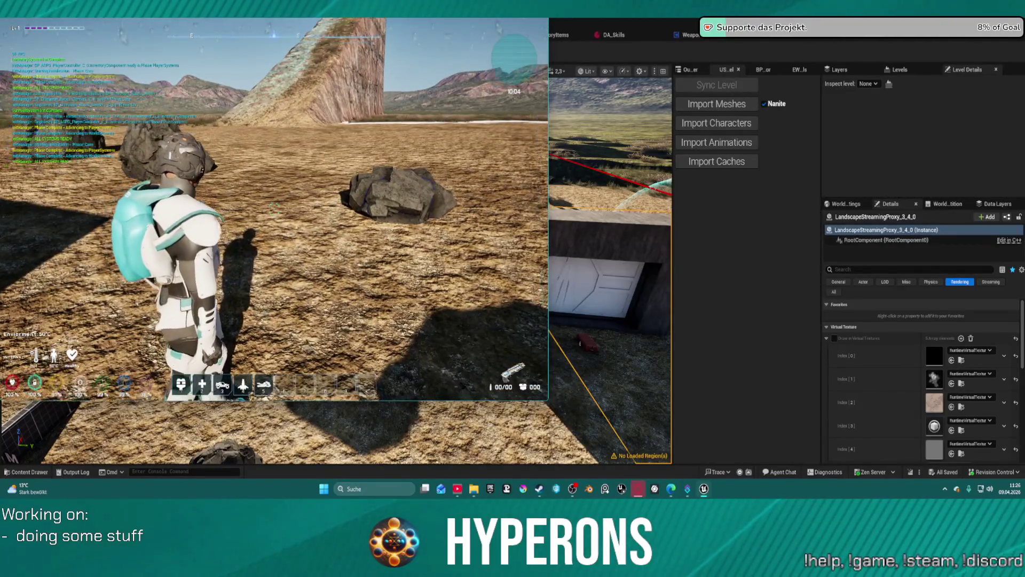
- Switch the game to 1440p resolution in the Video settings and resume play
{"action": "key", "text": "Escape"}
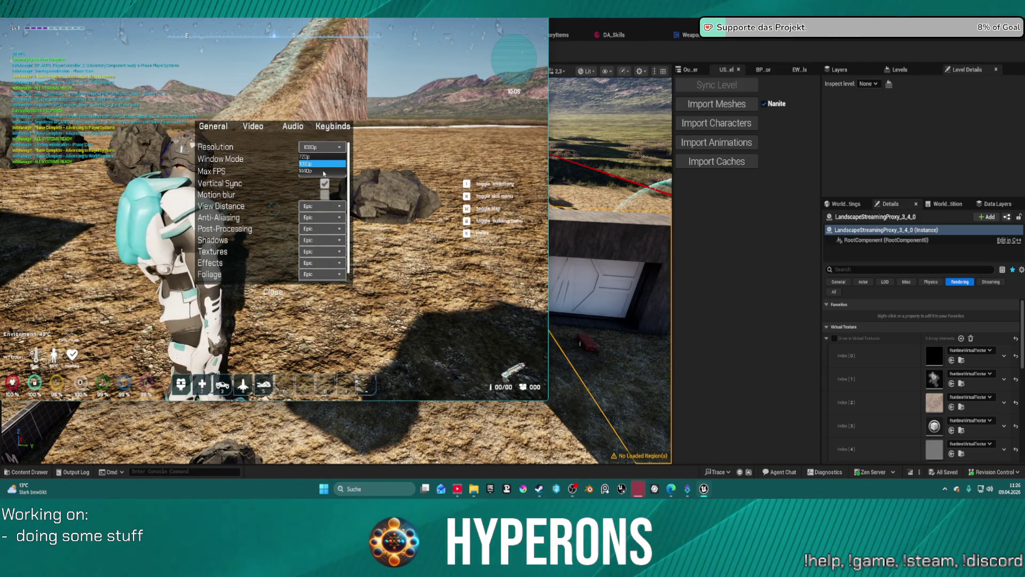
{"action": "left_click", "coordinate": [323, 171]}
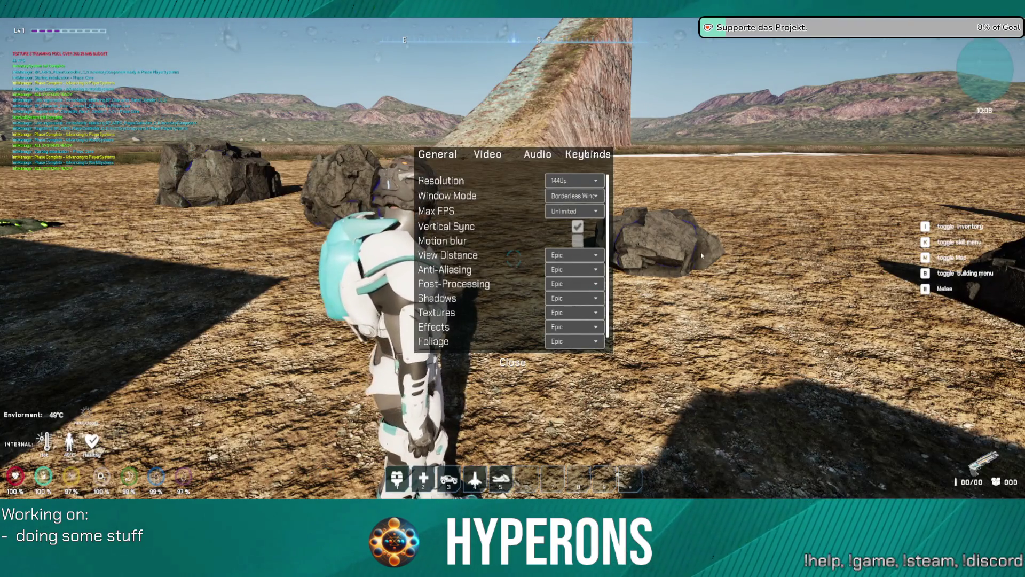
{"action": "key", "text": "Escape"}
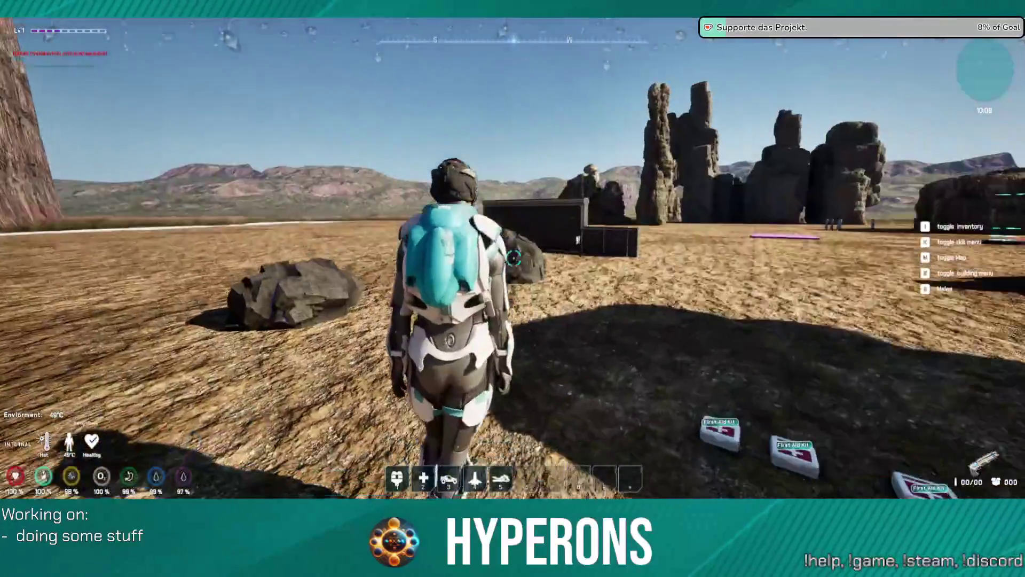
- Run to the DEV_ResContainer crate and move the E-Cell S ammo into the inventory
{"action": "key", "text": "w"}
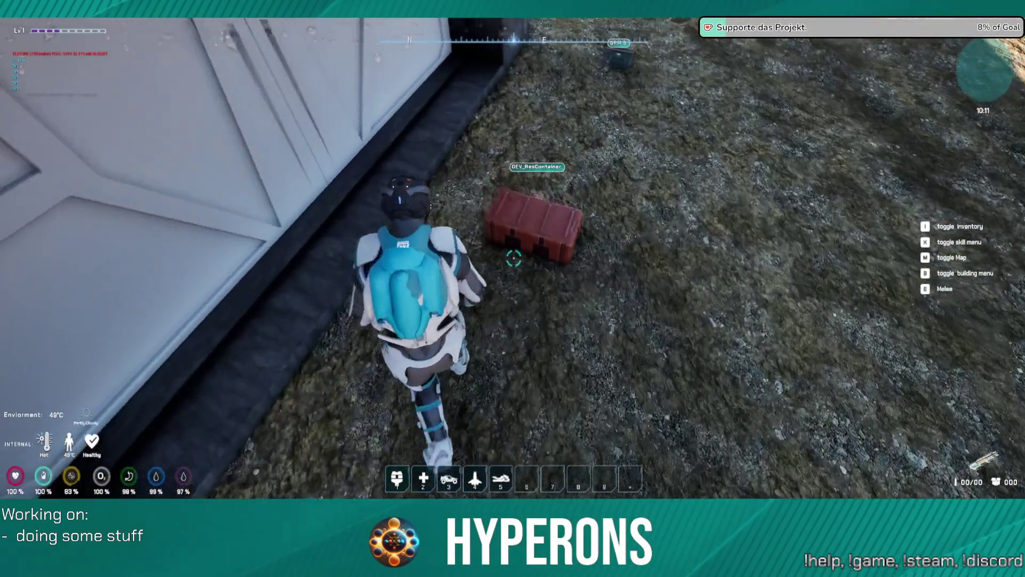
{"action": "key", "text": "f"}
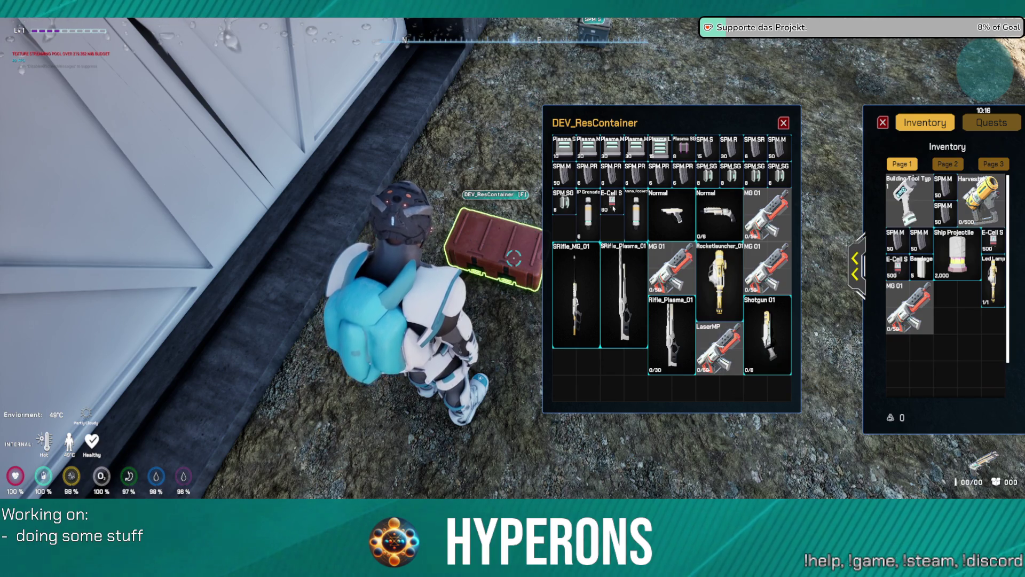
{"action": "double_click", "coordinate": [612, 202]}
{"action": "key", "text": "Escape"}
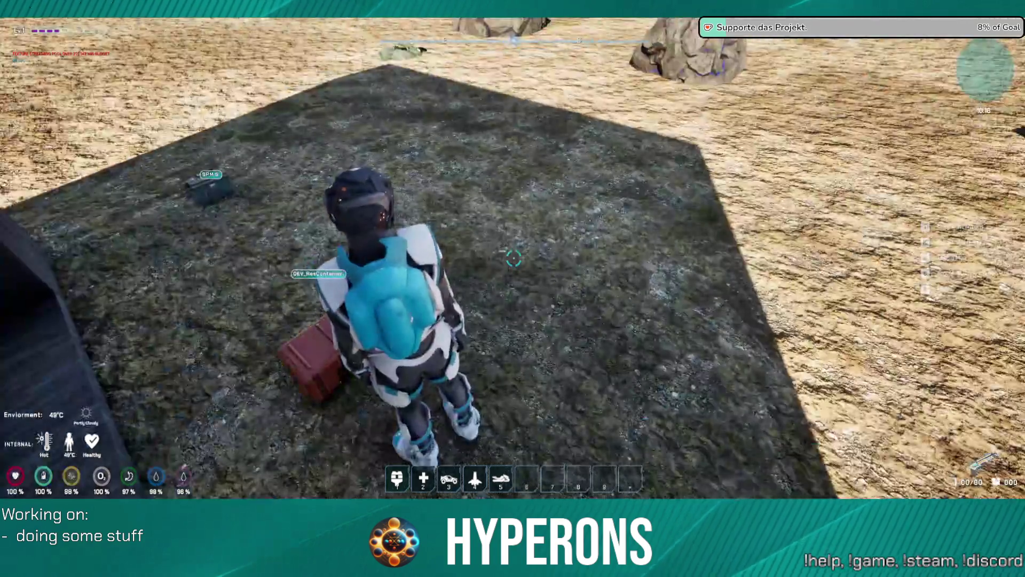
- Return to the crate, recheck its contents, and close the crate and inventory panels
{"action": "key", "text": "w"}
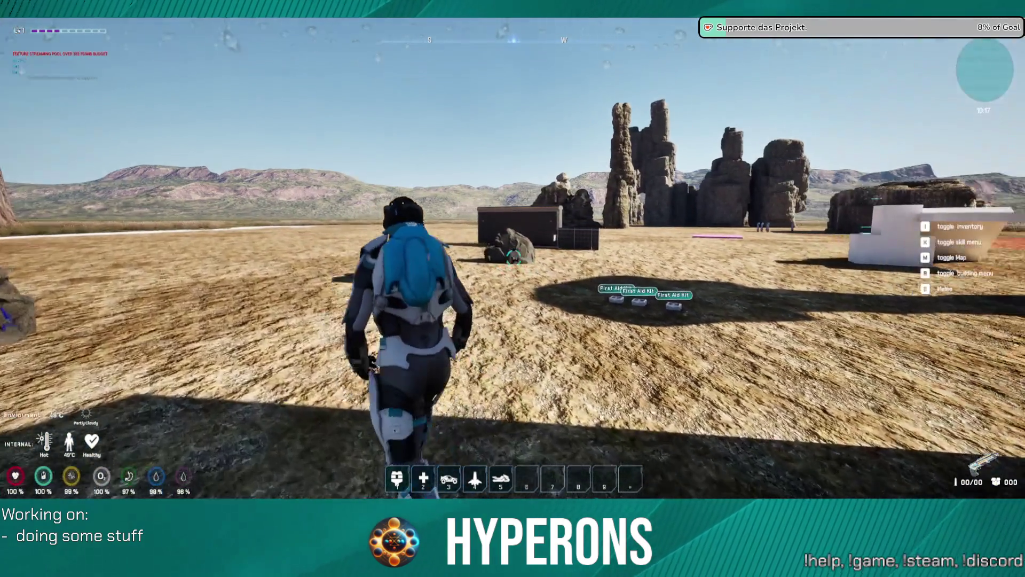
{"action": "key", "text": "f"}
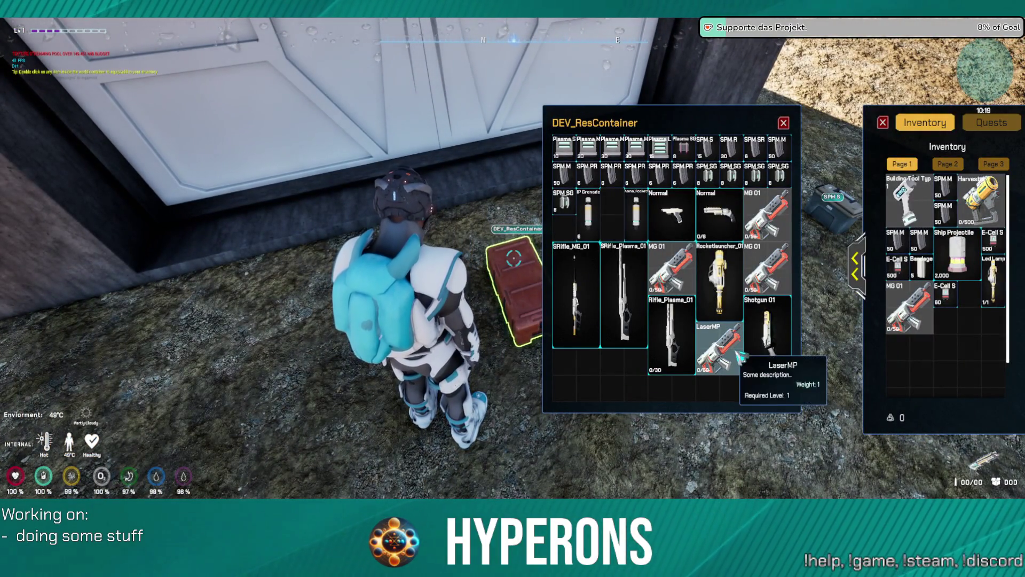
{"action": "left_click", "coordinate": [784, 124]}
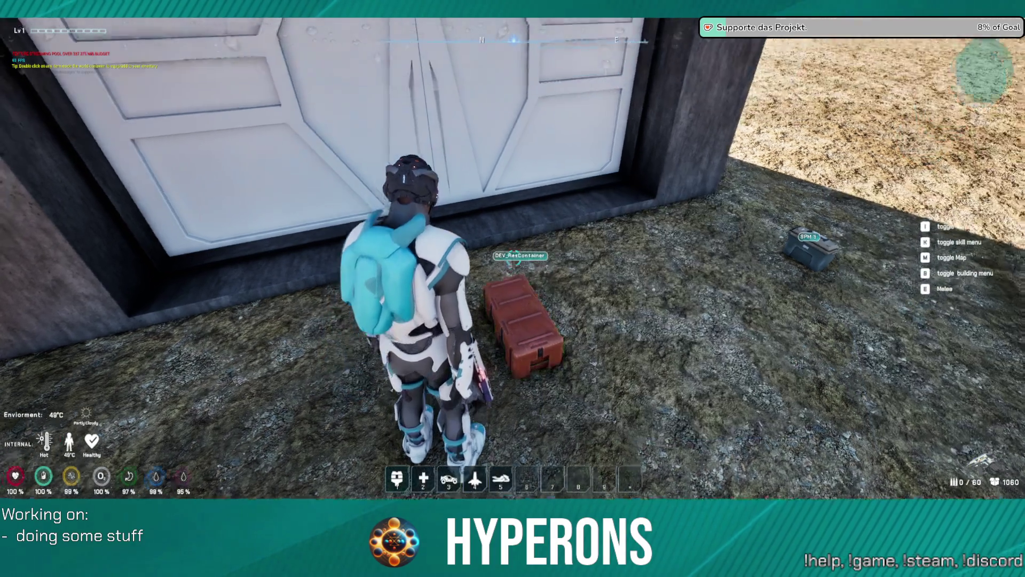
- Reload the laser weapon and fire several bursts at the target dummy past the rock
{"action": "key", "text": "r"}
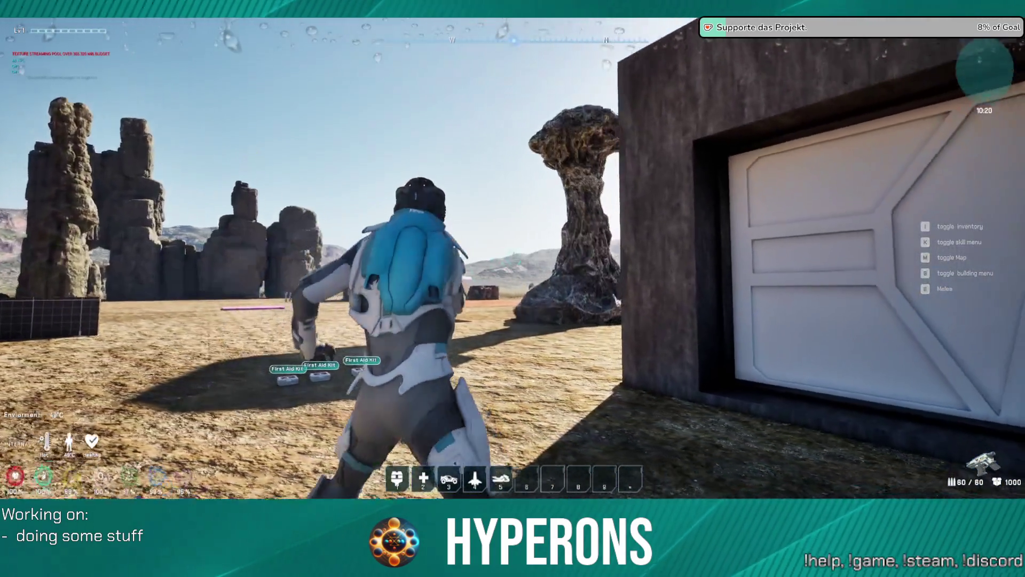
{"action": "left_click", "coordinate": [514, 259]}
{"action": "left_click", "coordinate": [514, 259]}
{"action": "key", "text": "w"}
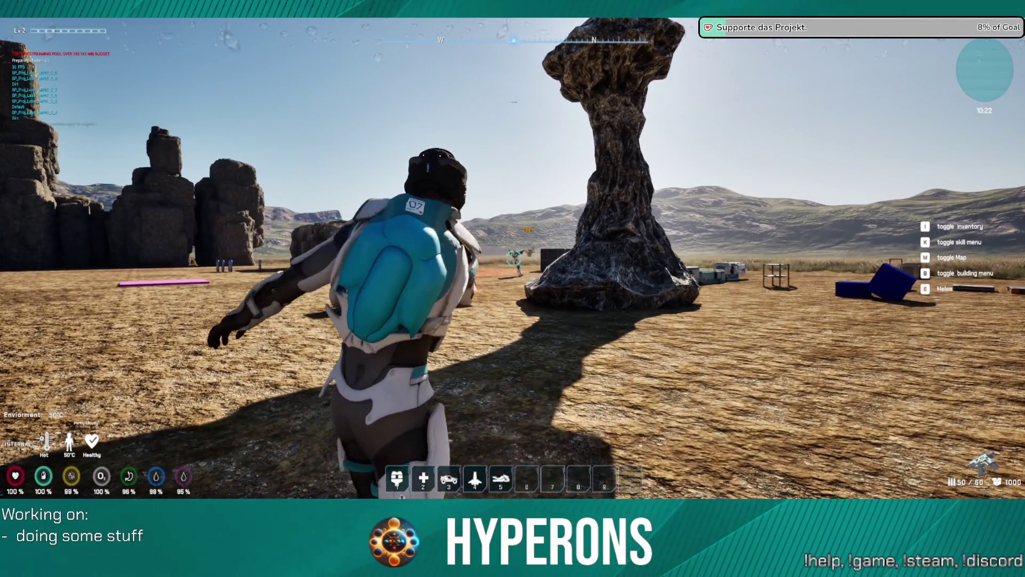
{"action": "left_click", "coordinate": [514, 259]}
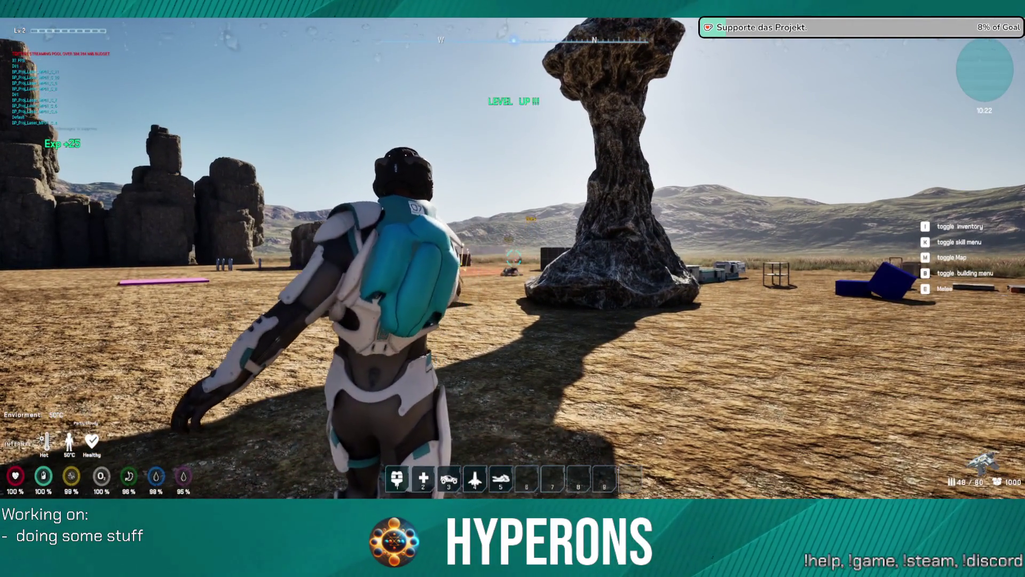
{"action": "key", "text": "w"}
{"action": "key", "text": "w"}
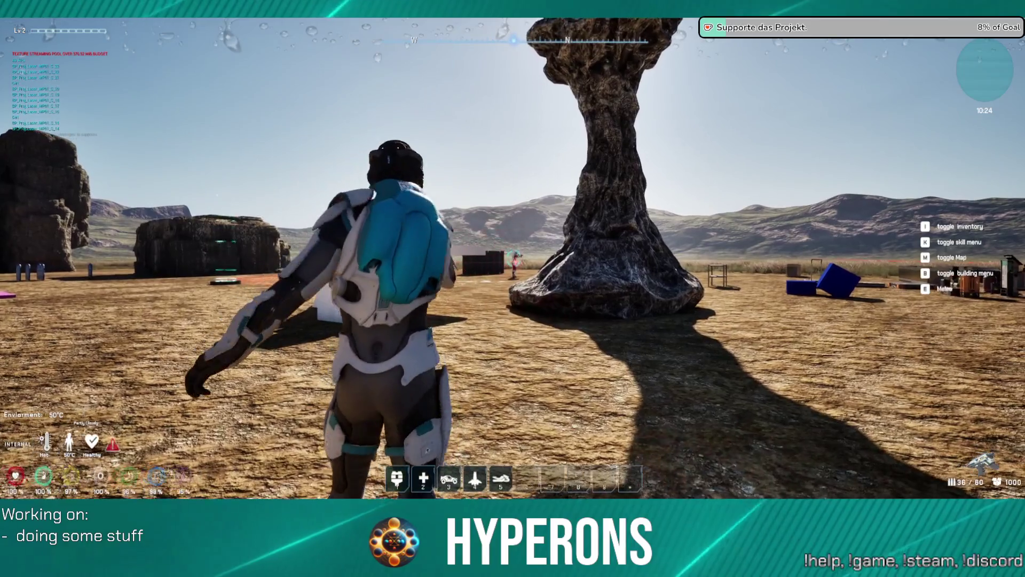
{"action": "left_click", "coordinate": [514, 259]}
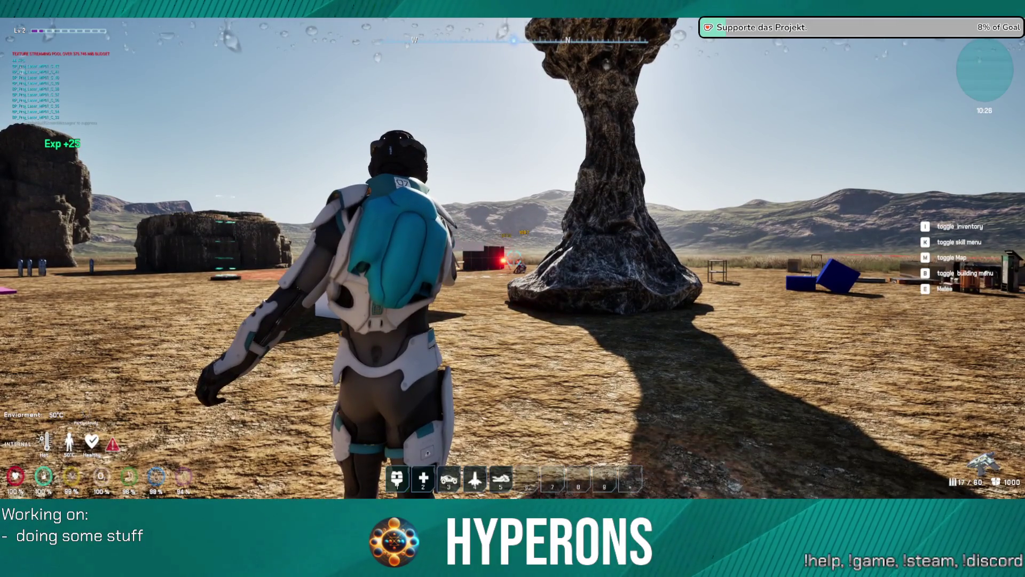
- Run south around the base and rock arches toward the cliff, crouching once briefly
{"action": "key", "text": "w"}
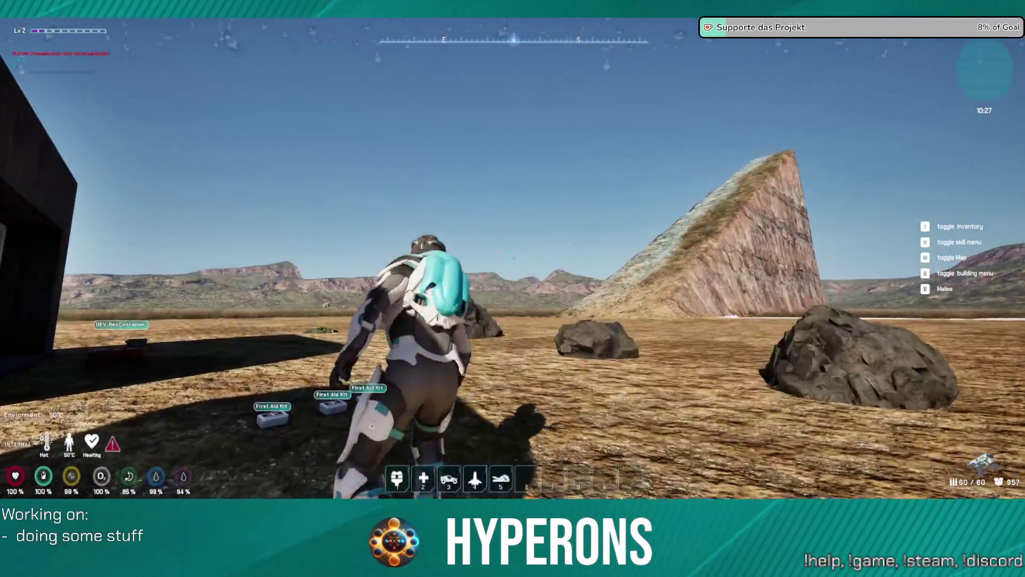
{"action": "key", "text": "w"}
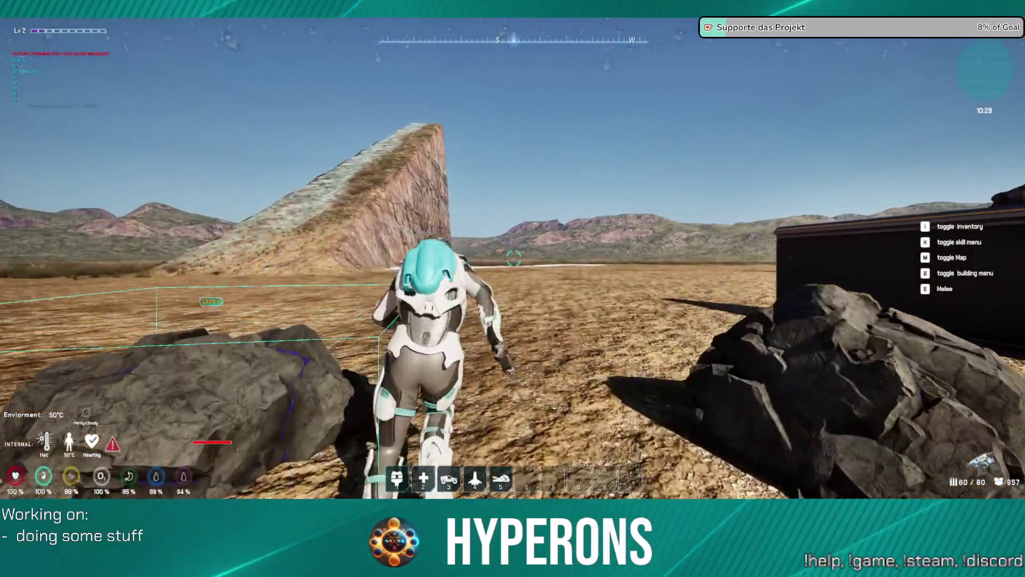
{"action": "key", "text": "w"}
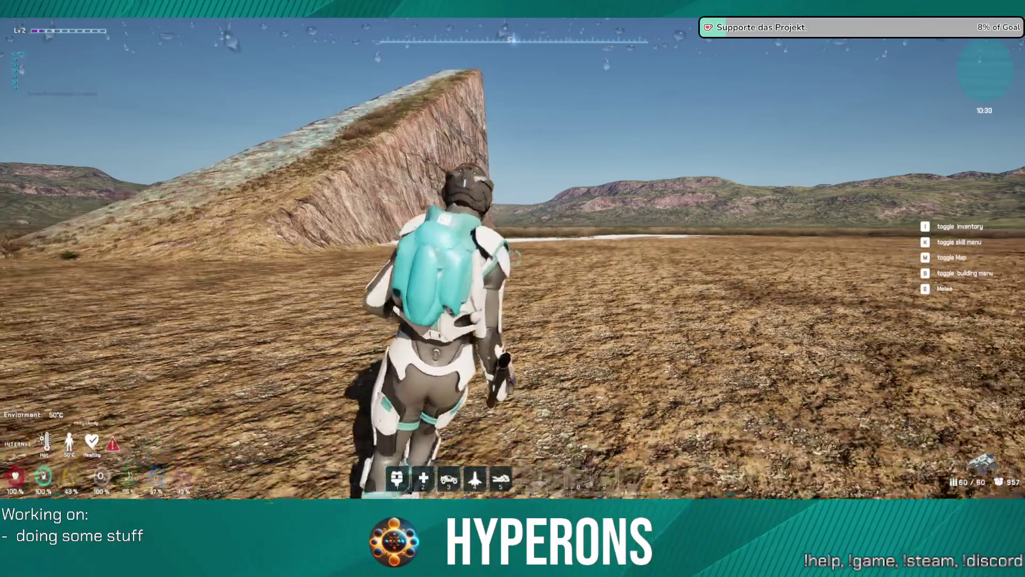
{"action": "key", "text": "w"}
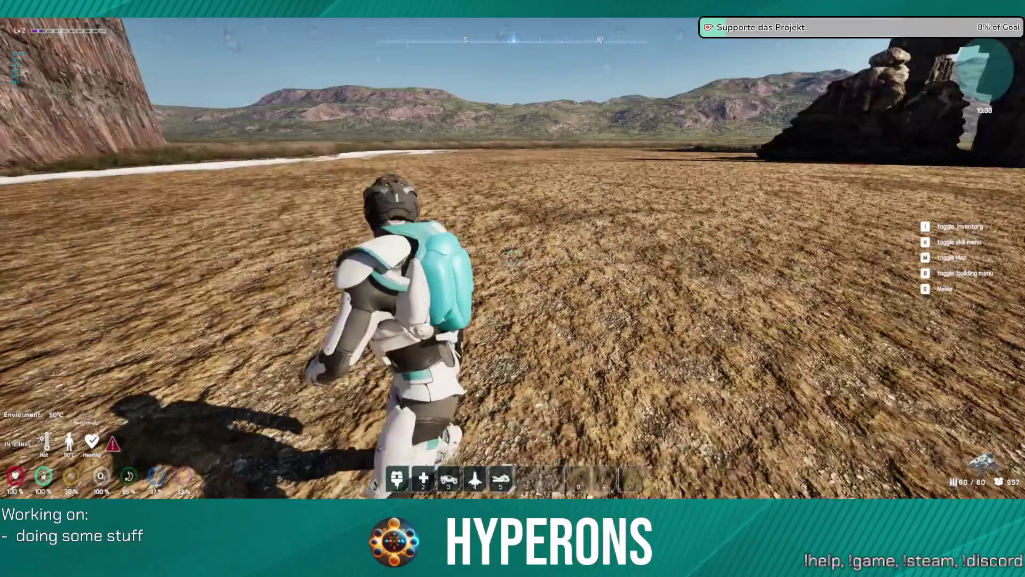
{"action": "key", "text": "w"}
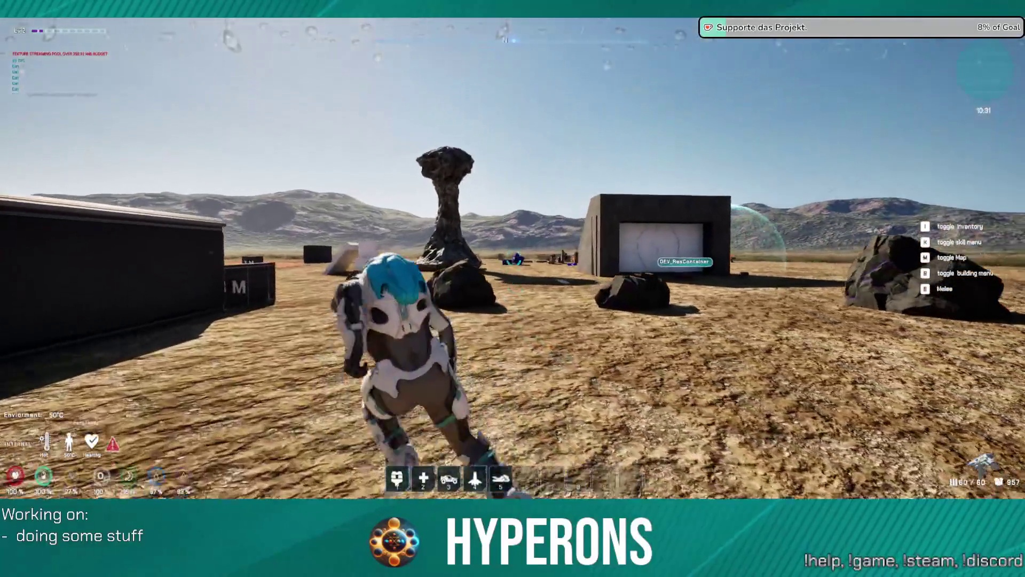
{"action": "key", "text": "c"}
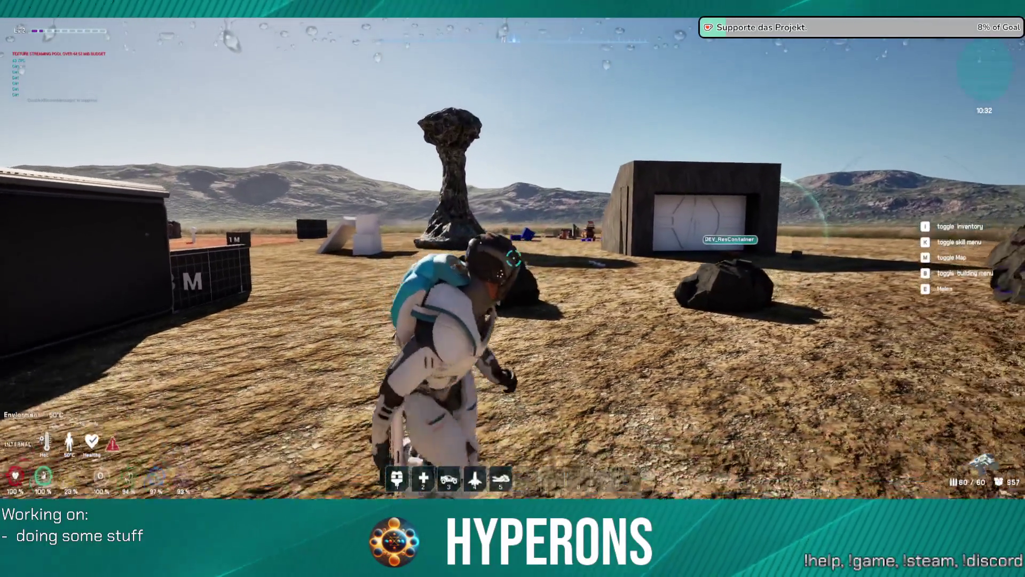
{"action": "key", "text": "w"}
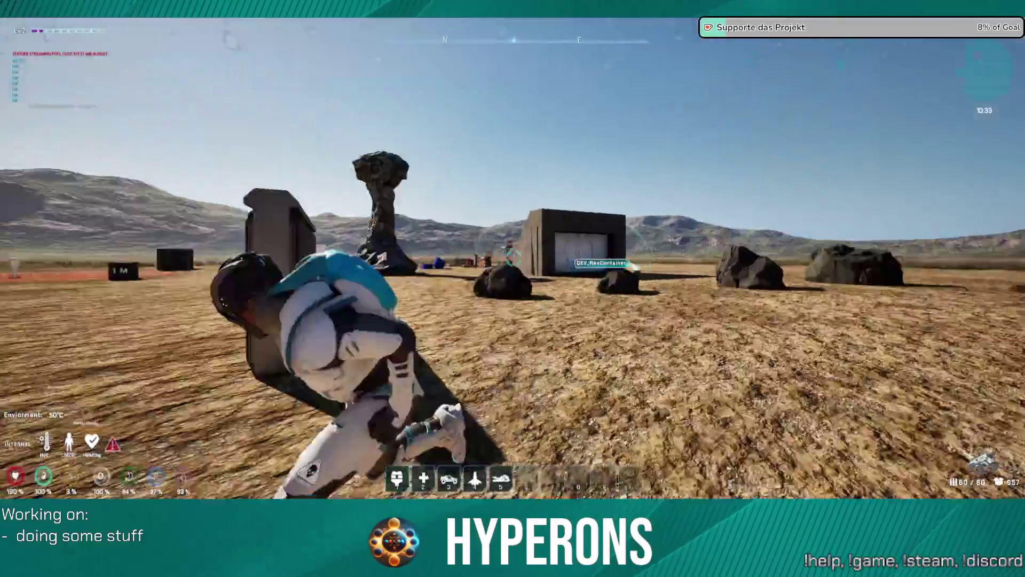
{"action": "key", "text": "w"}
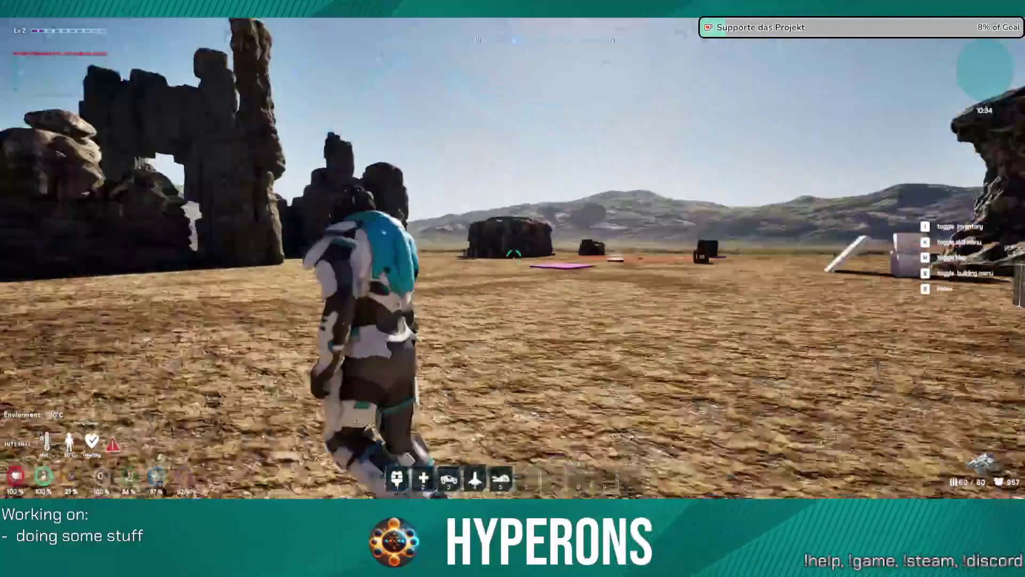
{"action": "key", "text": "w"}
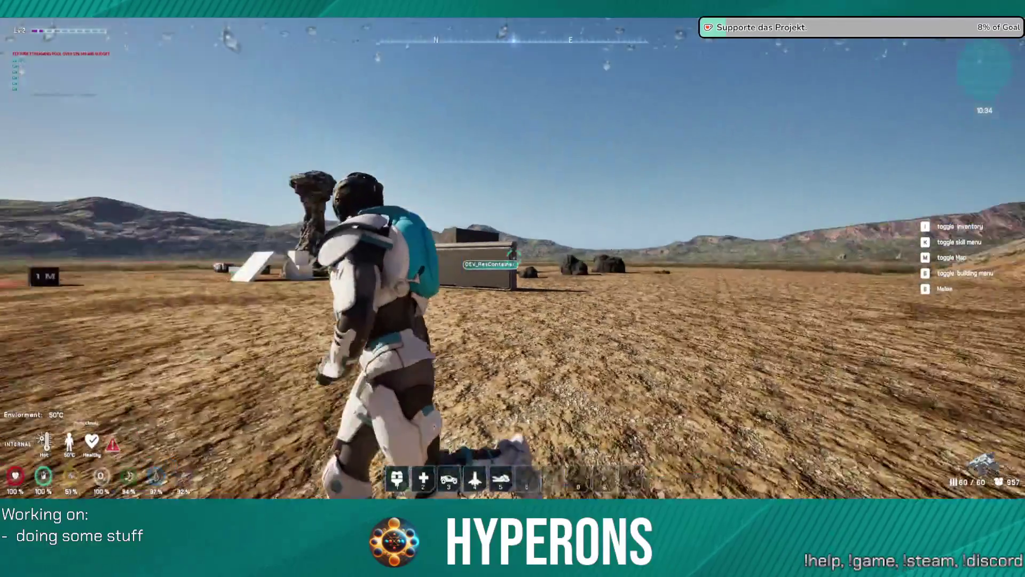
{"action": "key", "text": "w"}
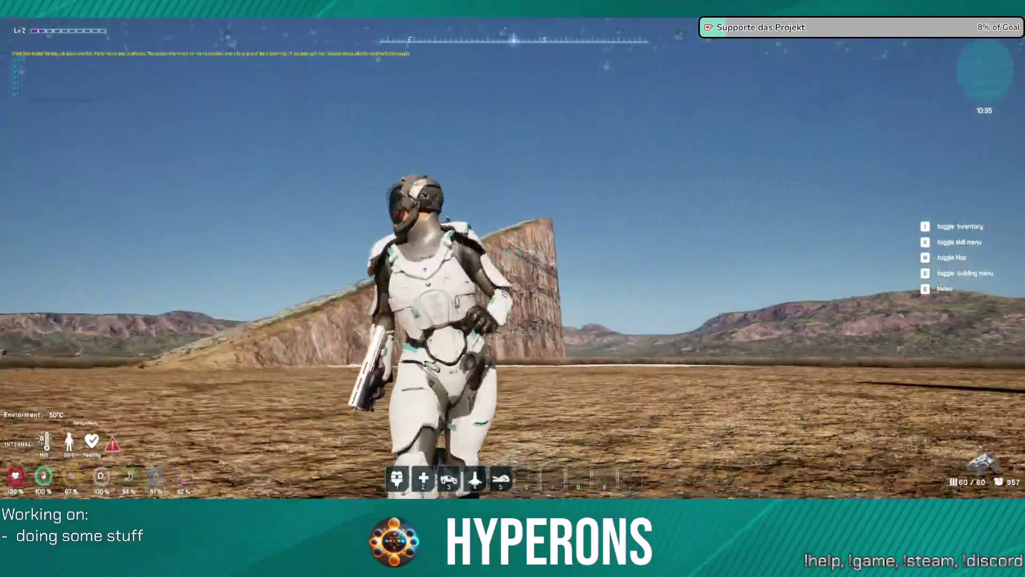
{"action": "key", "text": "w"}
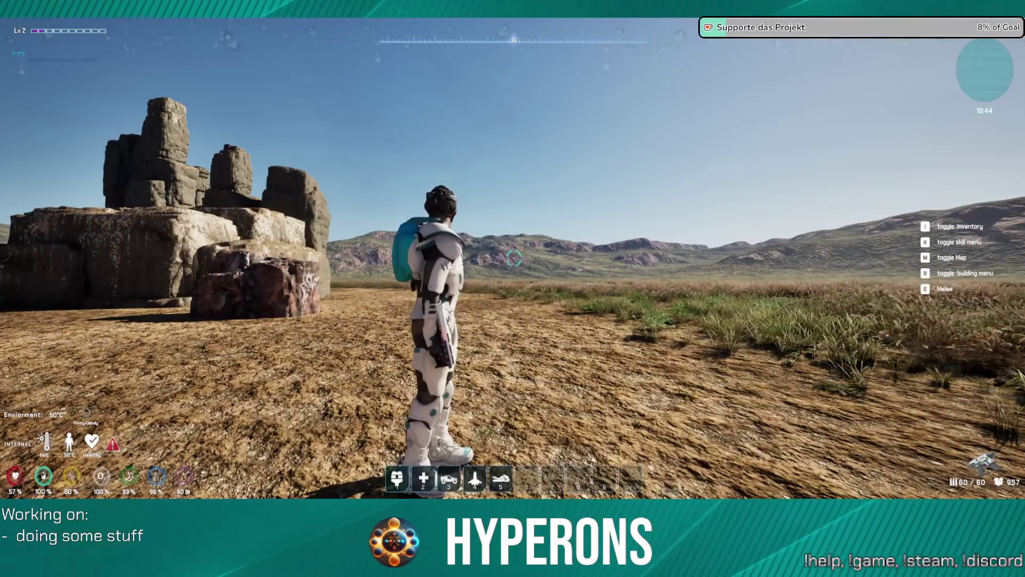
- Run through the red circle onto the ring jump pad, then head for the cliff after landing
{"action": "key", "text": "w"}
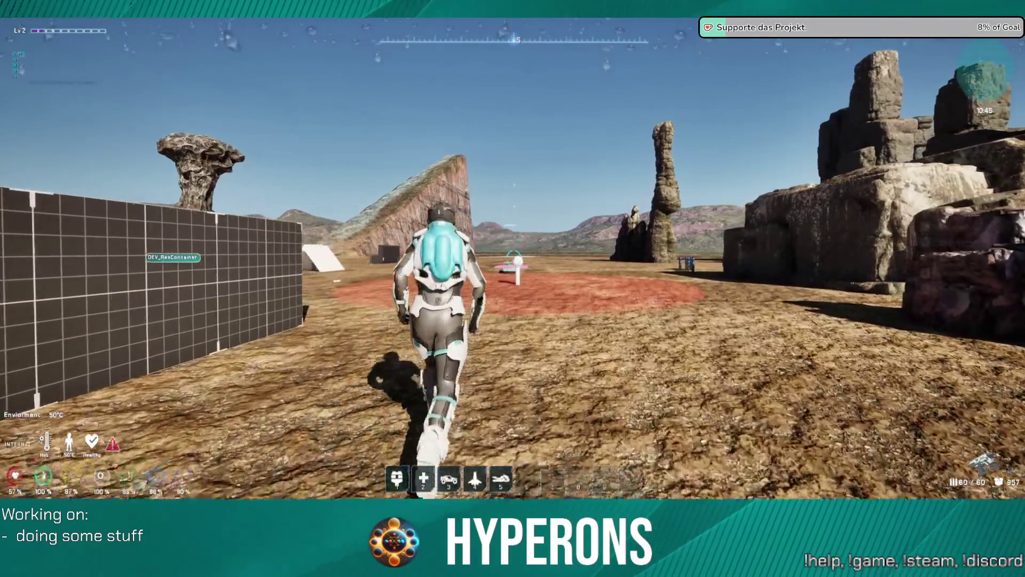
{"action": "key", "text": "w"}
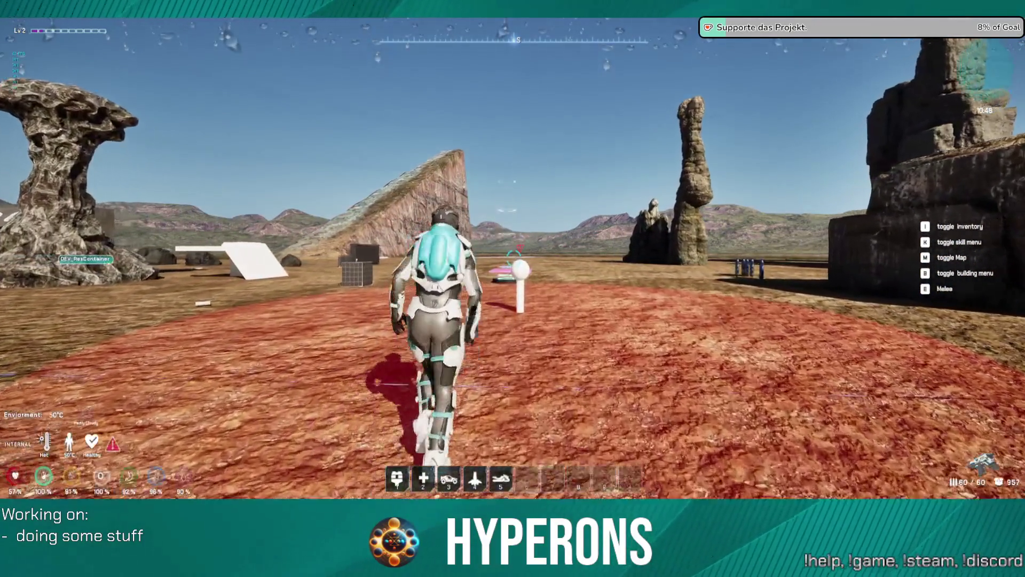
{"action": "key", "text": "w"}
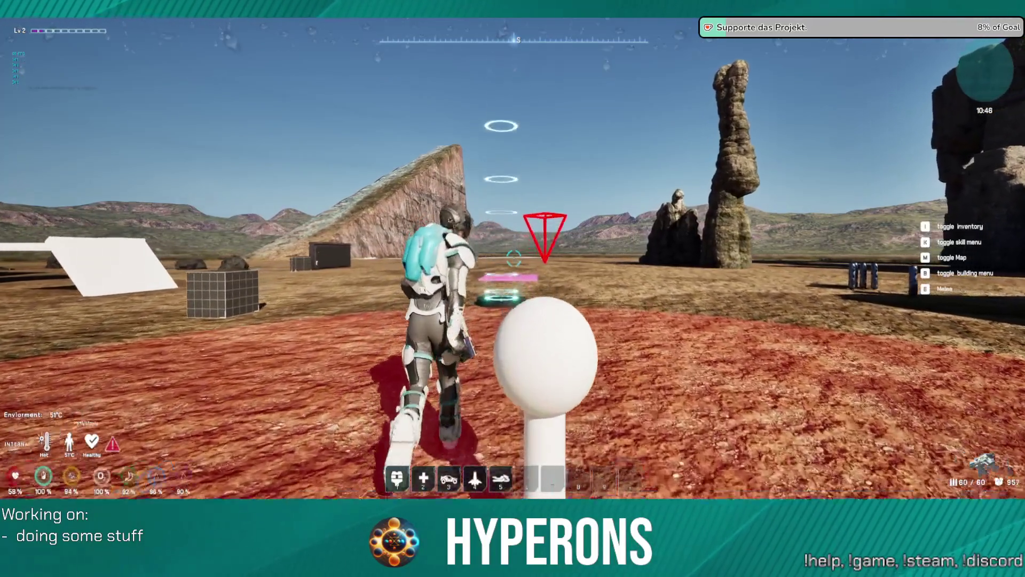
{"action": "key", "text": "s"}
{"action": "key", "text": "w"}
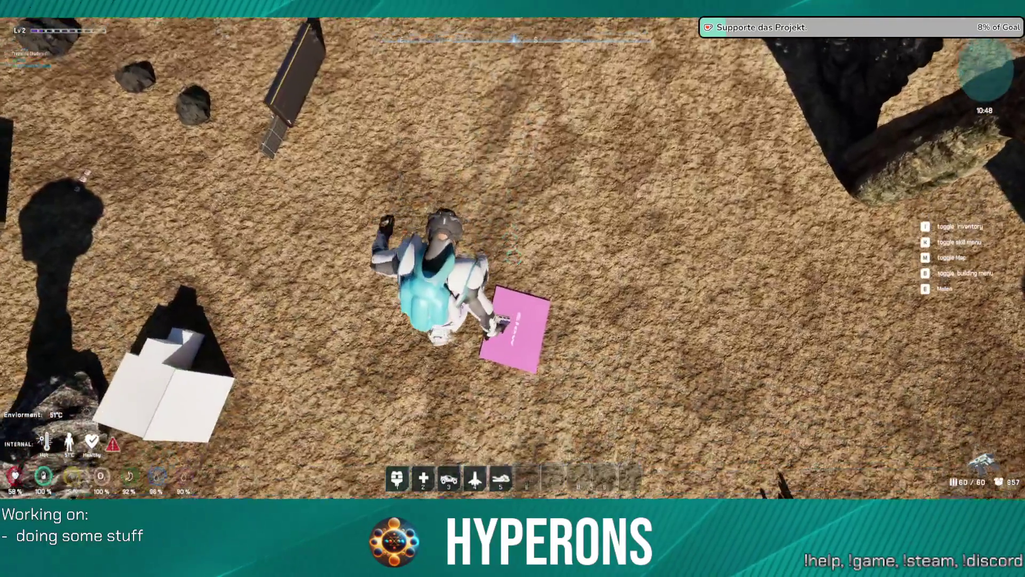
{"action": "key", "text": "w"}
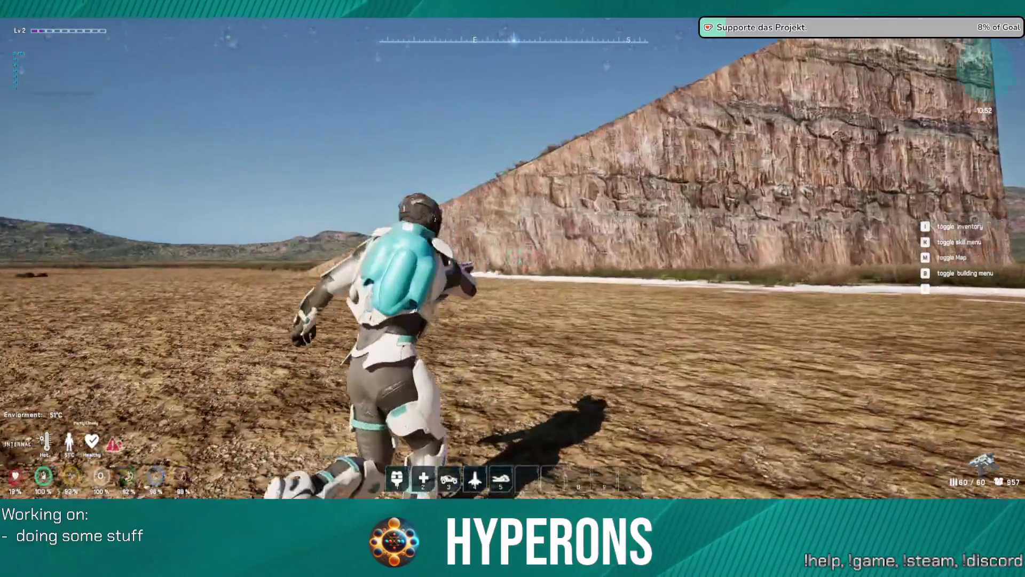
- Fire repeated laser shots toward the base and targets ahead while running
{"action": "left_click", "coordinate": [512, 258]}
{"action": "left_click", "coordinate": [513, 258]}
{"action": "left_click", "coordinate": [513, 258]}
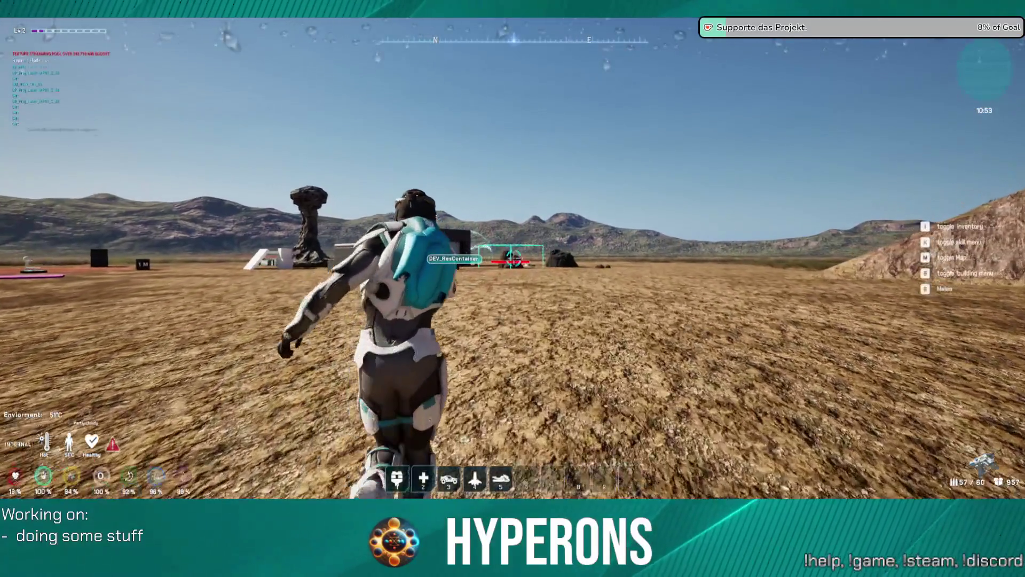
{"action": "left_click", "coordinate": [512, 259]}
{"action": "left_click", "coordinate": [513, 258]}
{"action": "left_click", "coordinate": [512, 259]}
{"action": "left_click", "coordinate": [513, 258]}
{"action": "left_click", "coordinate": [513, 259]}
{"action": "left_click", "coordinate": [513, 259]}
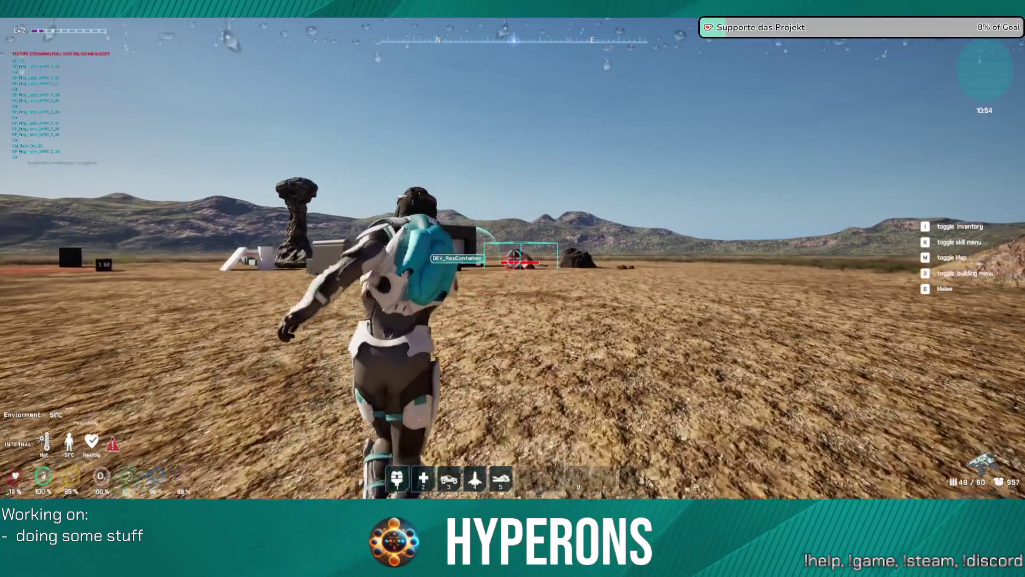
{"action": "left_click", "coordinate": [513, 259]}
{"action": "left_click", "coordinate": [512, 259]}
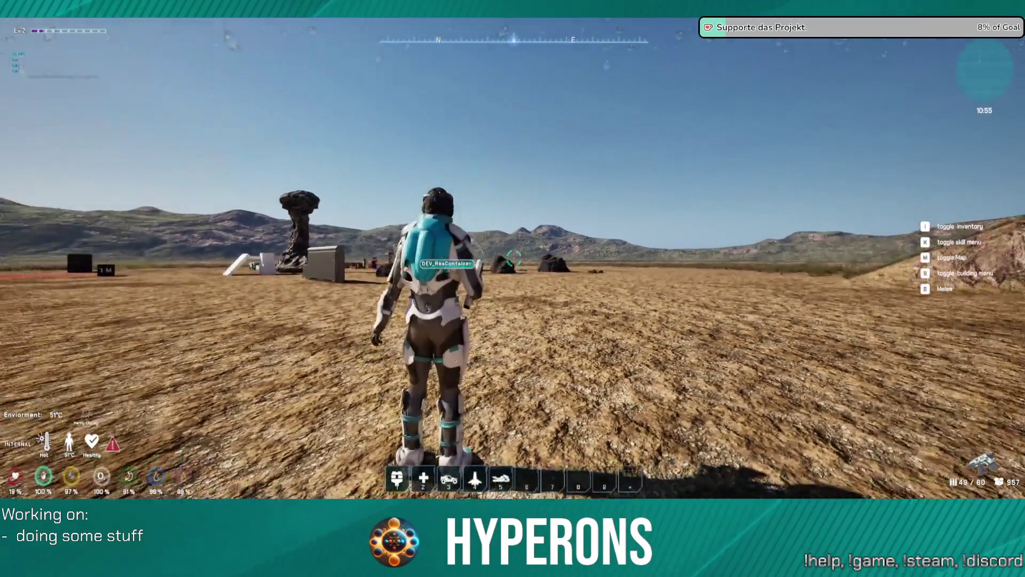
{"action": "left_click", "coordinate": [513, 259]}
{"action": "left_click", "coordinate": [513, 258]}
{"action": "left_click", "coordinate": [513, 258]}
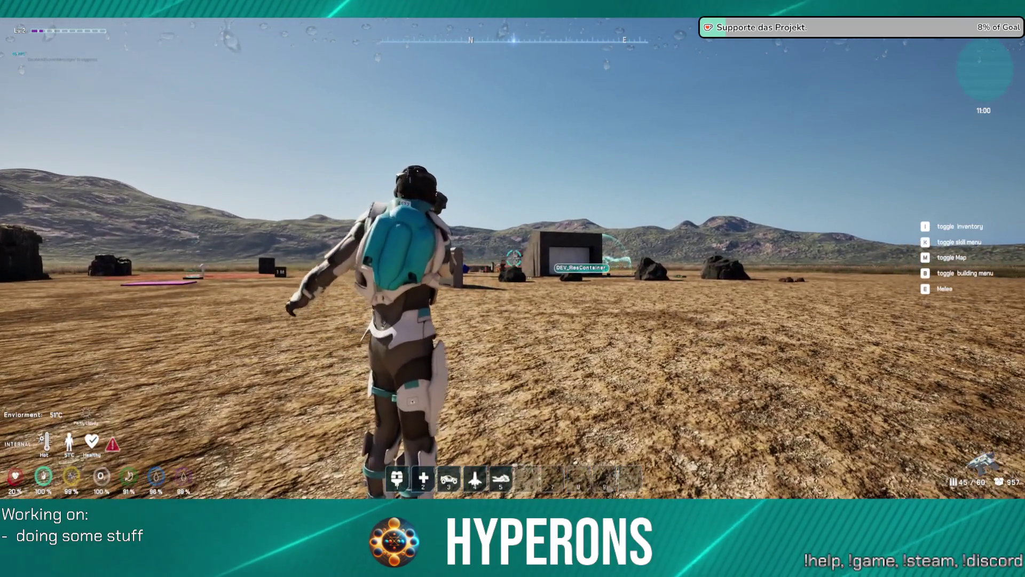
{"action": "left_click", "coordinate": [514, 258]}
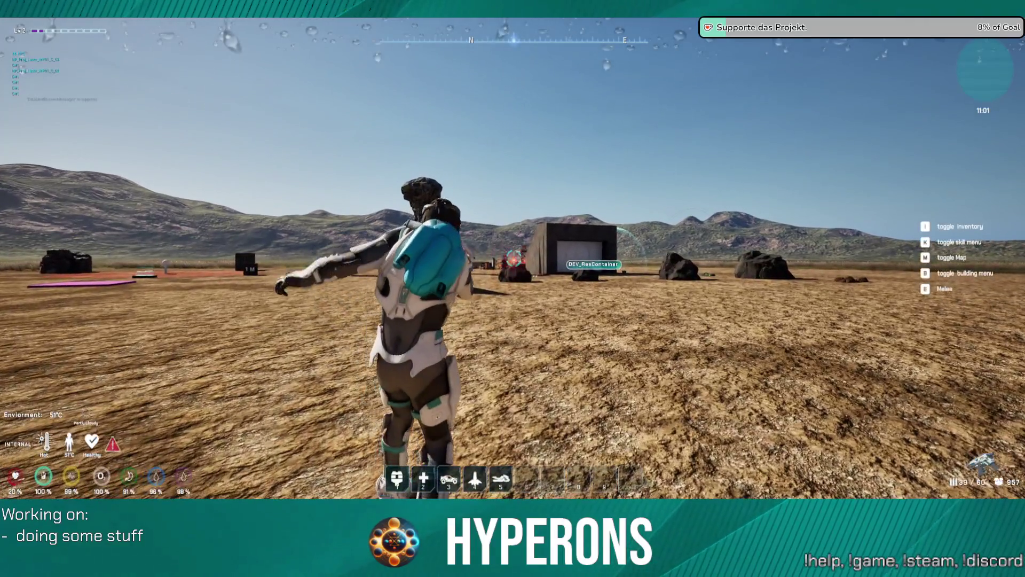
{"action": "left_click", "coordinate": [514, 259]}
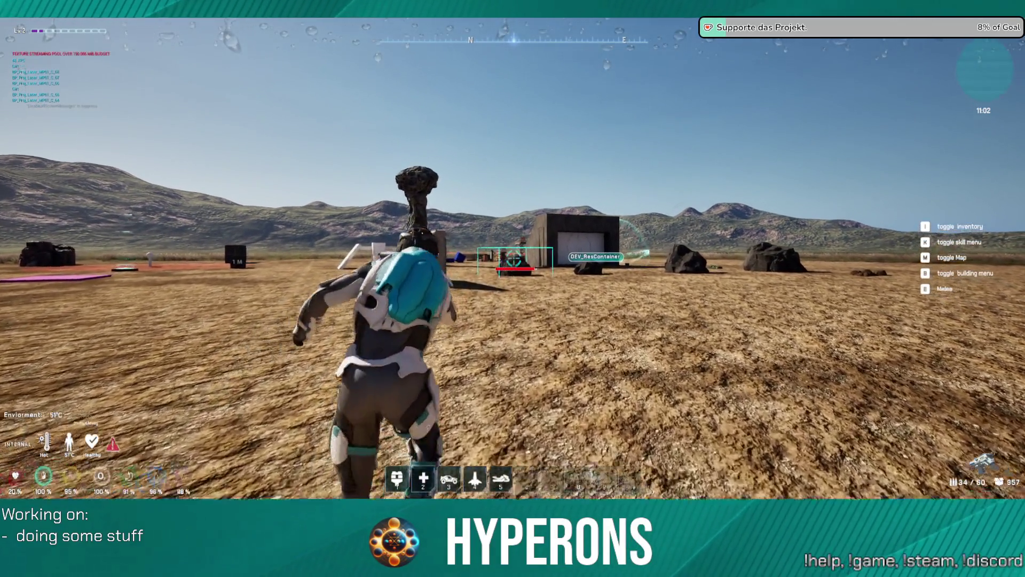
- Shoot the rock by the container up close and while backing away, then open the inventory
{"action": "key", "text": "w"}
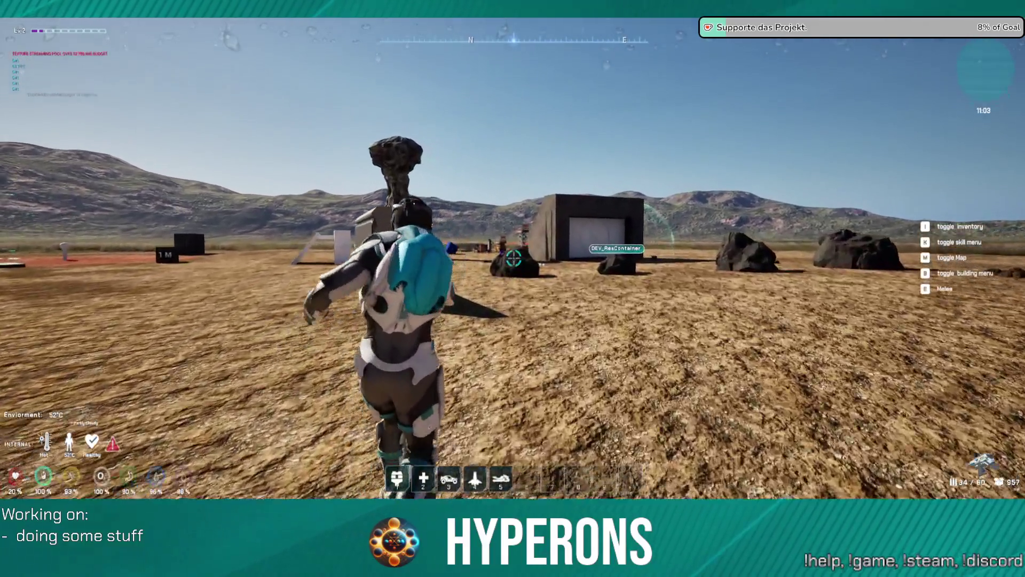
{"action": "left_click", "coordinate": [514, 259]}
{"action": "left_click", "coordinate": [514, 259]}
{"action": "key", "text": "w"}
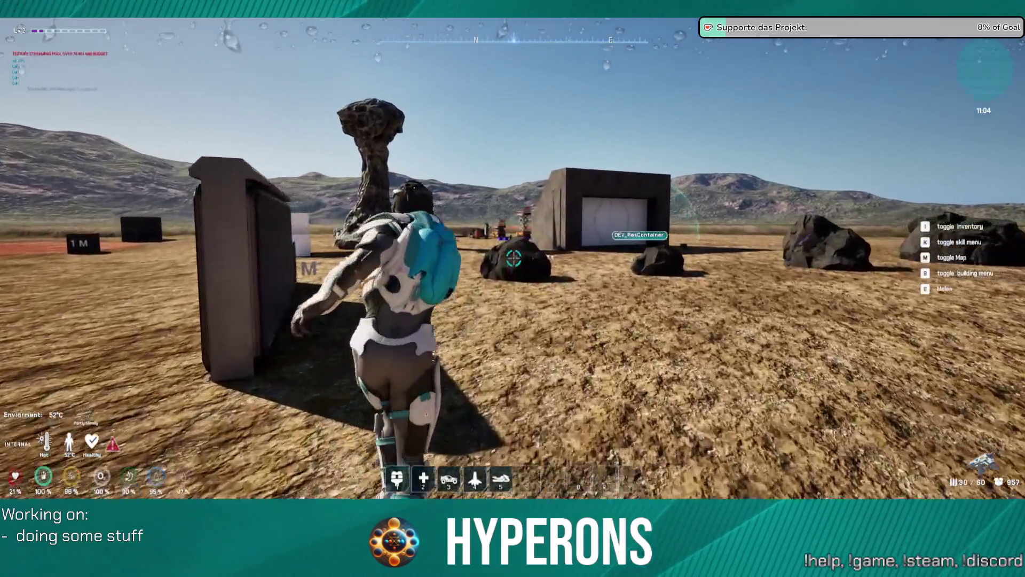
{"action": "left_click", "coordinate": [514, 259]}
{"action": "left_click", "coordinate": [514, 259]}
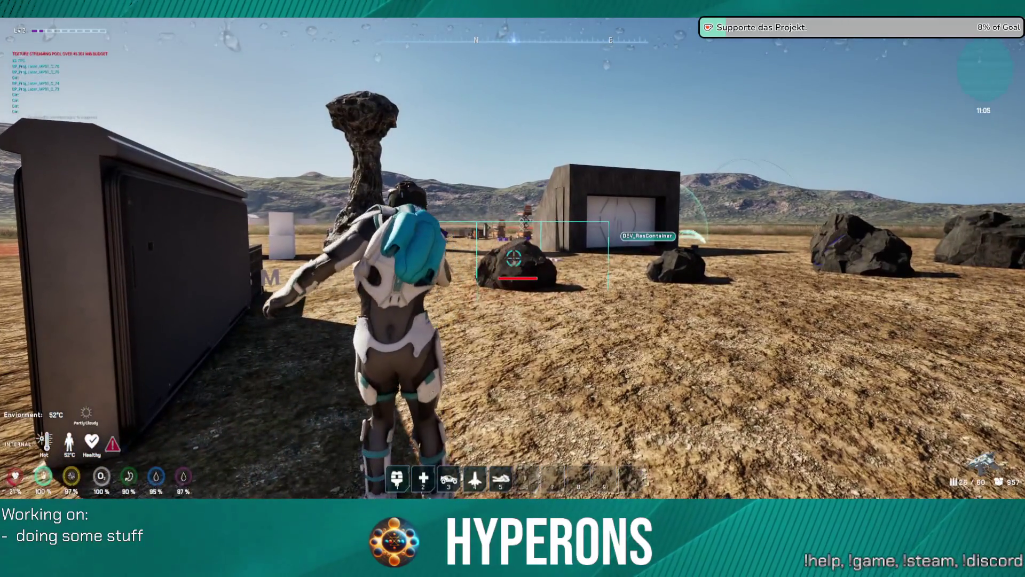
{"action": "key", "text": "w"}
{"action": "left_click", "coordinate": [514, 259]}
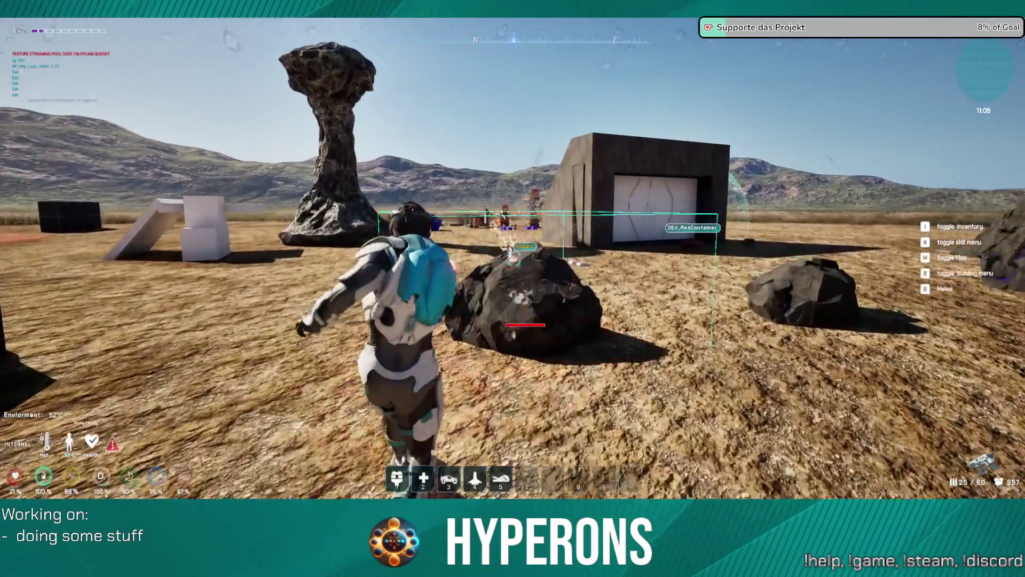
{"action": "left_click", "coordinate": [514, 258]}
{"action": "key", "text": "s"}
{"action": "left_click", "coordinate": [514, 259]}
{"action": "left_click", "coordinate": [514, 257]}
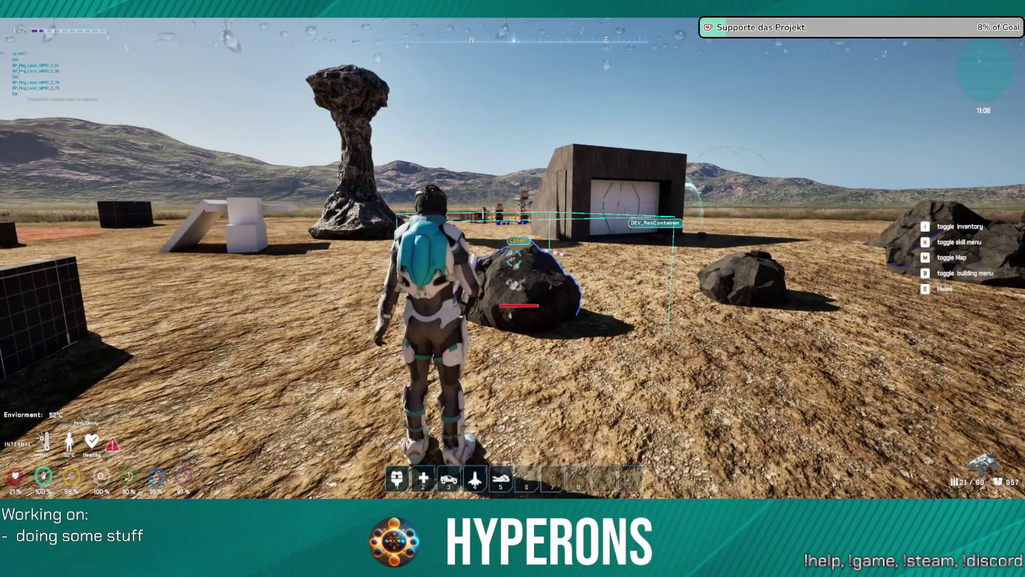
{"action": "key", "text": "i"}
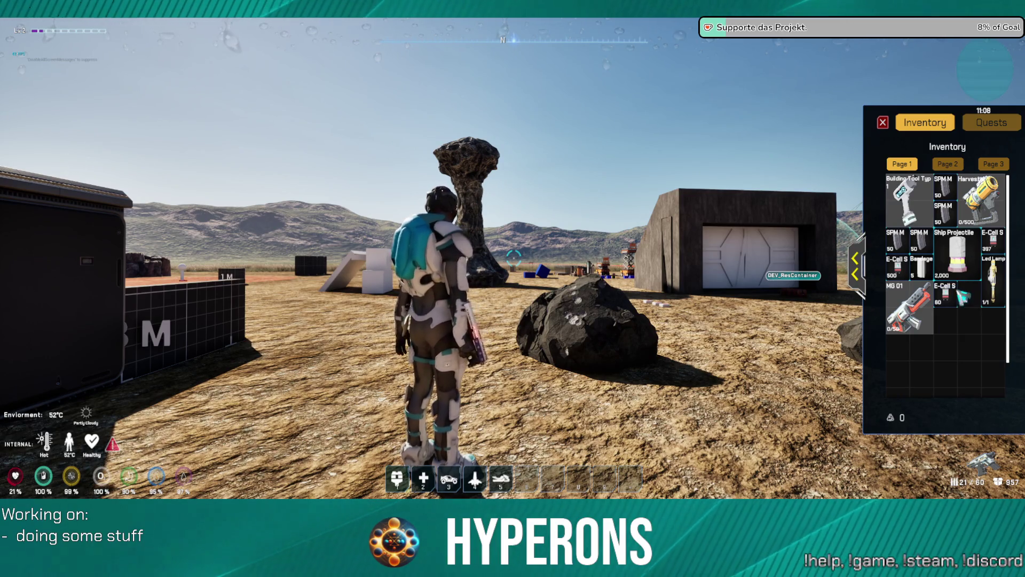
- Equip and reload the Harvester, then beam a rock until it smokes and burns
{"action": "right_click", "coordinate": [980, 227]}
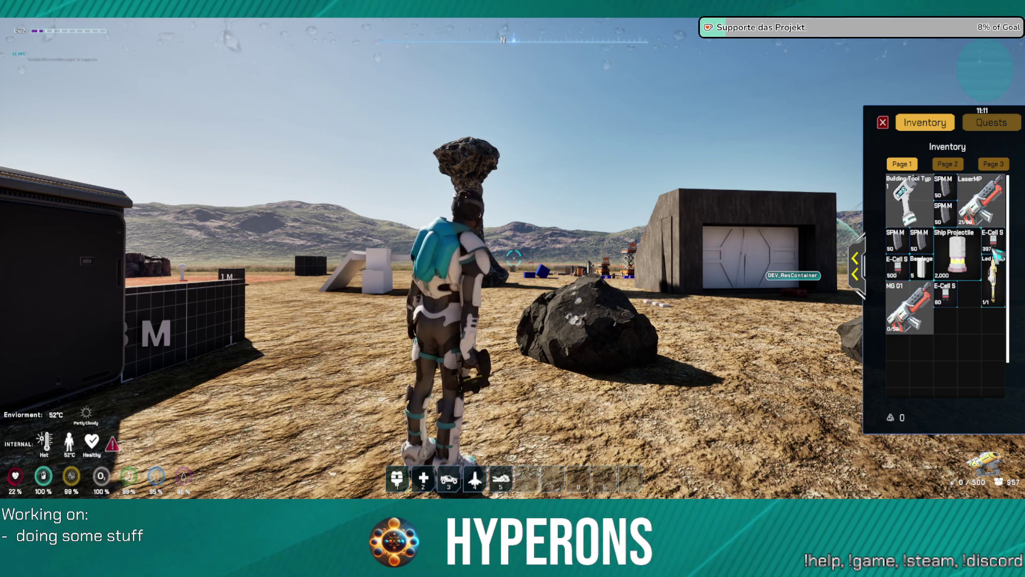
{"action": "left_click", "coordinate": [883, 122]}
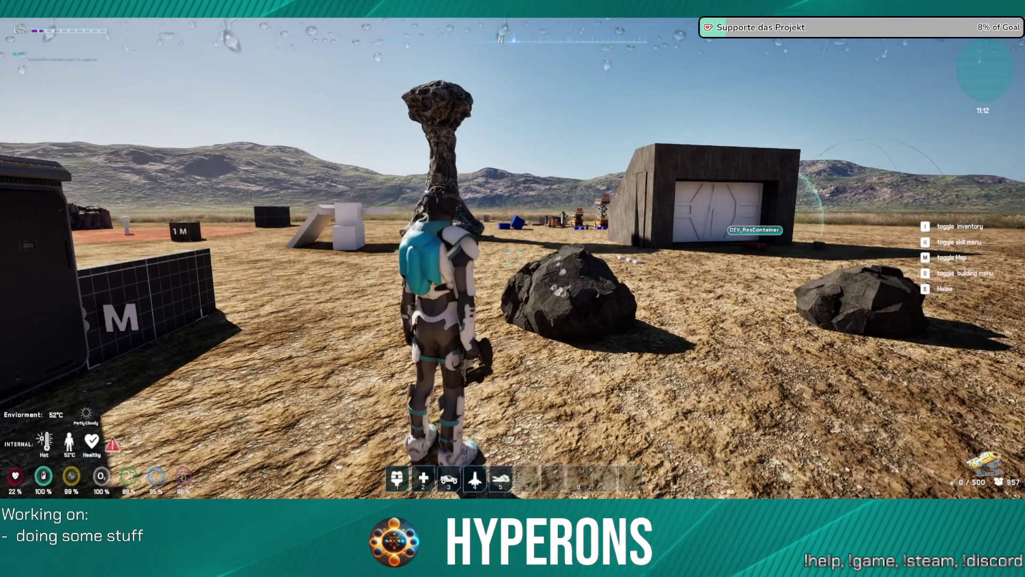
{"action": "key", "text": "r"}
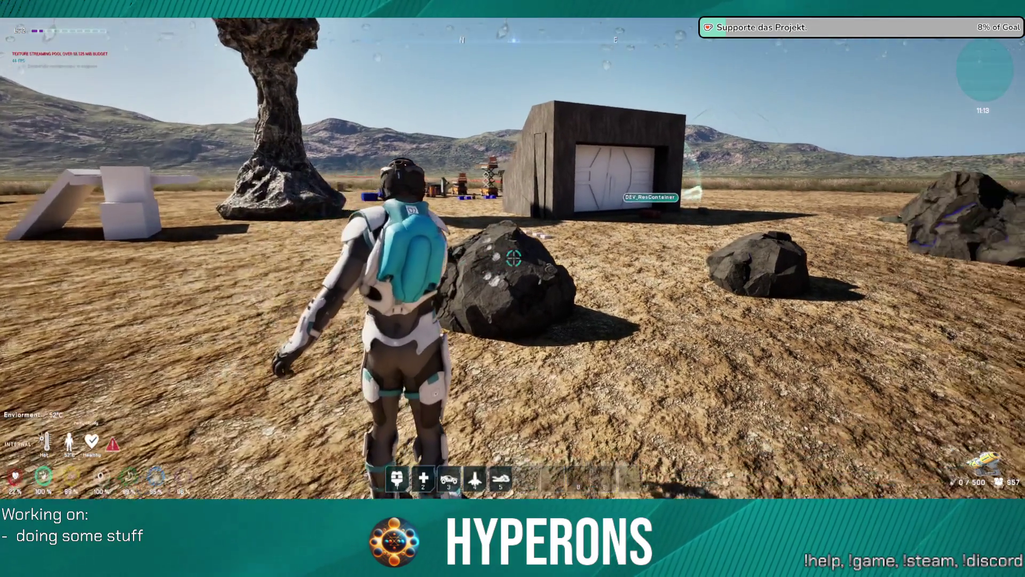
{"action": "key", "text": "w"}
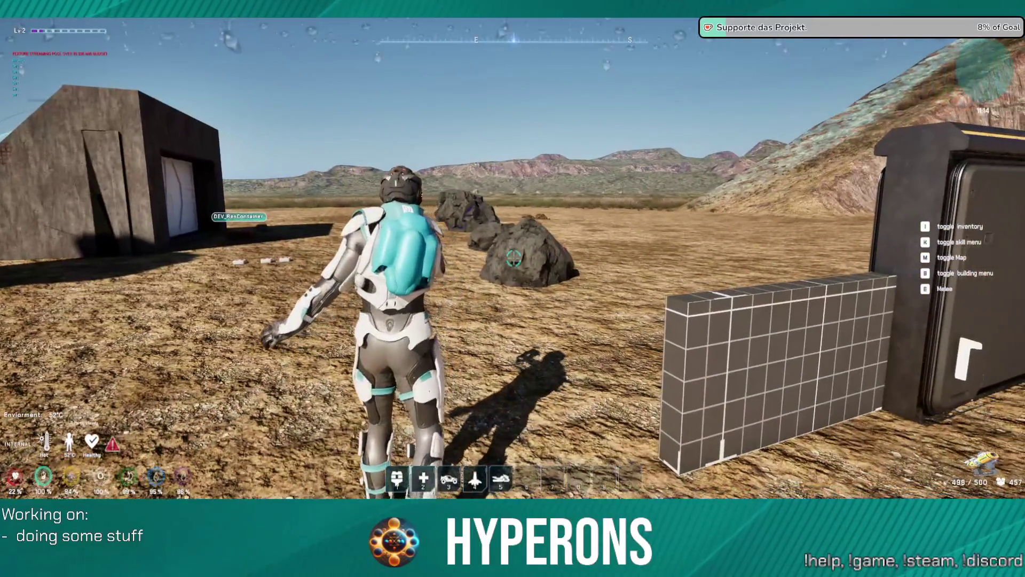
{"action": "left_click", "coordinate": [514, 259]}
{"action": "left_click", "coordinate": [513, 259]}
{"action": "left_click", "coordinate": [513, 259]}
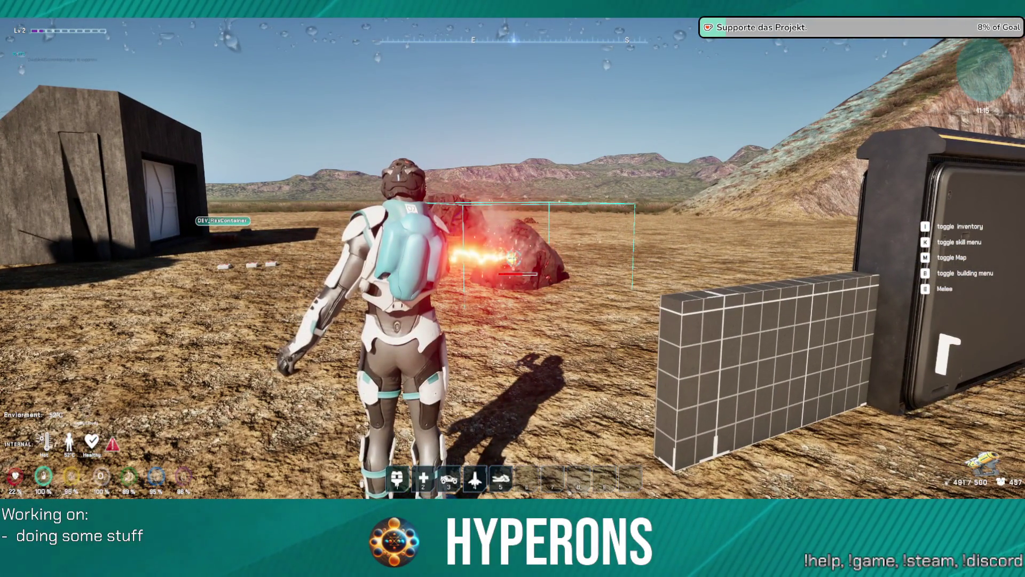
{"action": "left_click", "coordinate": [513, 259]}
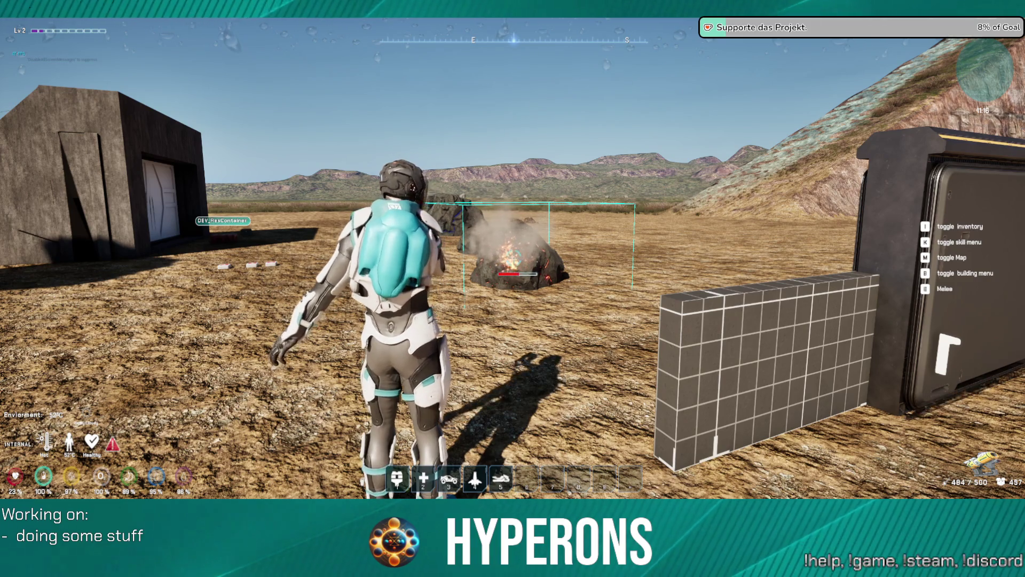
- Keep beaming the rock while stepping back, then advance to the tall rock
{"action": "key", "text": "s"}
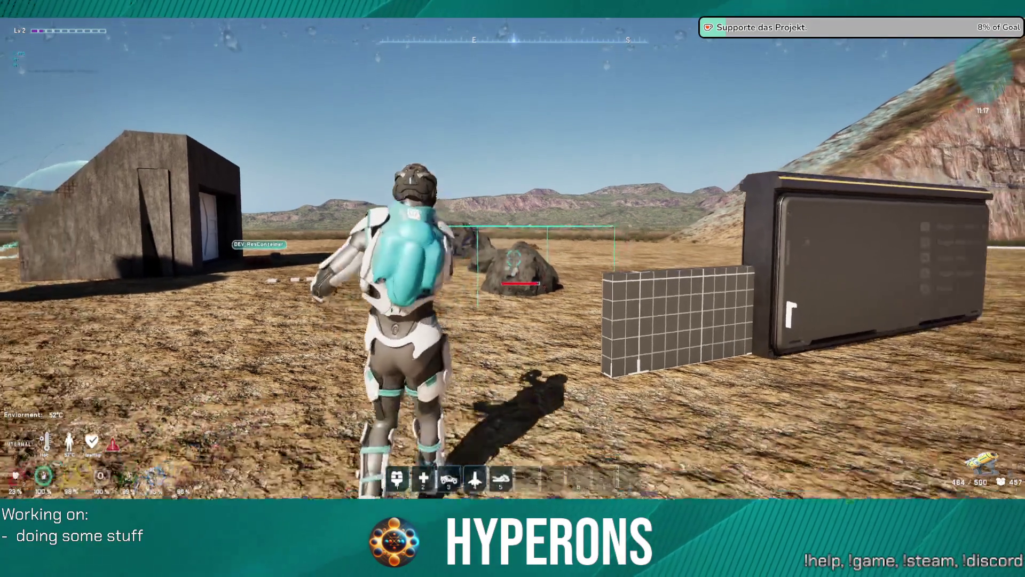
{"action": "left_click", "coordinate": [513, 259]}
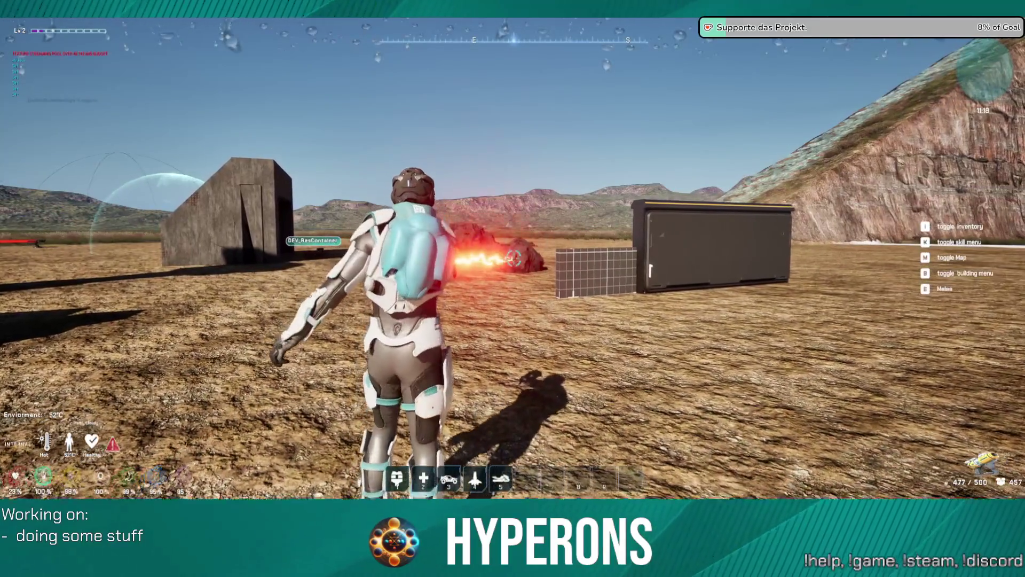
{"action": "key", "text": "w"}
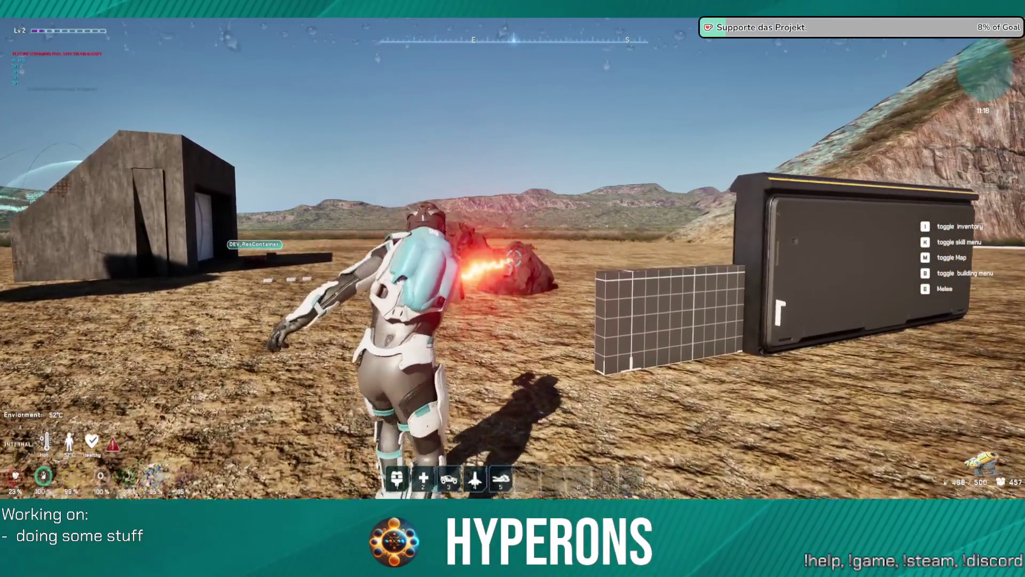
{"action": "key", "text": "w"}
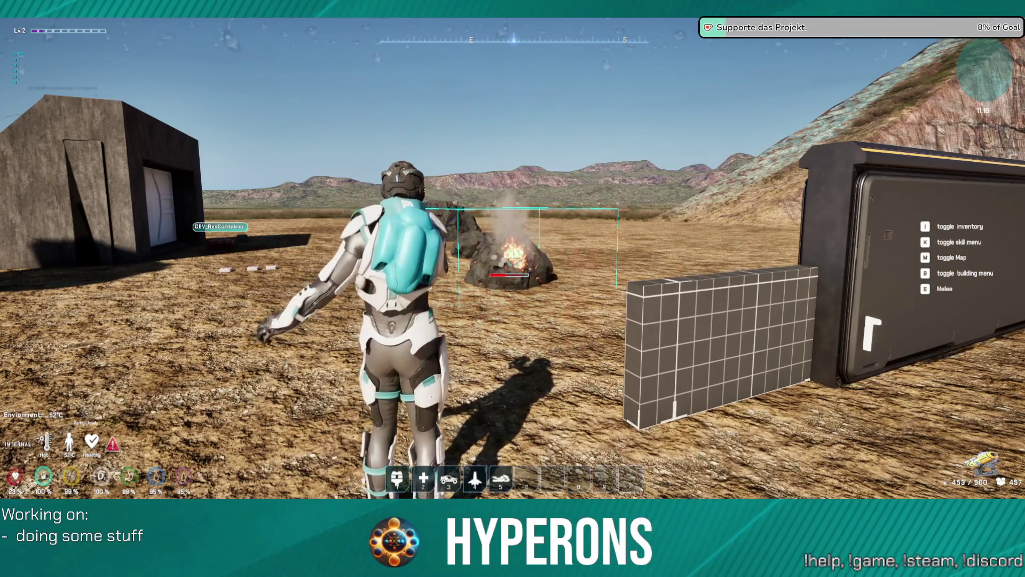
{"action": "mouse_move", "coordinate": [513, 288]}
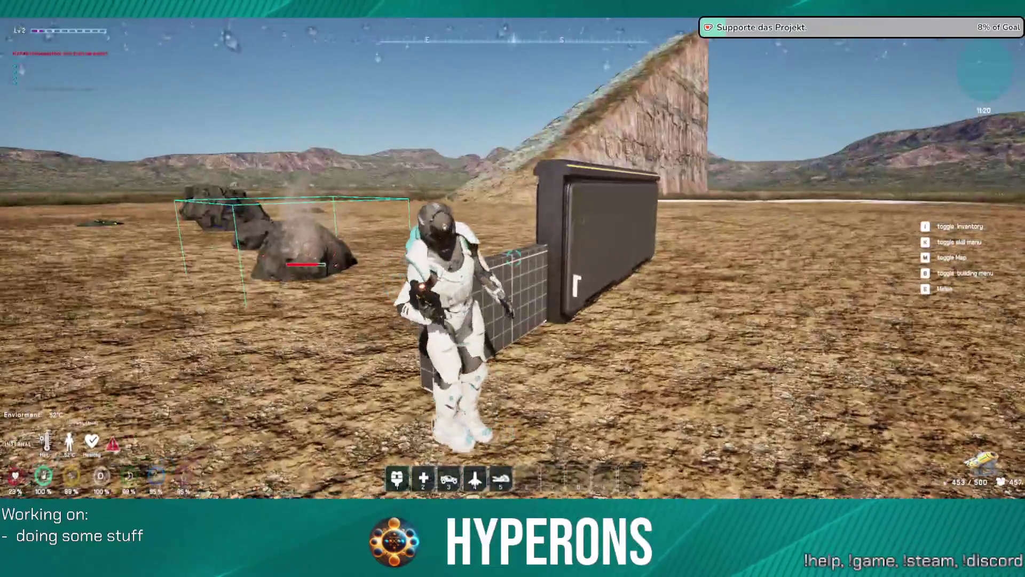
{"action": "key", "text": "w"}
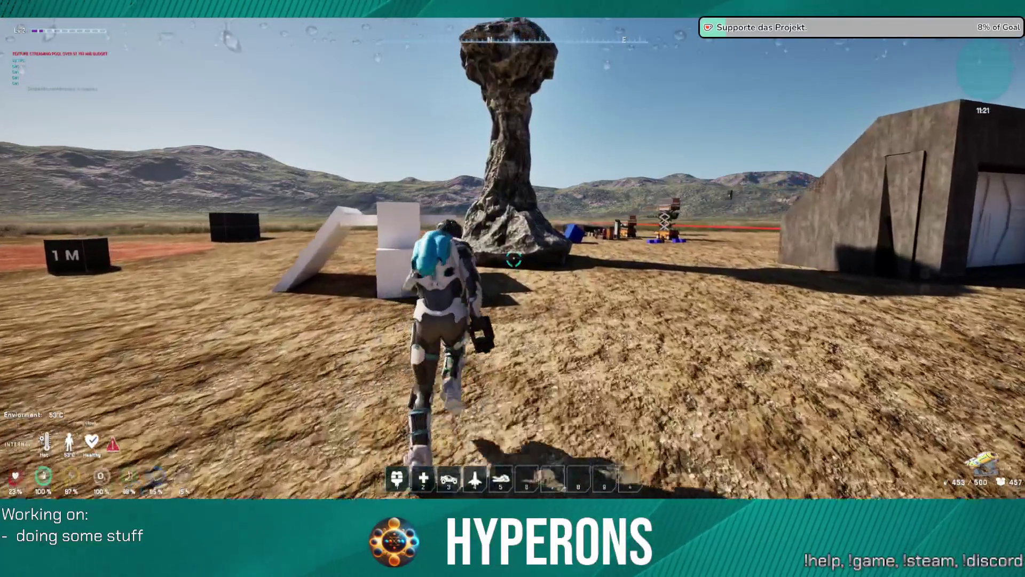
{"action": "key", "text": "w"}
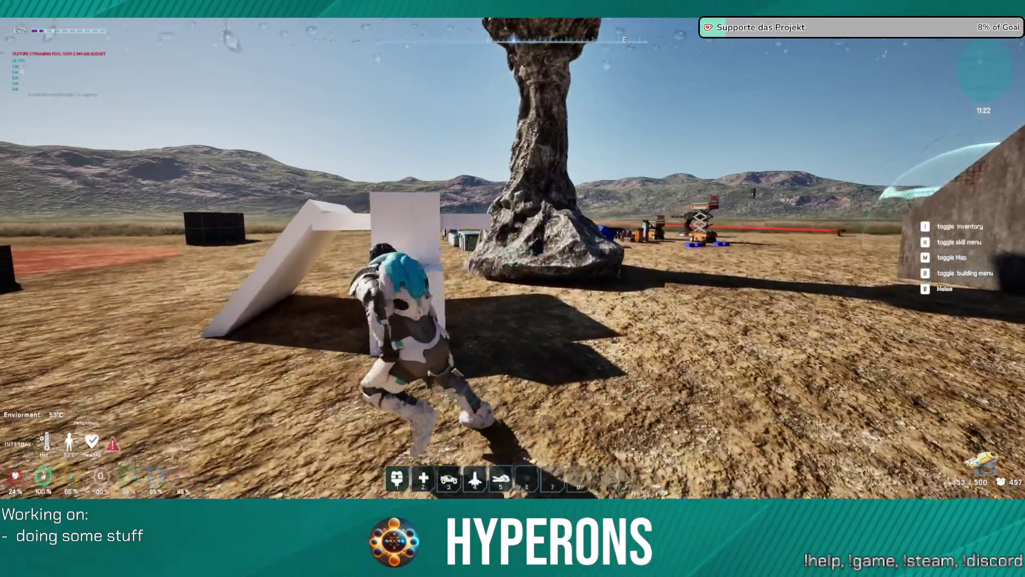
- Jet onto the rock and the DEV_ResContainer box, firing test shots at the ground
{"action": "key", "text": "s"}
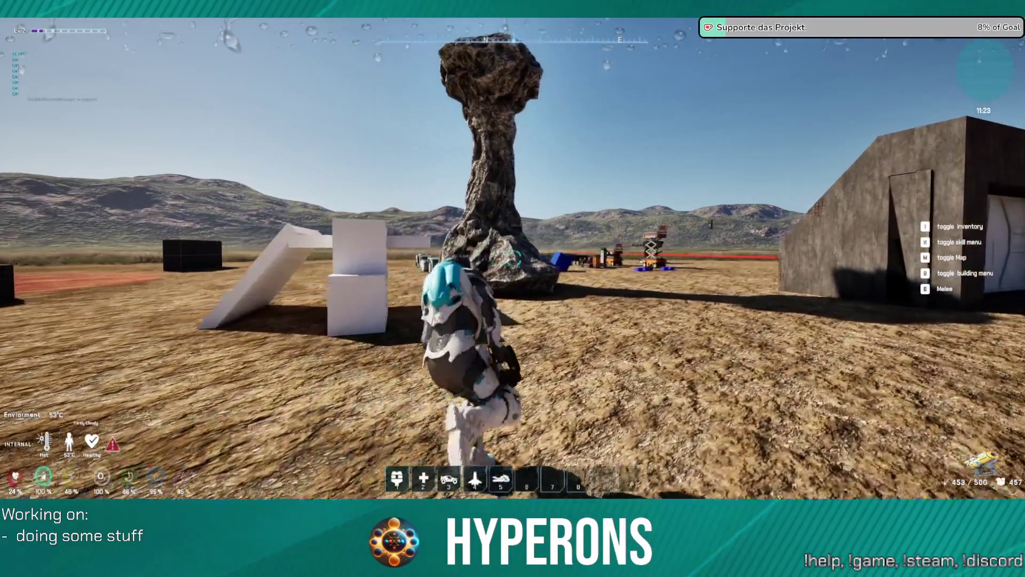
{"action": "key", "text": "space"}
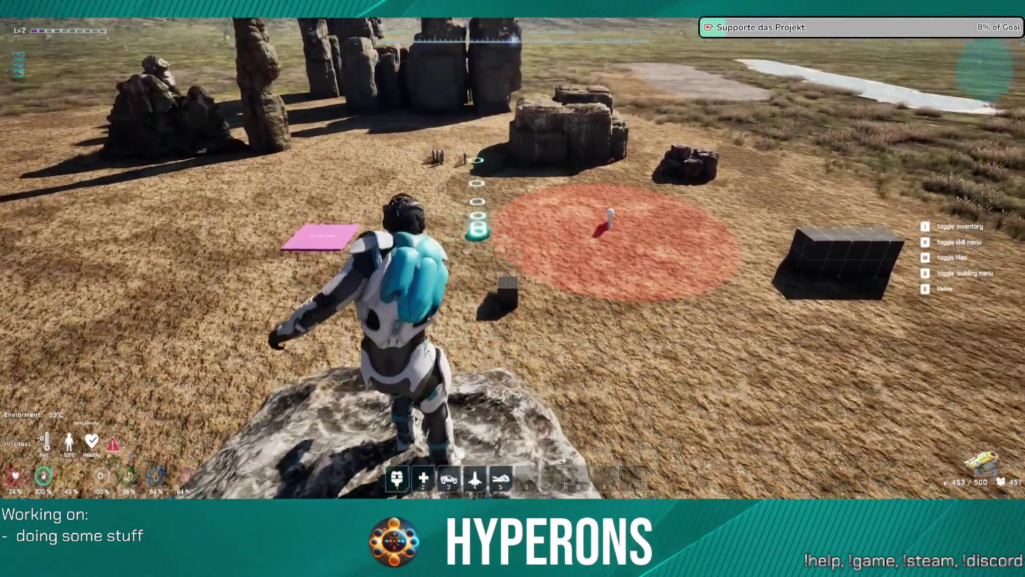
{"action": "left_click", "coordinate": [513, 258]}
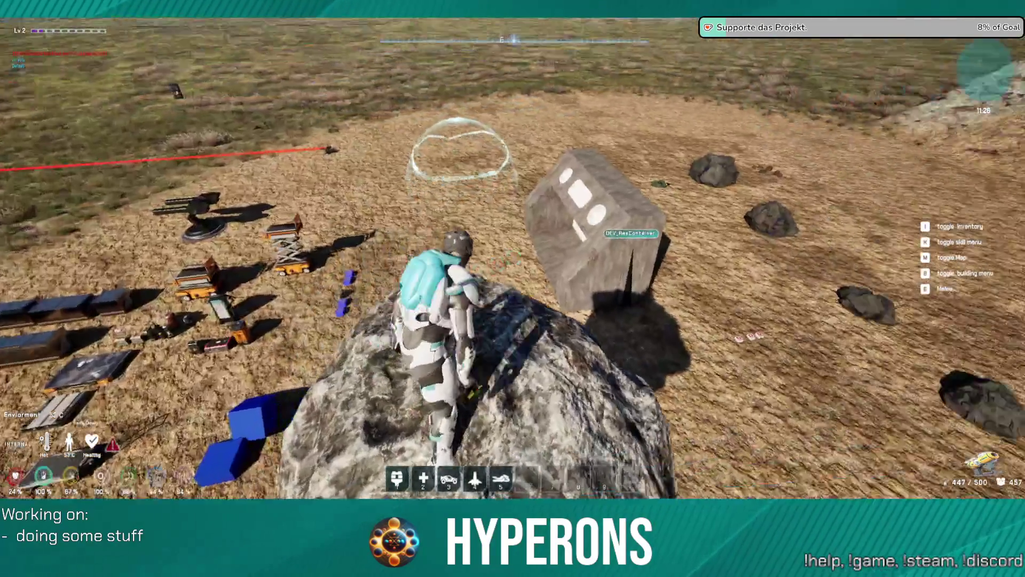
{"action": "key", "text": "space"}
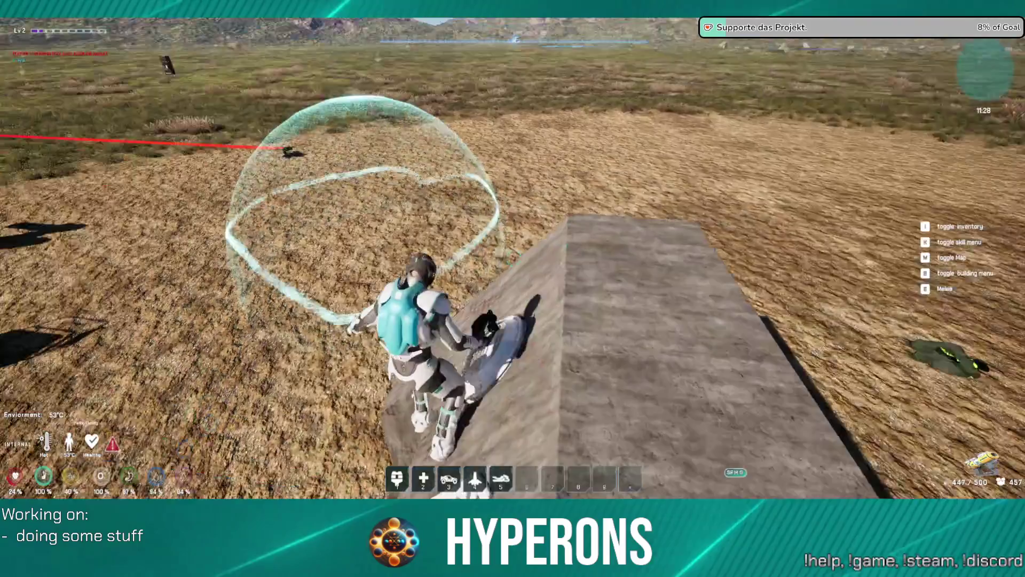
{"action": "left_click", "coordinate": [514, 258]}
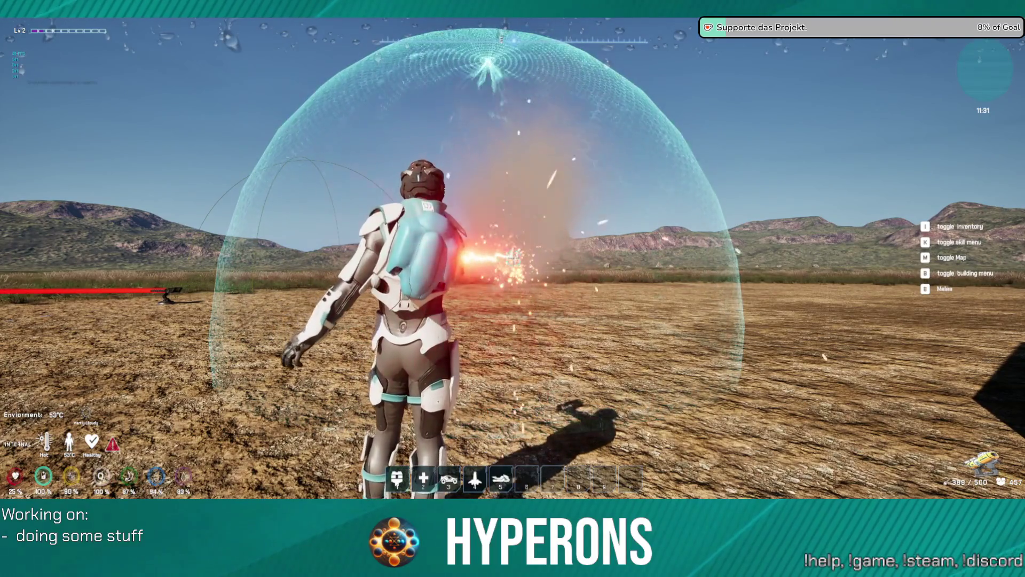
{"action": "key", "text": "w"}
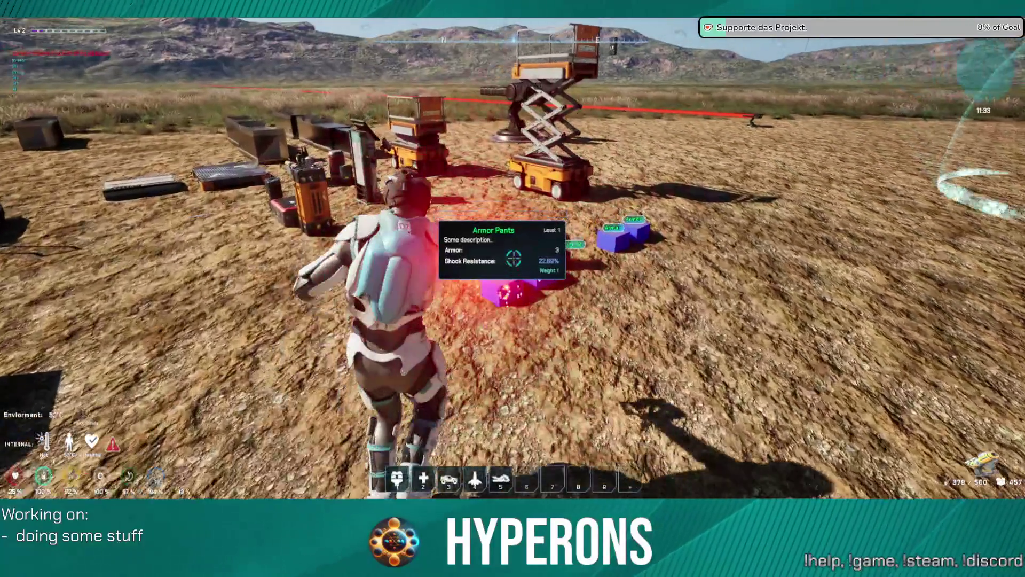
{"action": "key", "text": "w"}
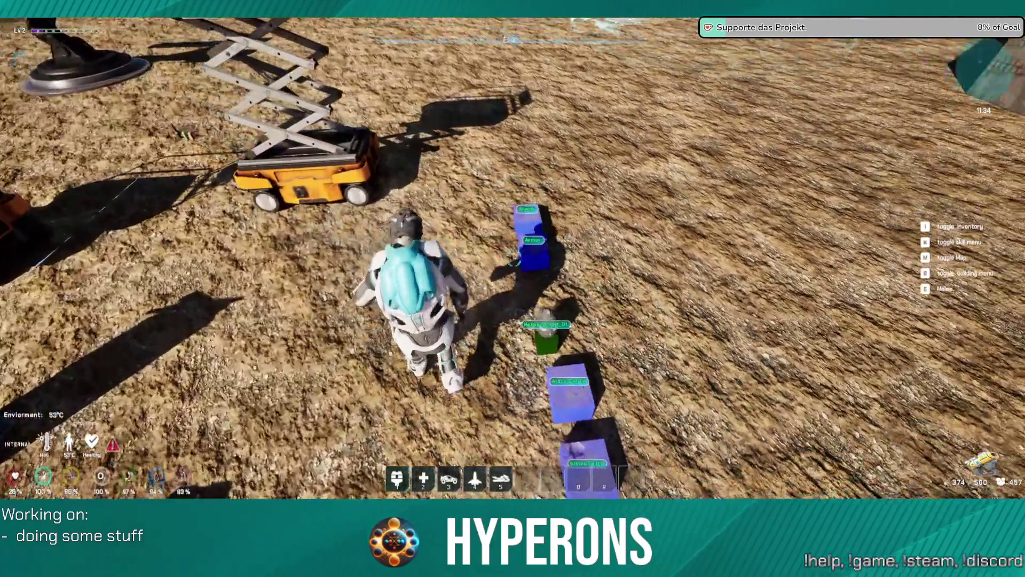
{"action": "mouse_move", "coordinate": [514, 260]}
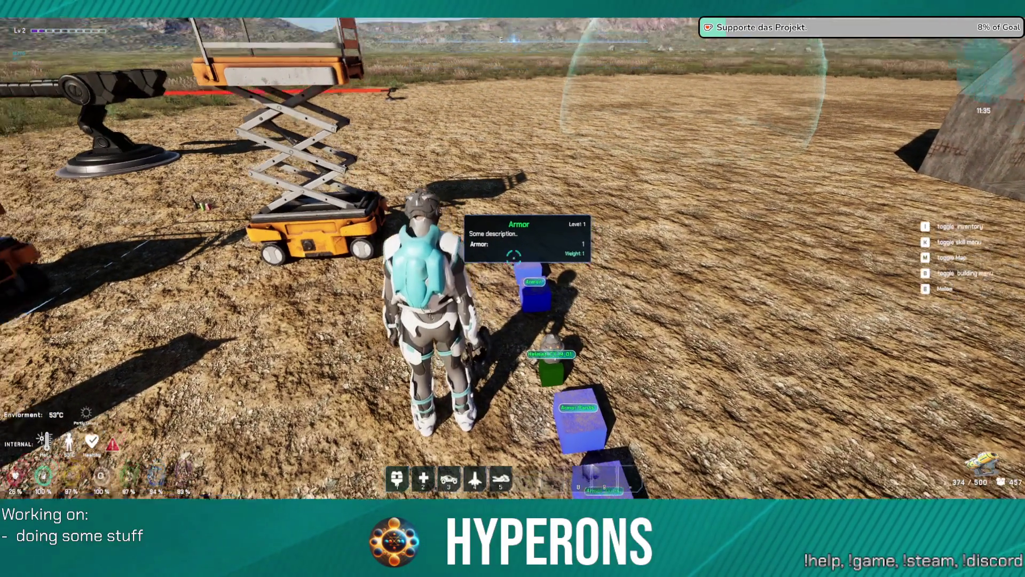
{"action": "key", "text": "w"}
{"action": "key", "text": "space"}
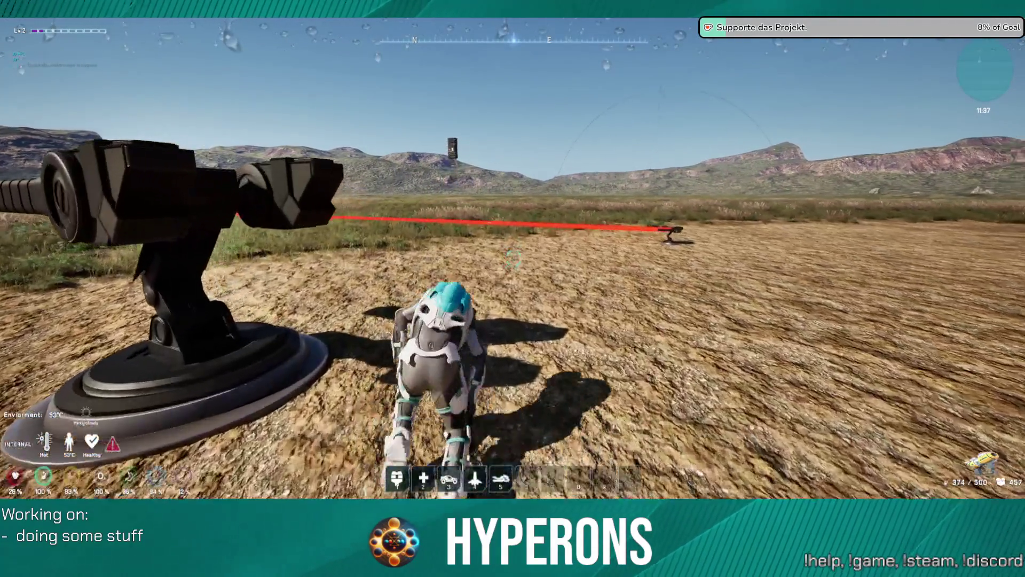
{"action": "key", "text": "w"}
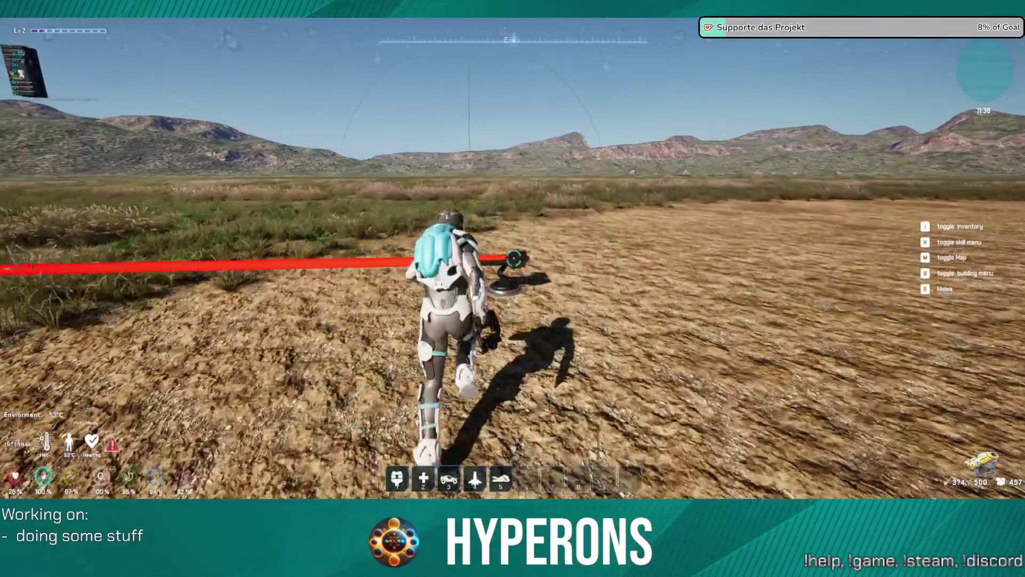
{"action": "key", "text": "w"}
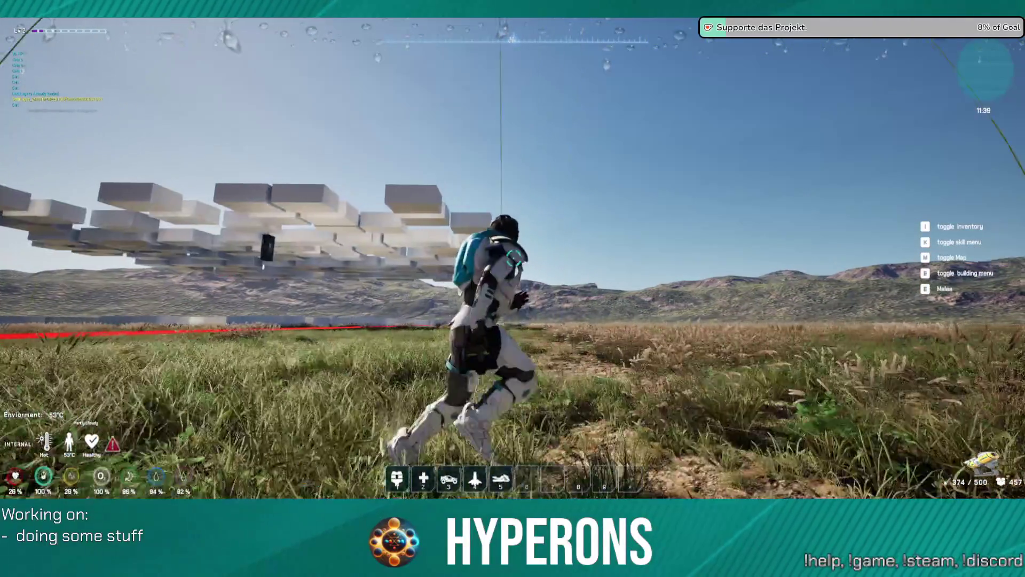
- Run across the grassland toward the rock formations and pause the game with Escape
{"action": "key", "text": "w"}
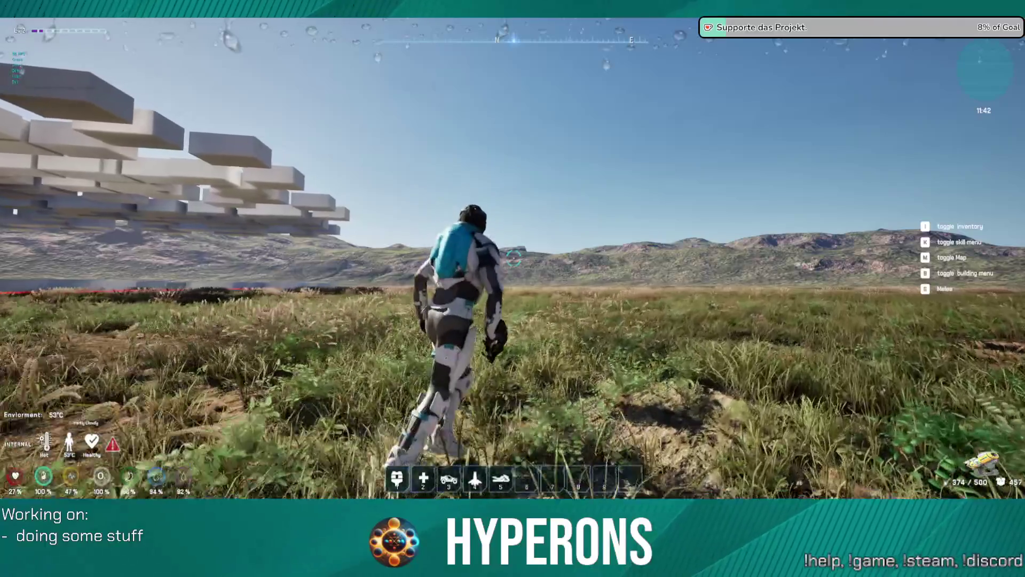
{"action": "key", "text": "w"}
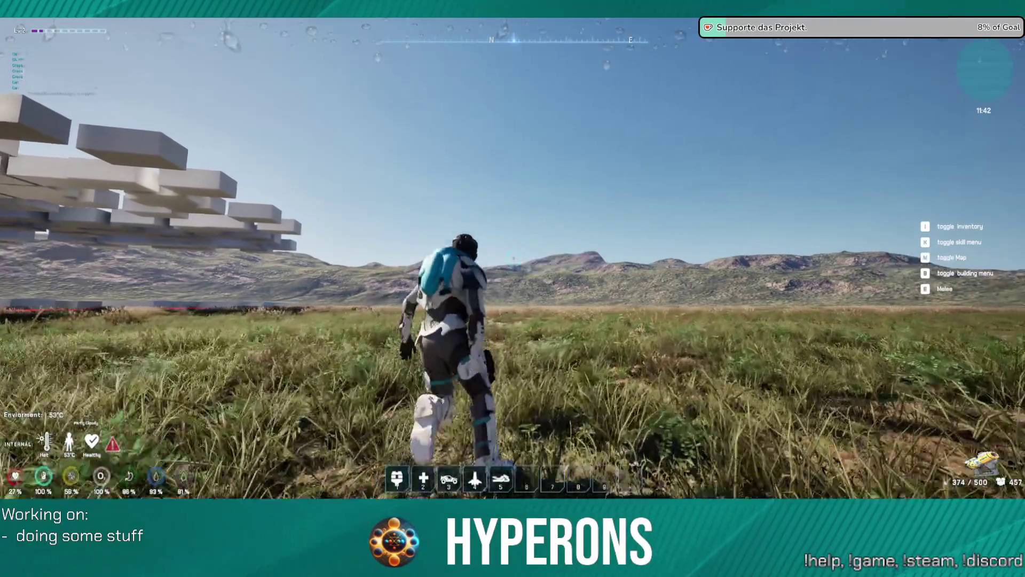
{"action": "key", "text": "w"}
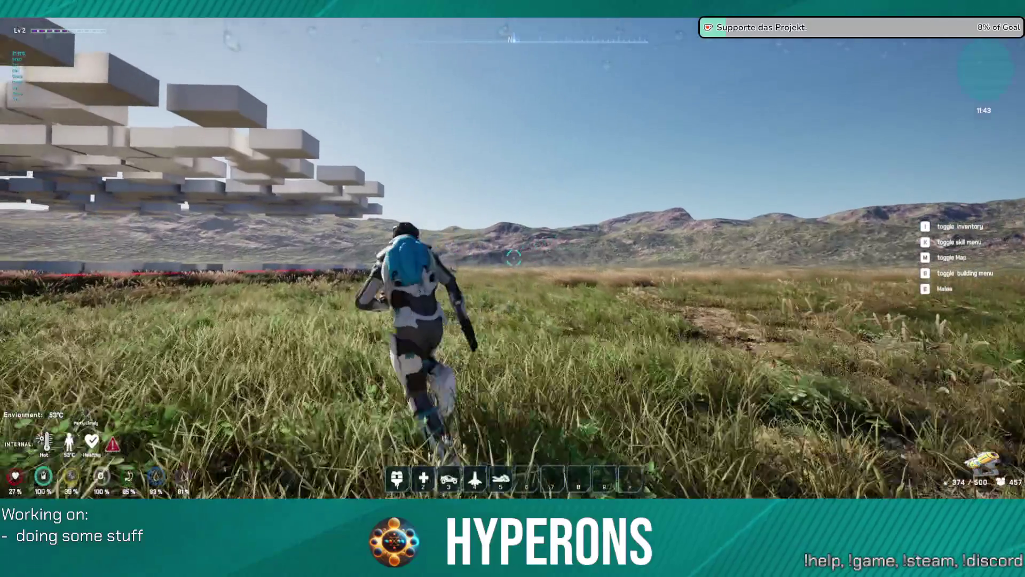
{"action": "key", "text": "w"}
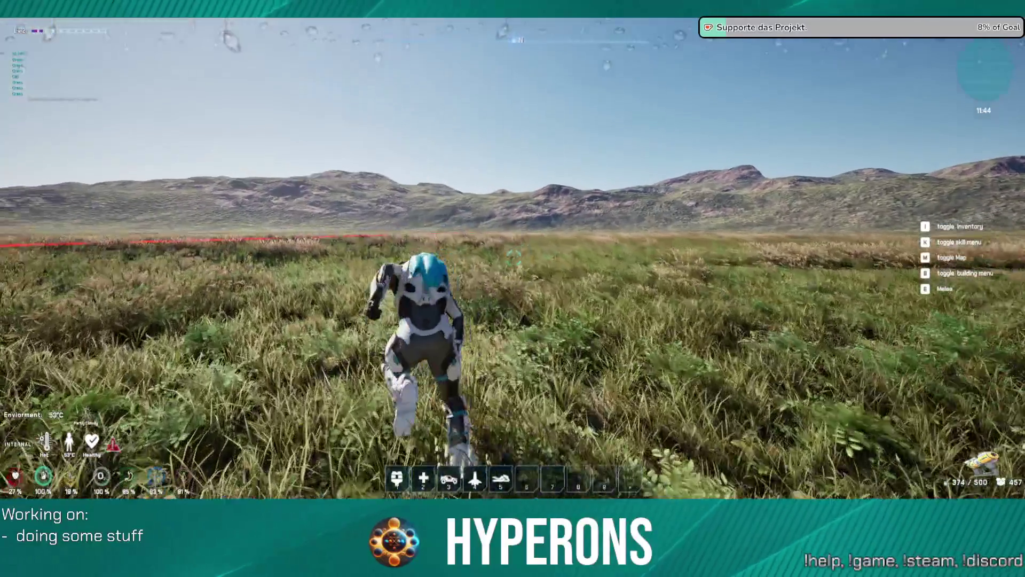
{"action": "key", "text": "w"}
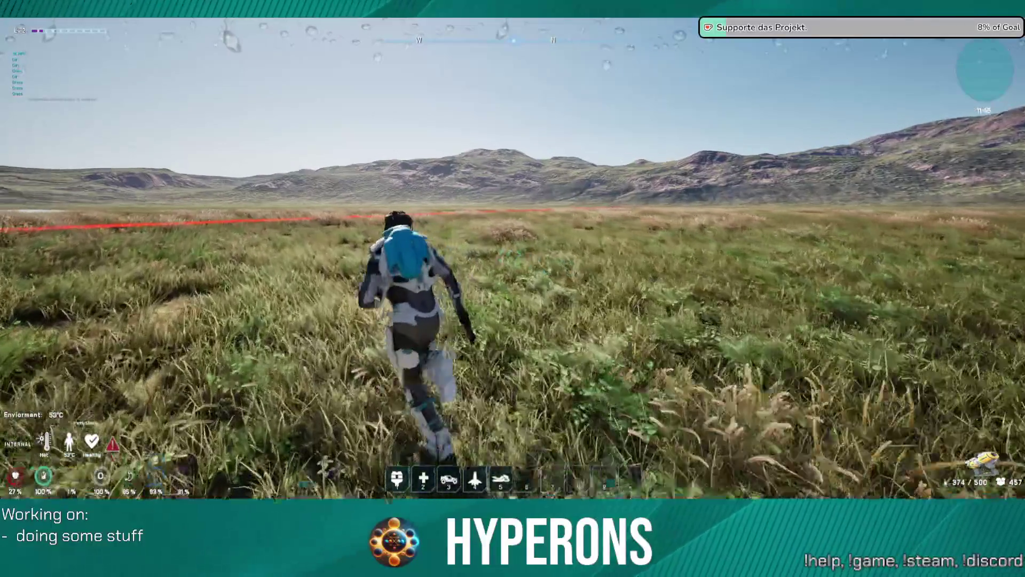
{"action": "key", "text": "w"}
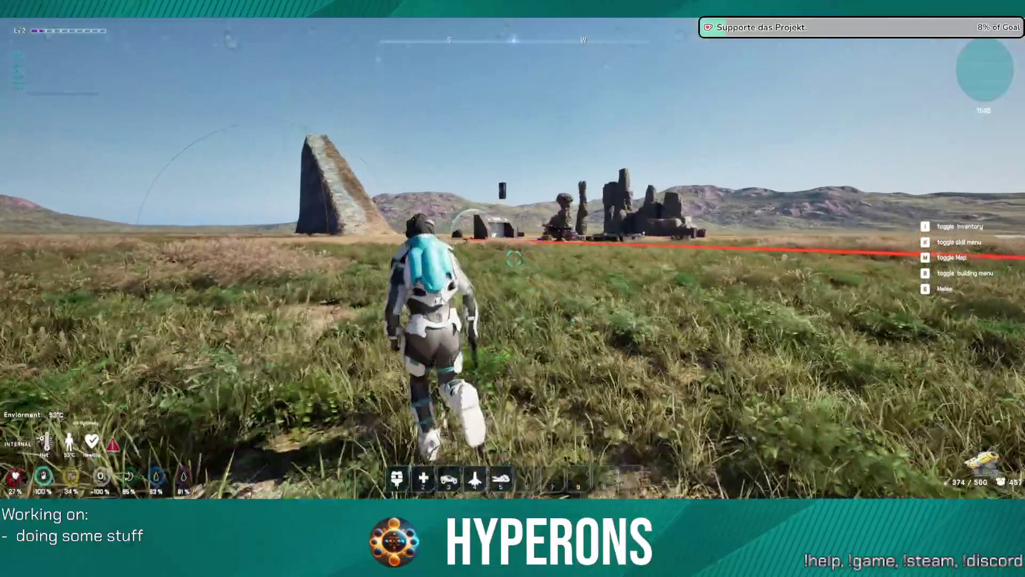
{"action": "key", "text": "w"}
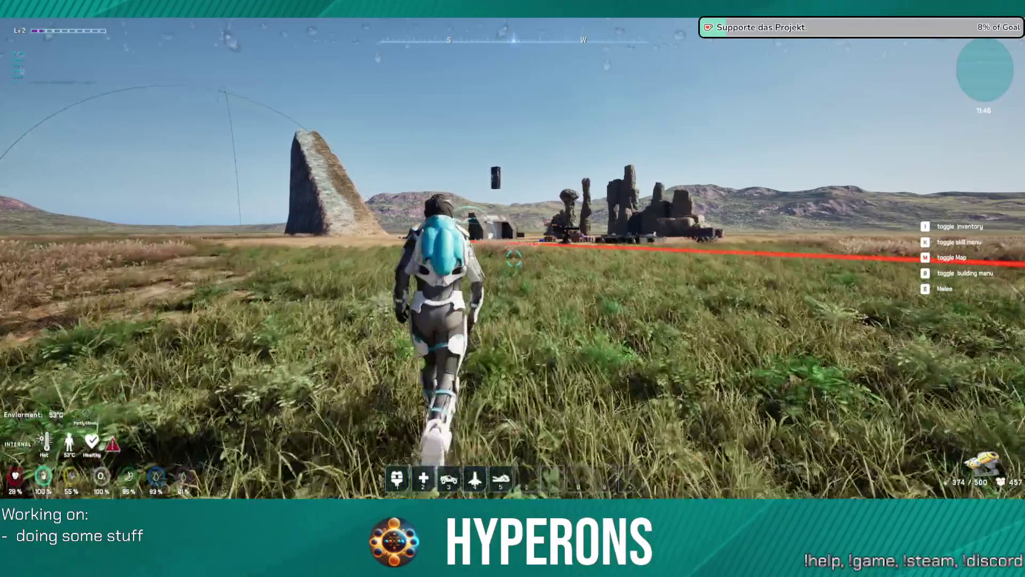
{"action": "key", "text": "w"}
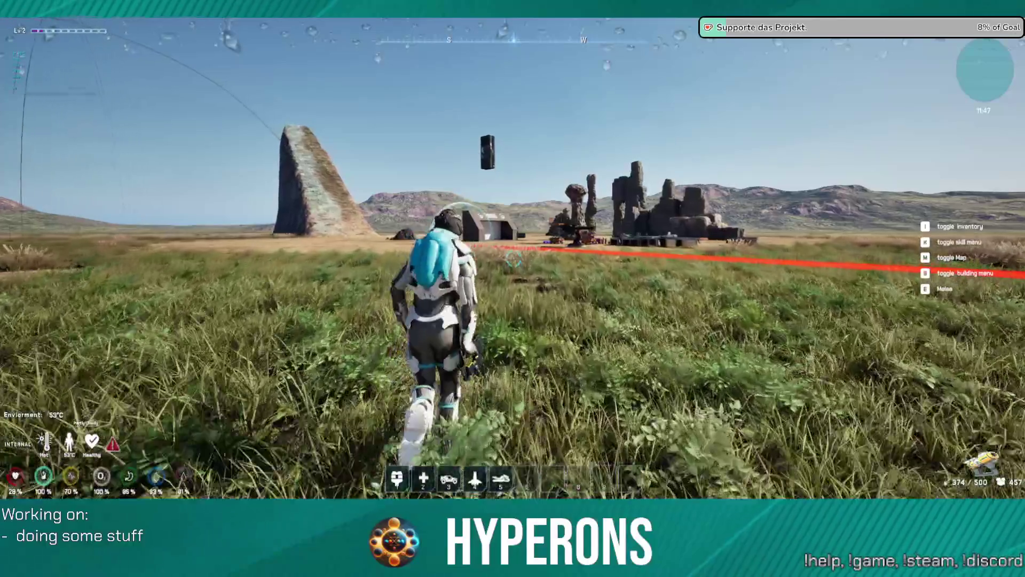
{"action": "key", "text": "w"}
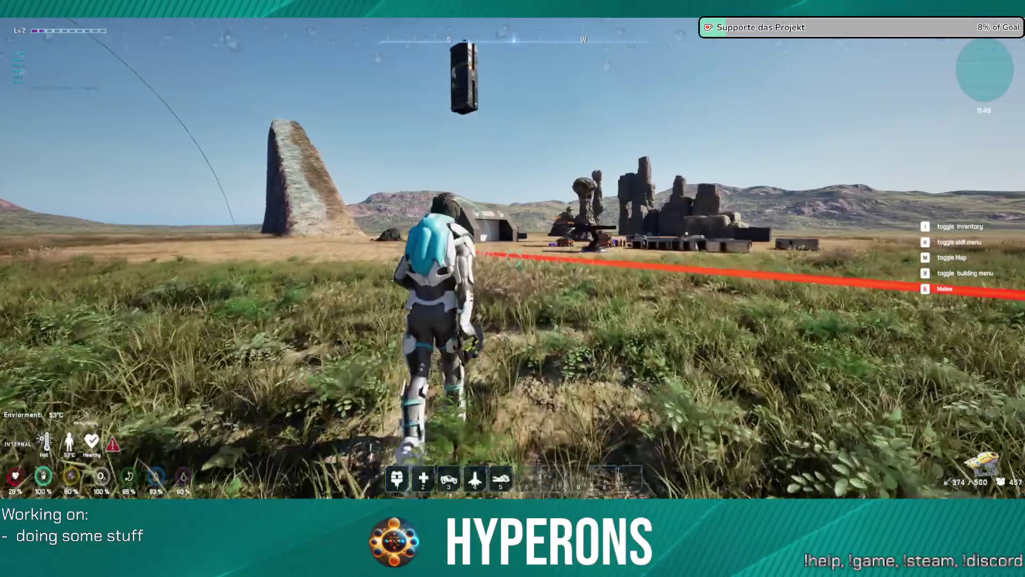
{"action": "key", "text": "Escape"}
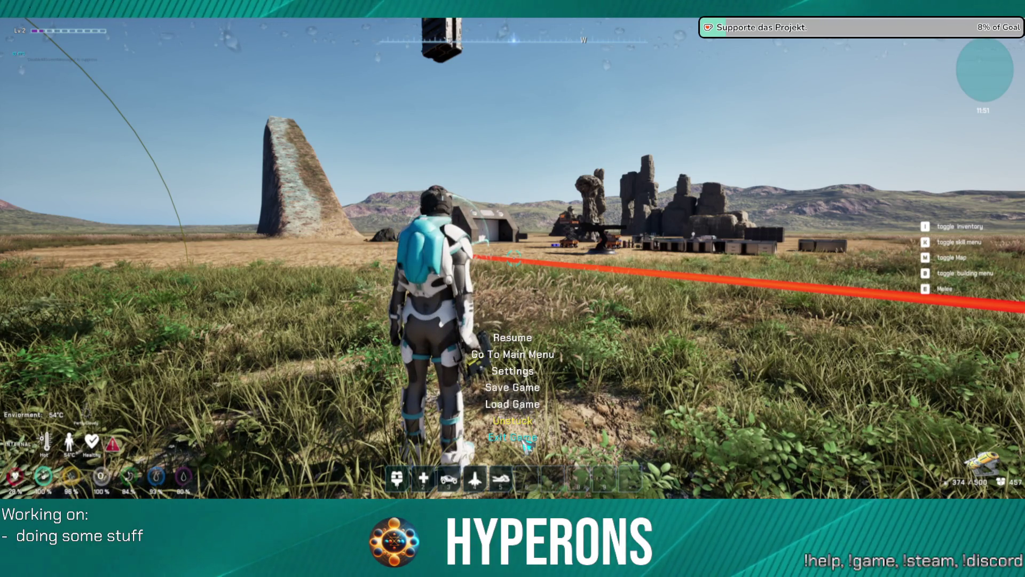
- Choose Exit Game to end the playtest and return to the LoadMap editor
{"action": "left_click", "coordinate": [525, 442]}
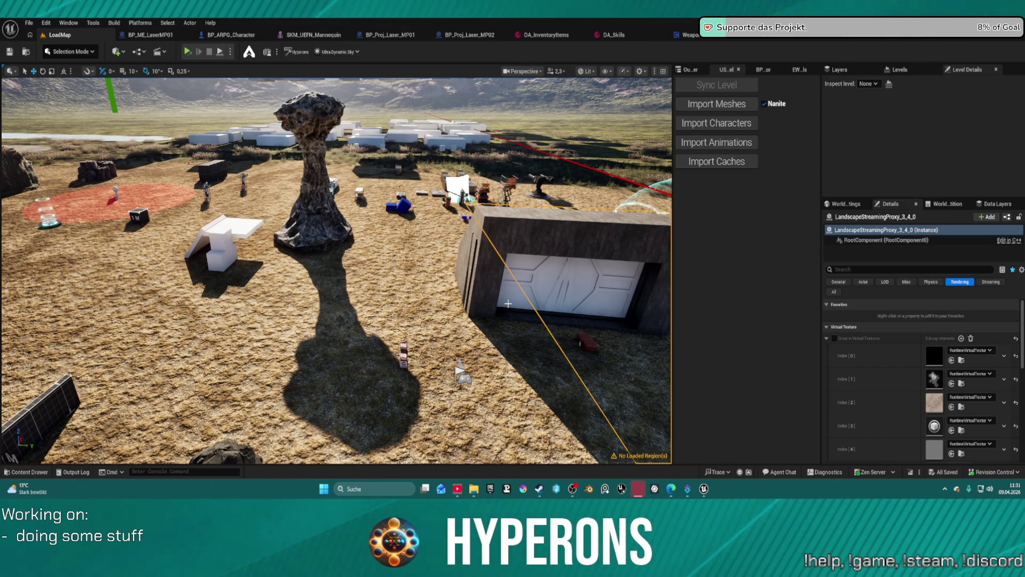
- Pull the LoadMap viewport back, then view BP_Proj_Laser_MP02's Class Defaults in its editor
{"action": "left_click_drag", "start_coordinate": [508, 304], "coordinate": [508, 303]}
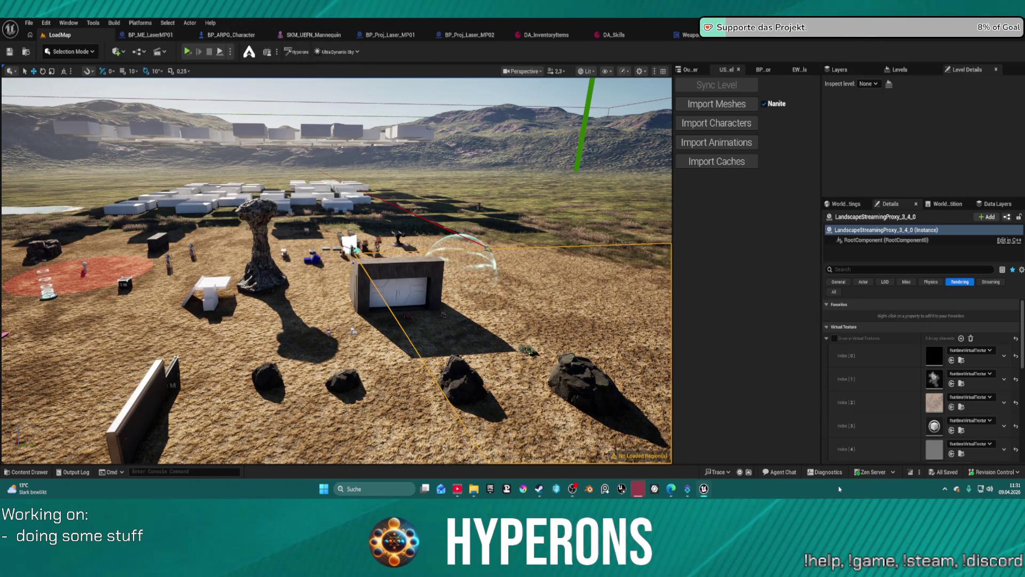
{"action": "mouse_move", "coordinate": [705, 492]}
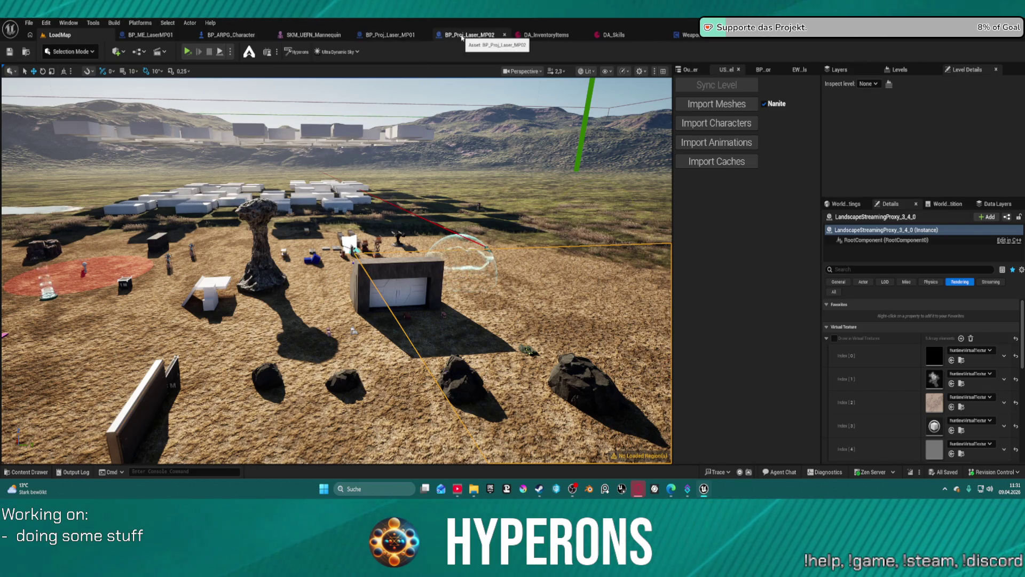
{"action": "left_click", "coordinate": [463, 37]}
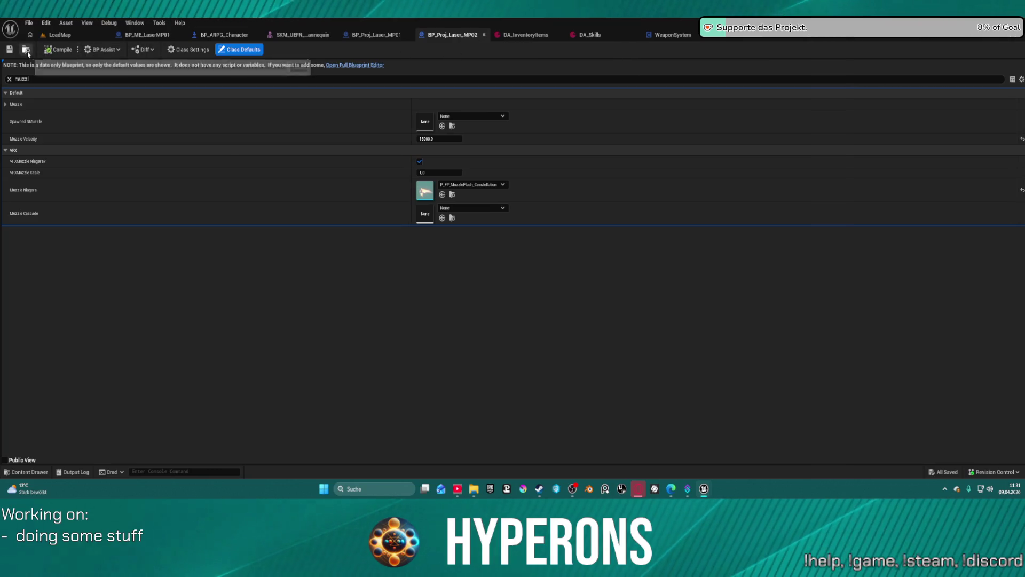
- Locate BP_Proj_Laser_MP02 in the Content Drawer with Ctrl+B and delete it
{"action": "key", "text": "ctrl+b"}
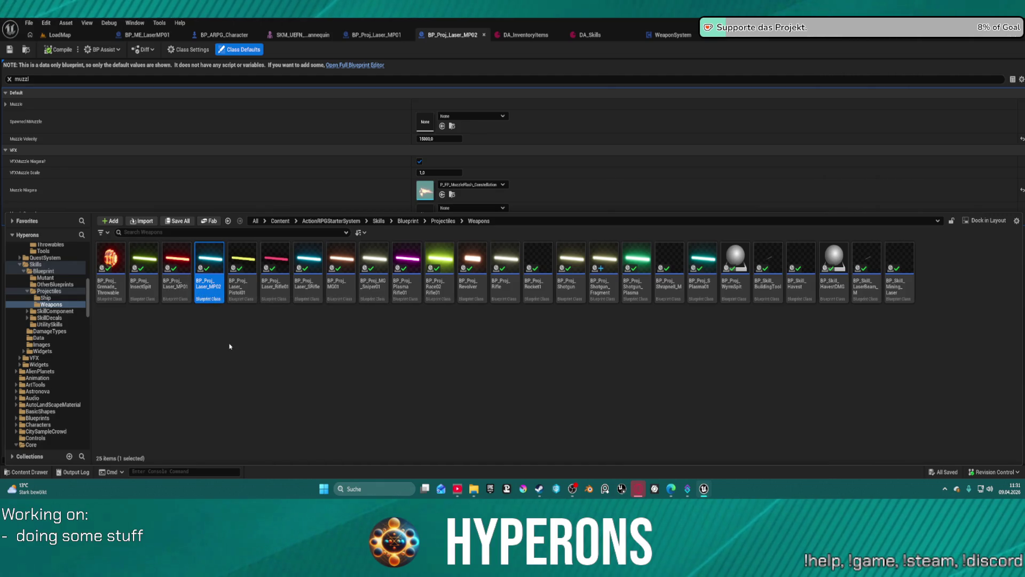
{"action": "key", "text": "Delete"}
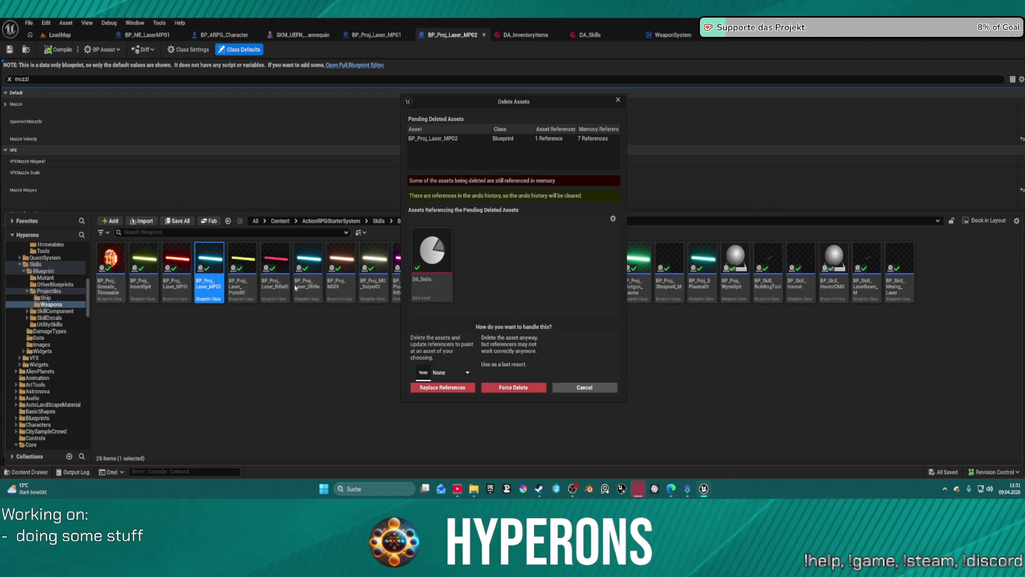
- Redirect all BP_Proj_Laser_MP02 references to BP_Proj_Laser_MP01 and confirm the replacement
{"action": "left_click", "coordinate": [469, 377]}
{"action": "type", "text": "mp01"}
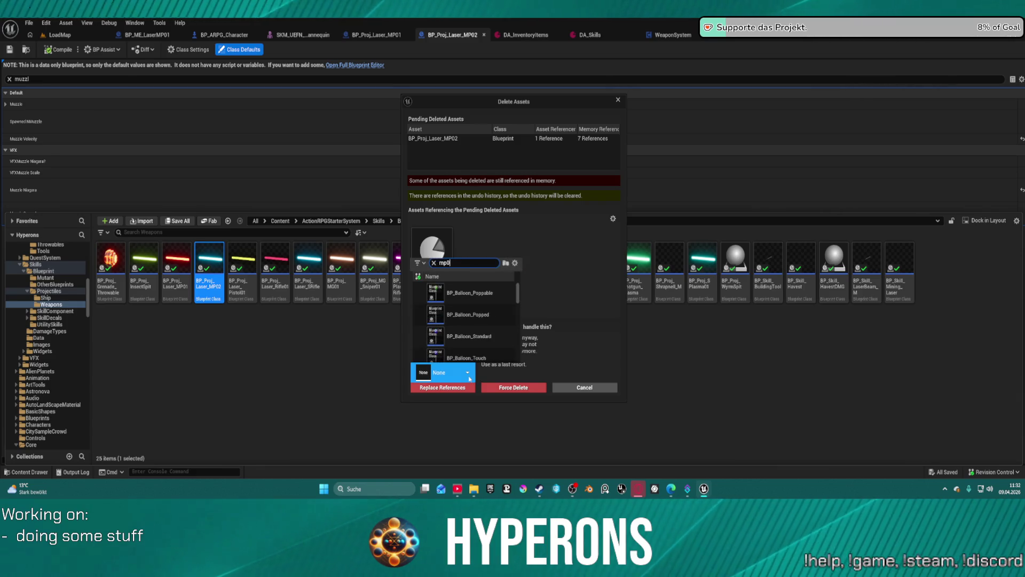
{"action": "left_click", "coordinate": [479, 295]}
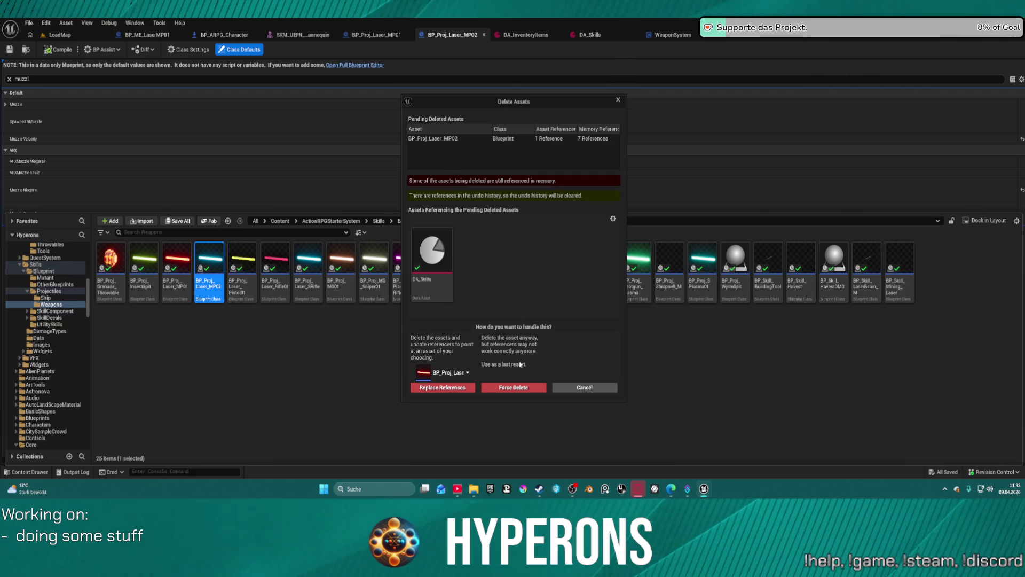
{"action": "left_click", "coordinate": [457, 391]}
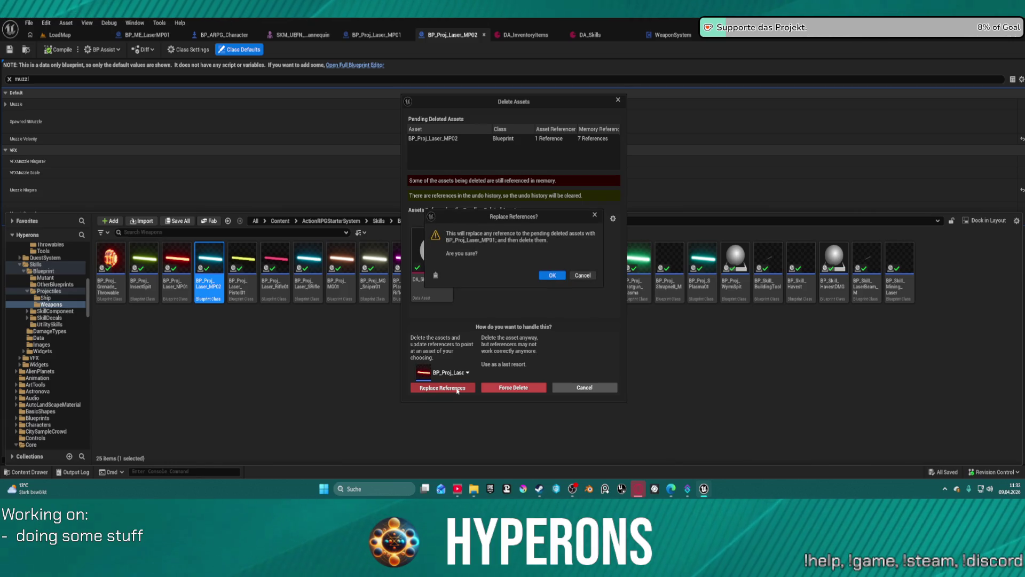
{"action": "left_click", "coordinate": [558, 276]}
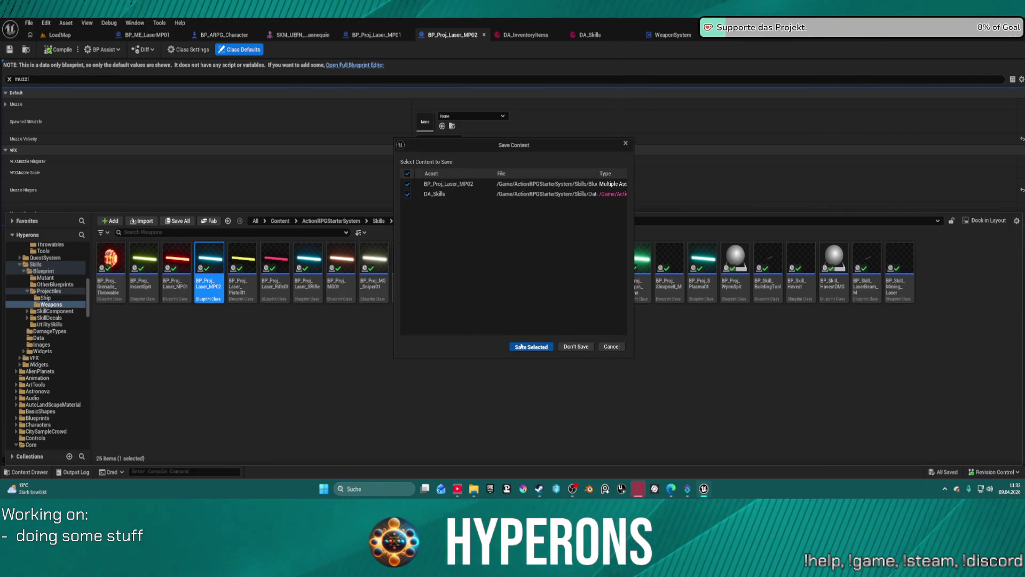
- Save the modified DA_Skills and BP_Proj_Laser_MP02 assets with Save Selected
{"action": "left_click", "coordinate": [523, 345]}
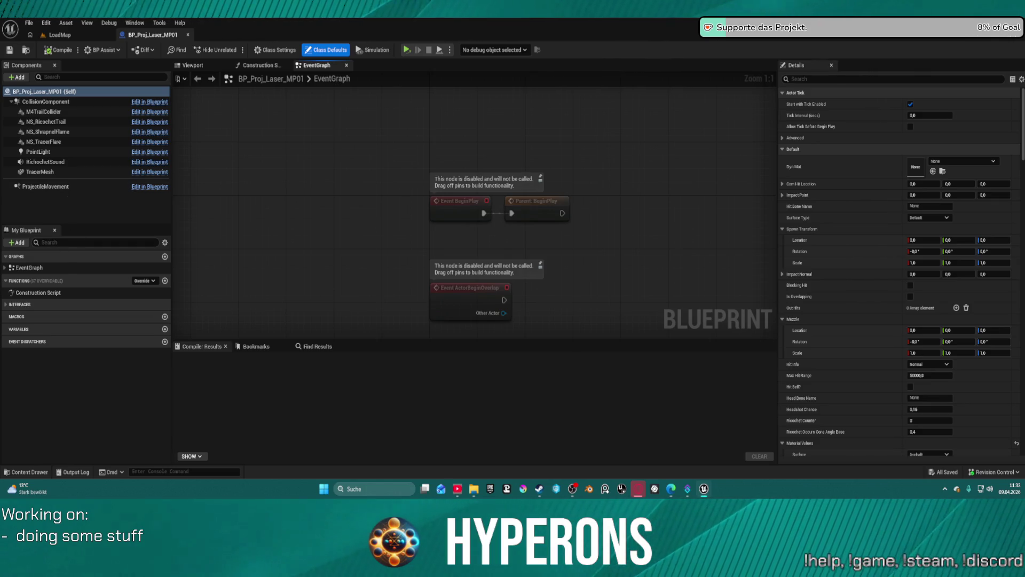
- Switch to the LoadMap level tab
{"action": "left_click", "coordinate": [66, 23]}
{"action": "left_click", "coordinate": [60, 35]}
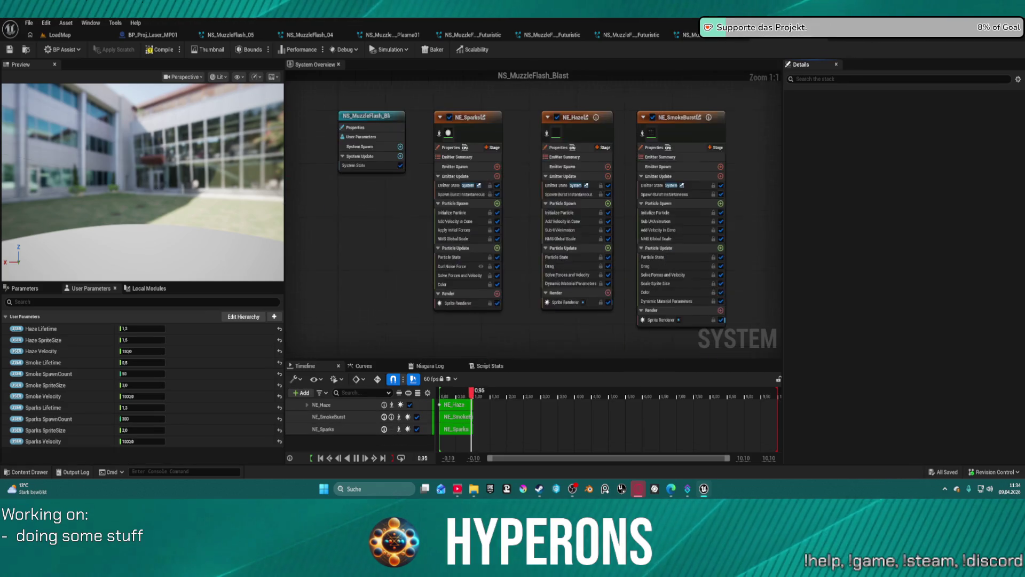
- Compare NS_MuzzleFlash_Blast and NS_MuzzleFlash_Gas, then return to the LoadMap level
{"action": "key", "text": "ctrl+Tab"}
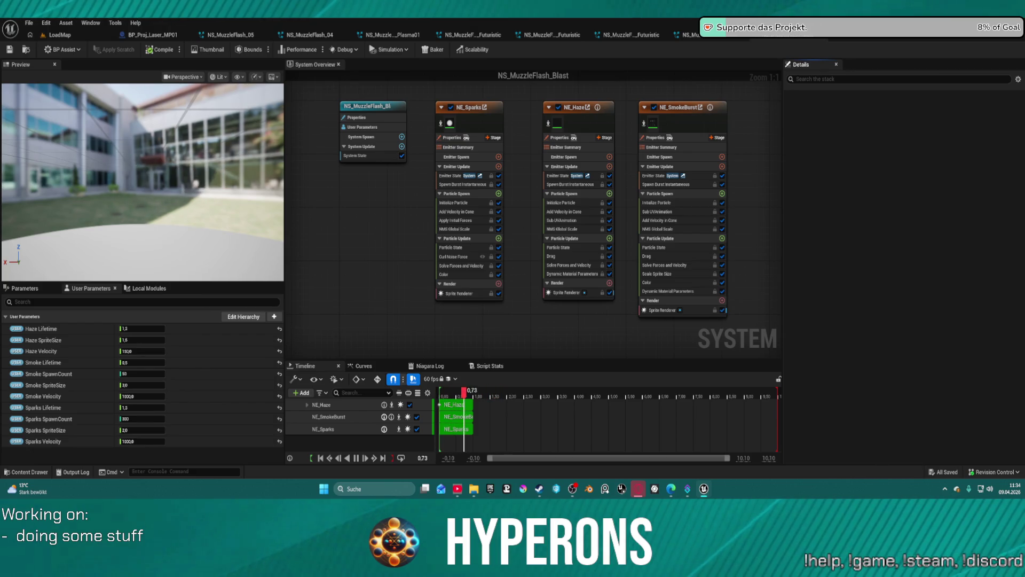
{"action": "key", "text": "ctrl+Tab"}
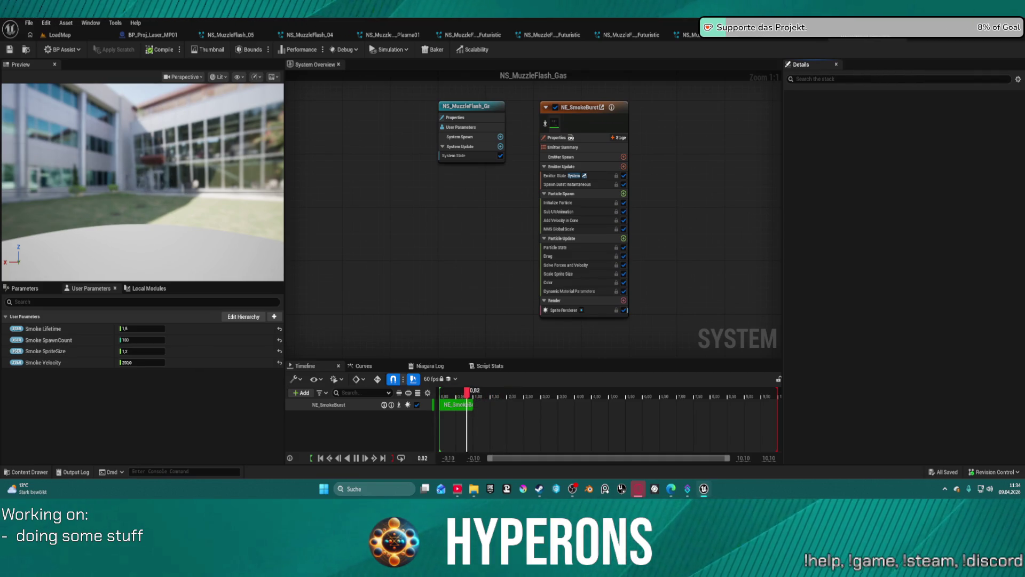
{"action": "key", "text": "ctrl+Tab"}
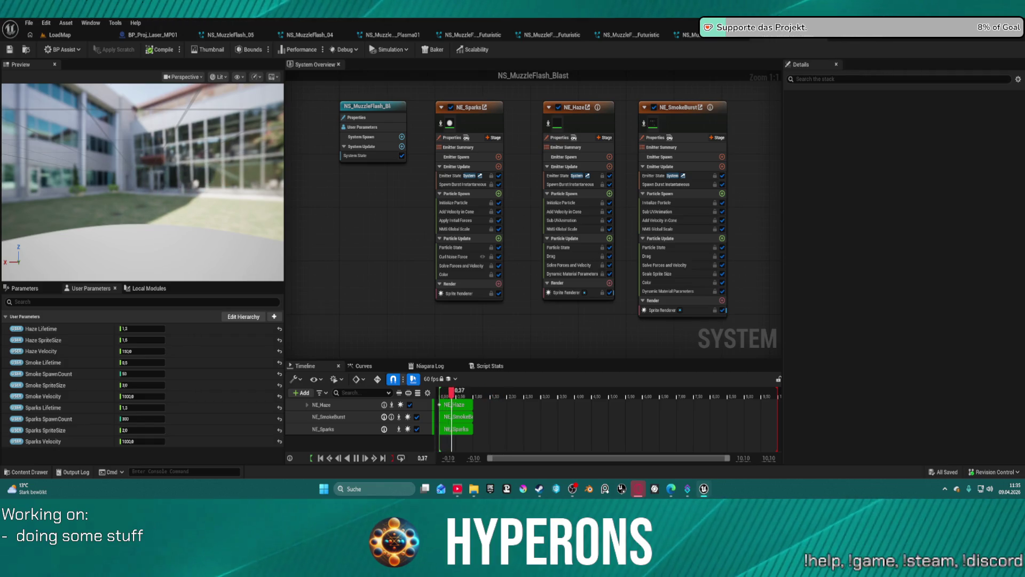
{"action": "key", "text": "ctrl+Tab"}
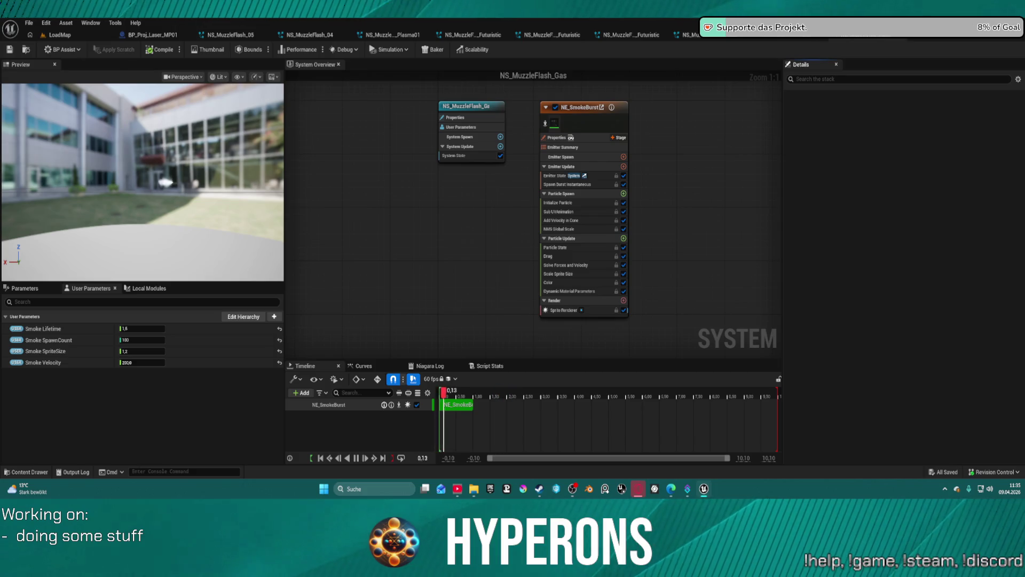
{"action": "left_click", "coordinate": [63, 34]}
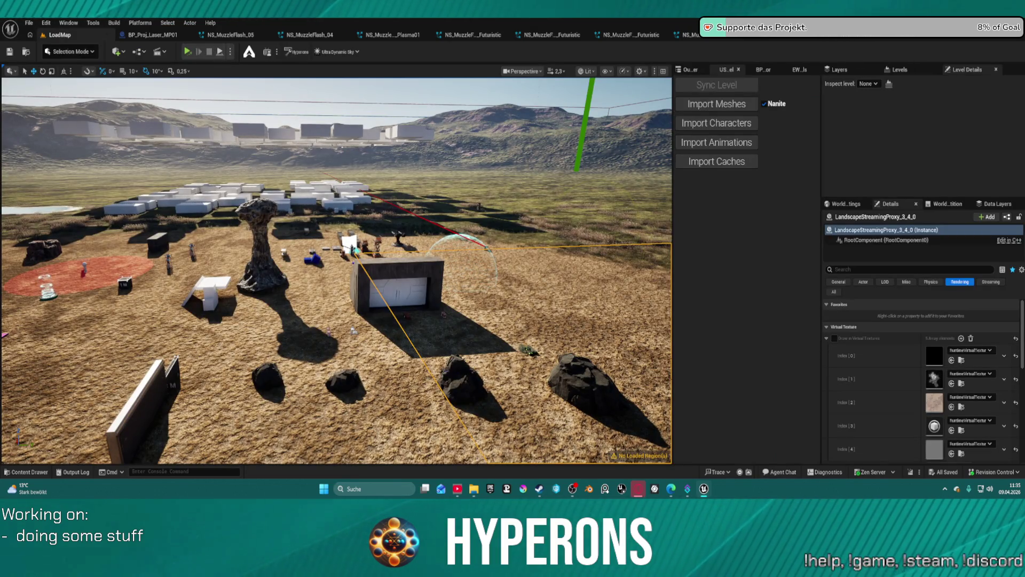
- Raise the selected Niagara effect actors to about Z 92.4 and save the level
{"action": "left_click", "coordinate": [398, 335]}
{"action": "key", "text": "f"}
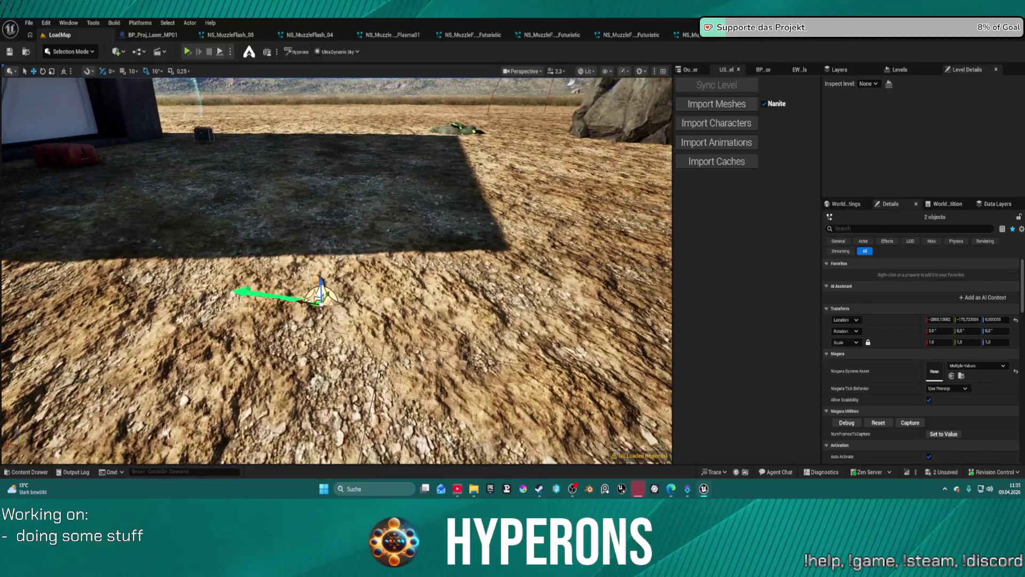
{"action": "left_click_drag", "start_coordinate": [321, 286], "coordinate": [319, 104]}
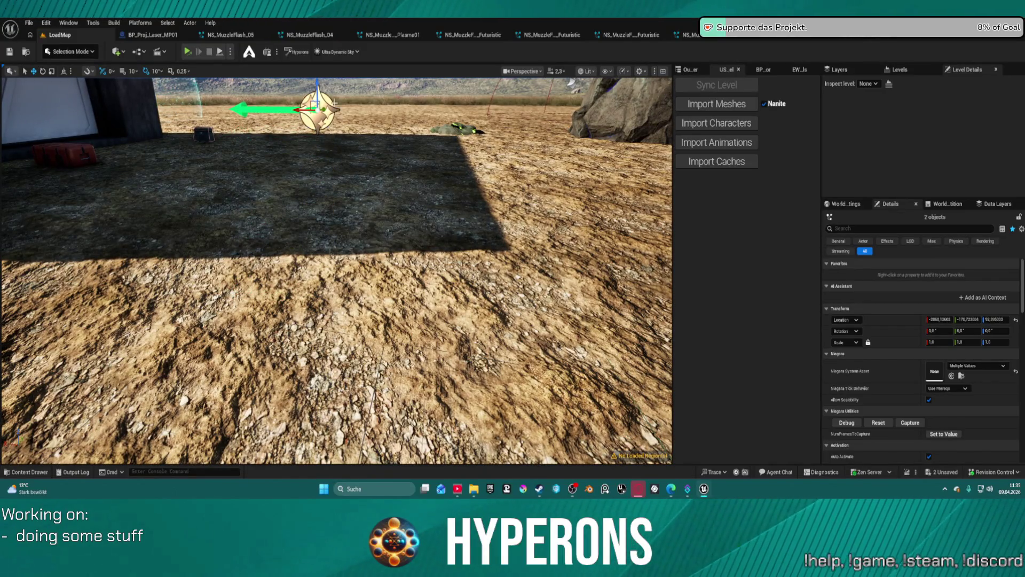
{"action": "key", "text": "Escape"}
{"action": "key", "text": "ctrl+s"}
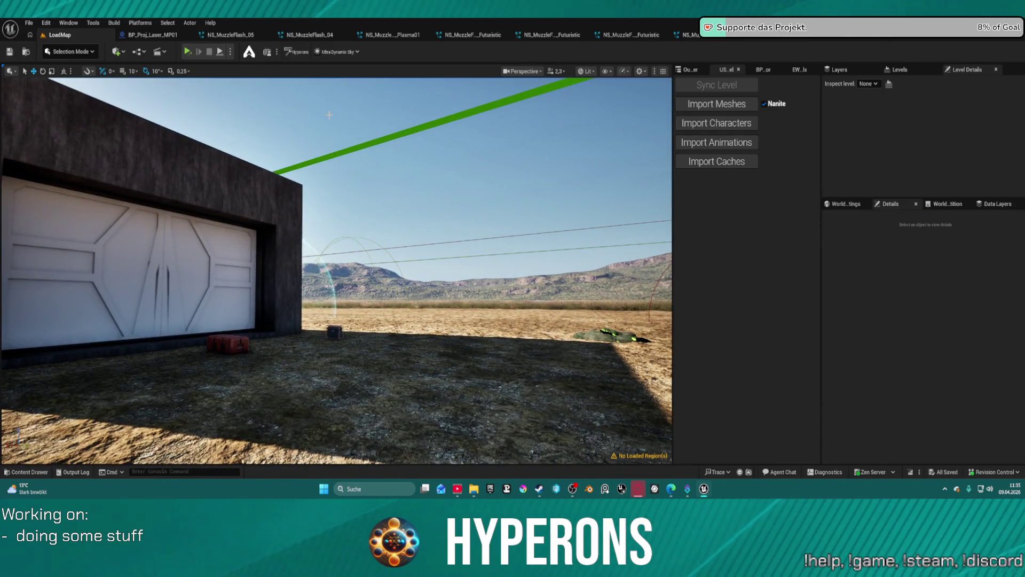
- Frame the two raised Niagara effect actors, save the level again, and reselect them
{"action": "left_click", "coordinate": [435, 310]}
{"action": "key", "text": "f"}
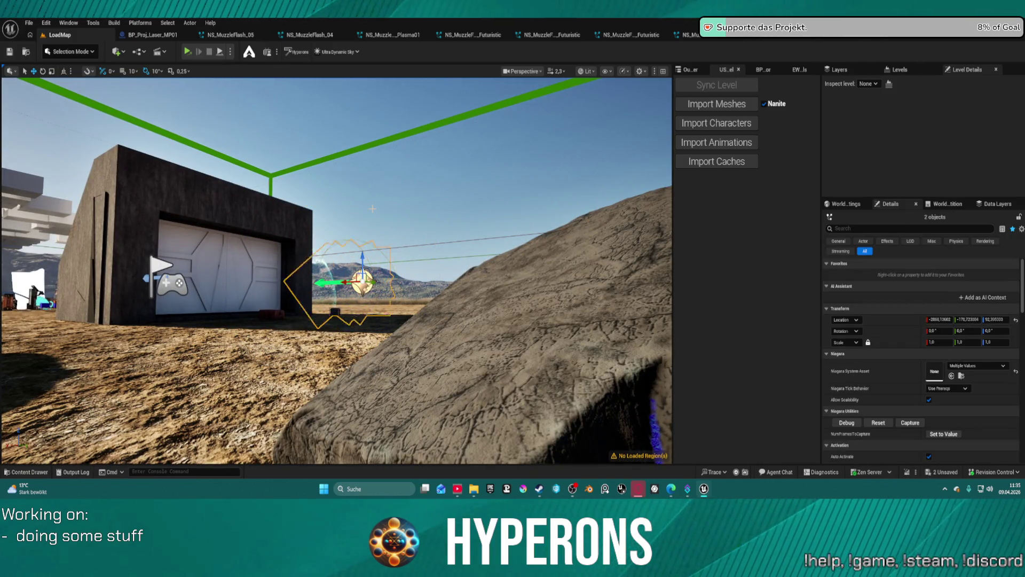
{"action": "key", "text": "Escape"}
{"action": "key", "text": "ctrl+s"}
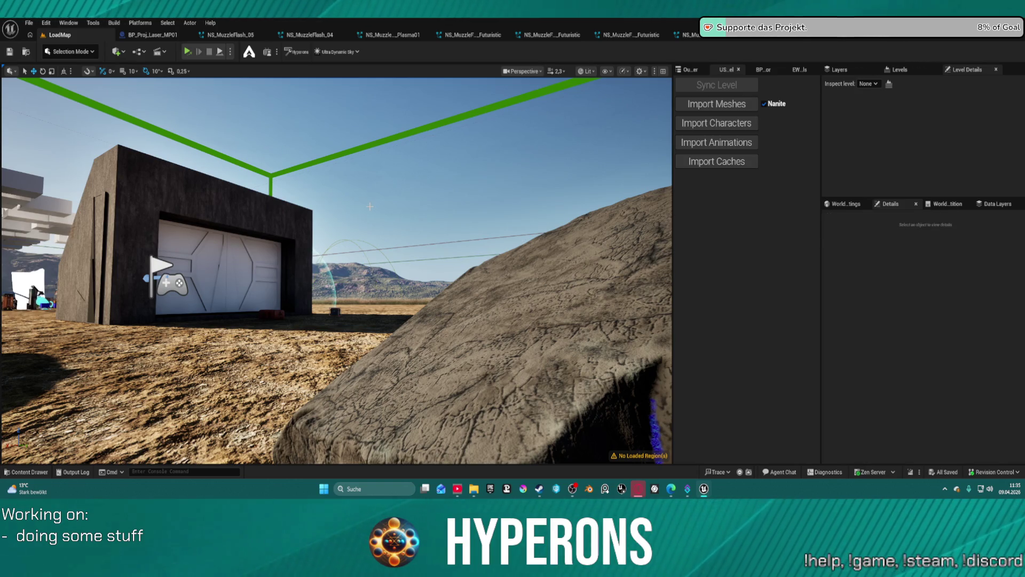
{"action": "key", "text": "ctrl+z"}
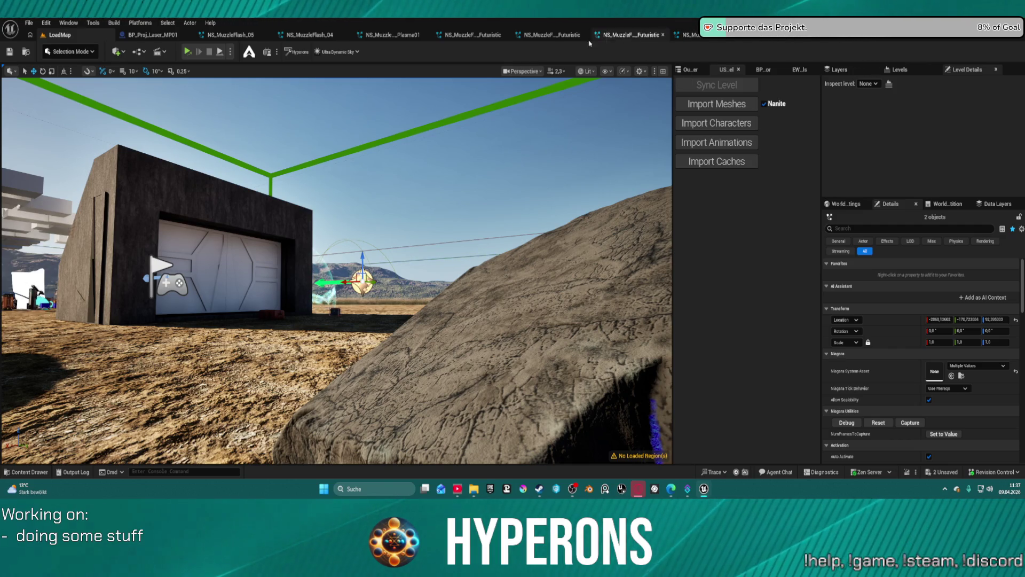
{"action": "left_click", "coordinate": [541, 42]}
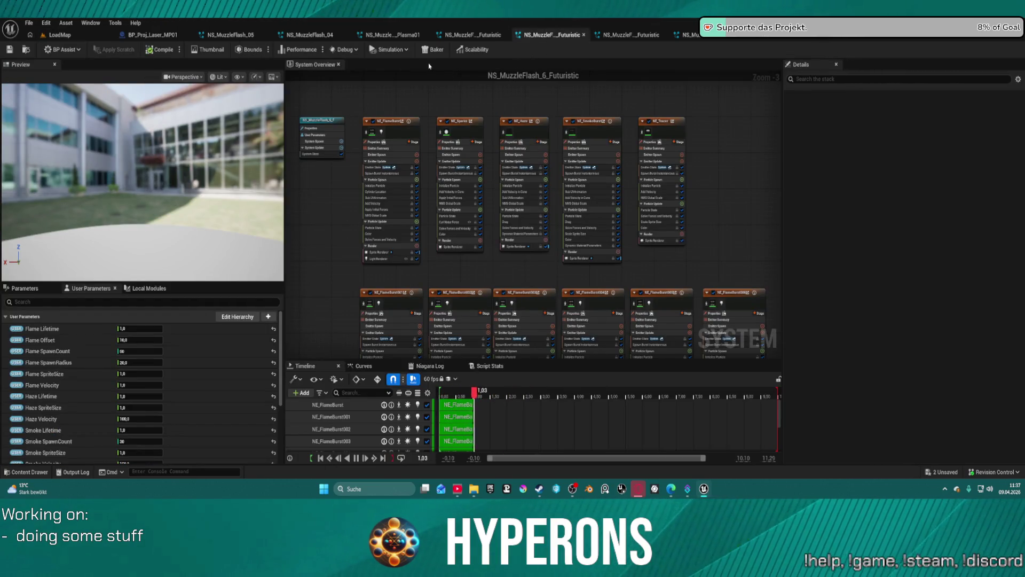
- Close the Plasma01, 5_Futuristic and 04 muzzle flash systems, leaving NS_MuzzleFlash_05 active
{"action": "left_click", "coordinate": [473, 35]}
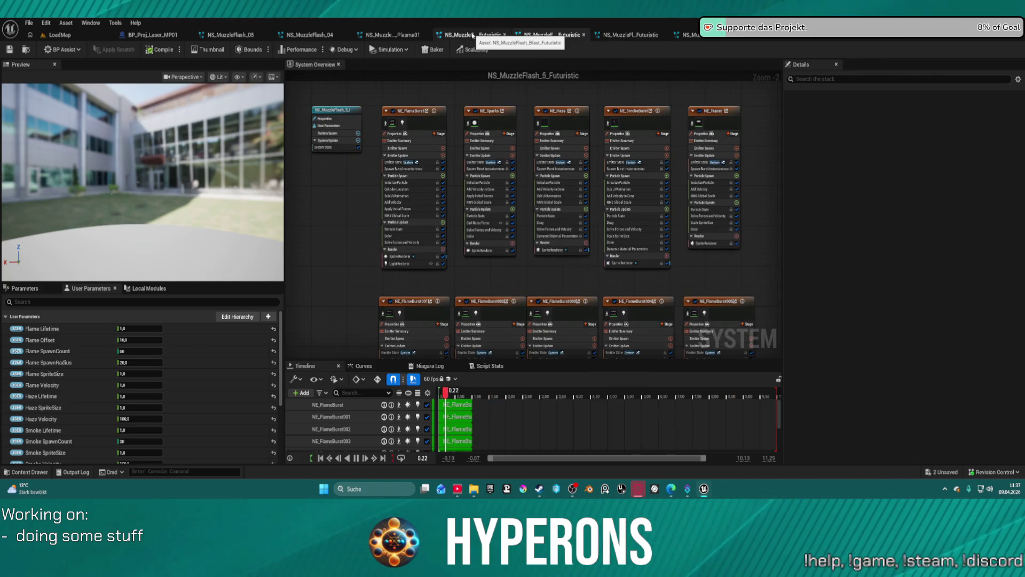
{"action": "left_click", "coordinate": [401, 39]}
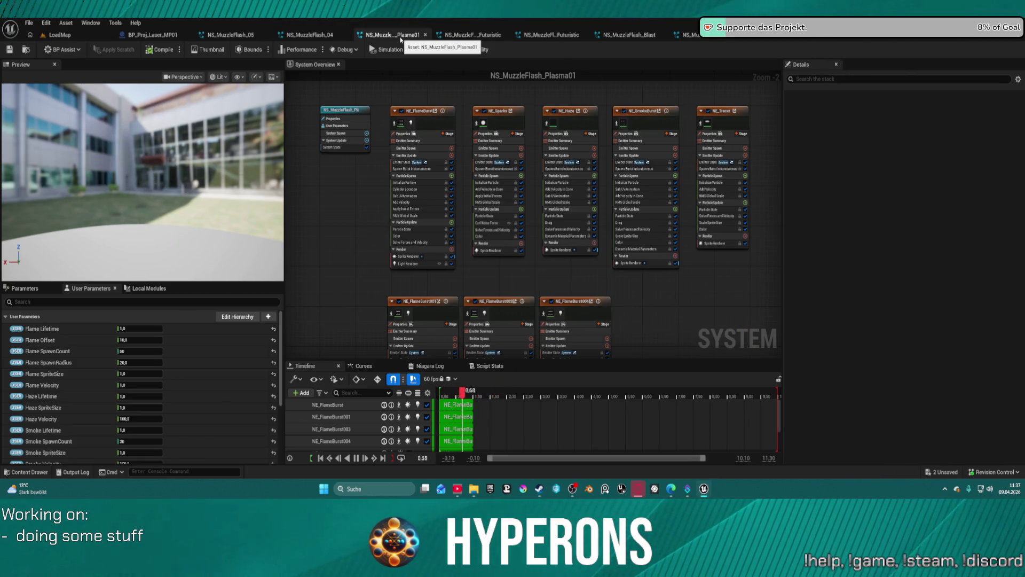
{"action": "middle_click", "coordinate": [401, 39]}
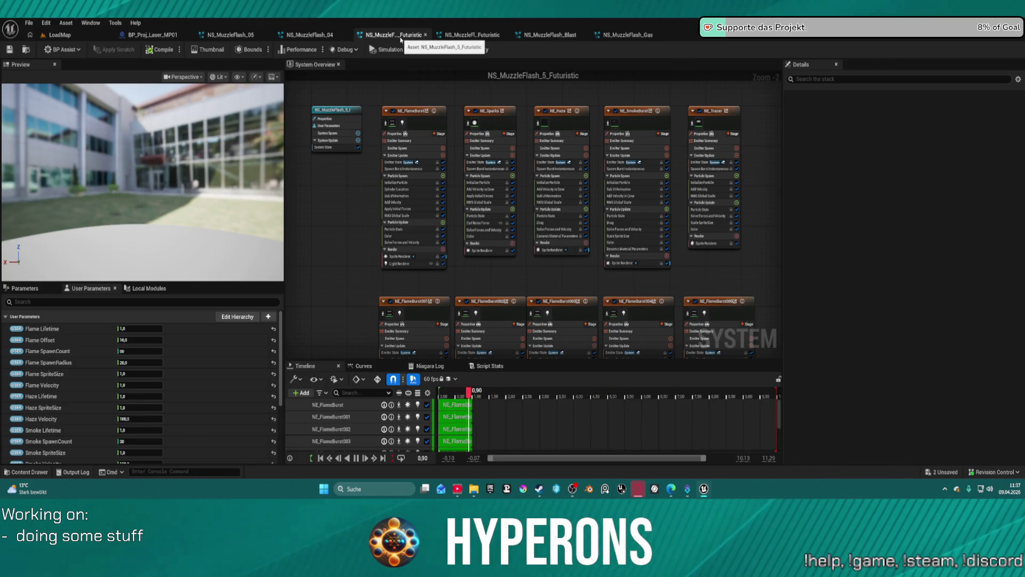
{"action": "middle_click", "coordinate": [401, 39]}
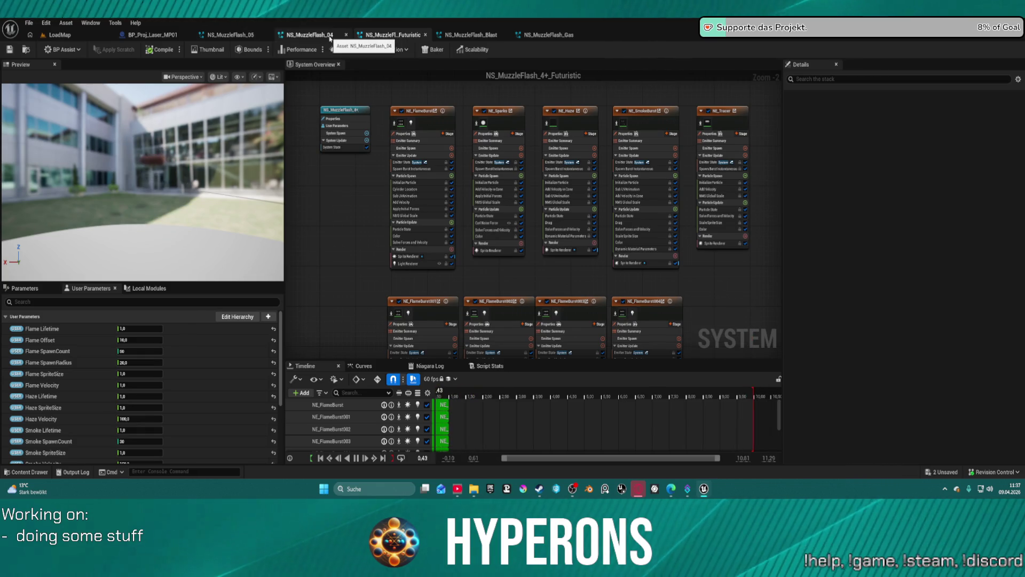
{"action": "left_click", "coordinate": [330, 36]}
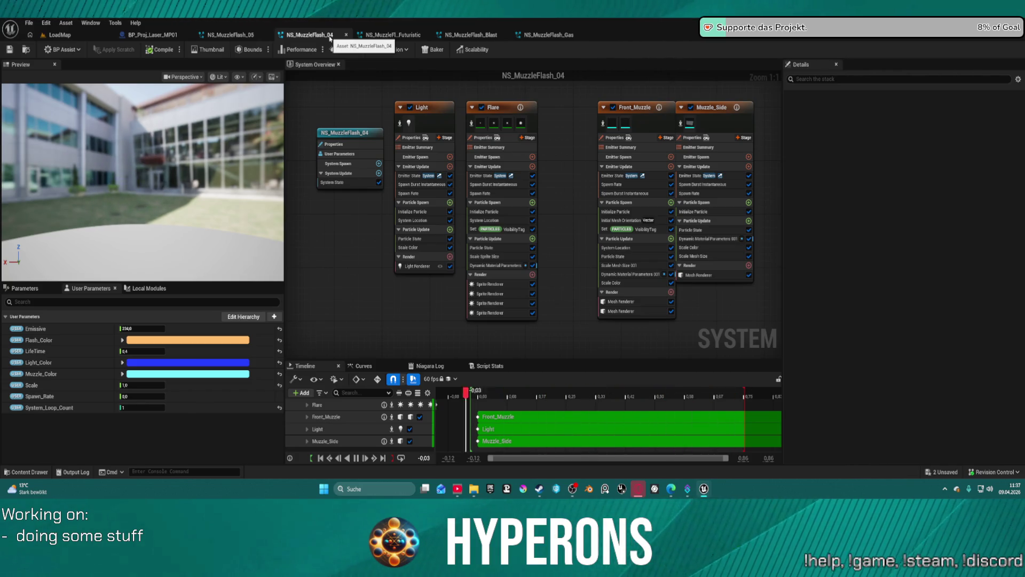
{"action": "middle_click", "coordinate": [329, 39]}
{"action": "left_click", "coordinate": [245, 36]}
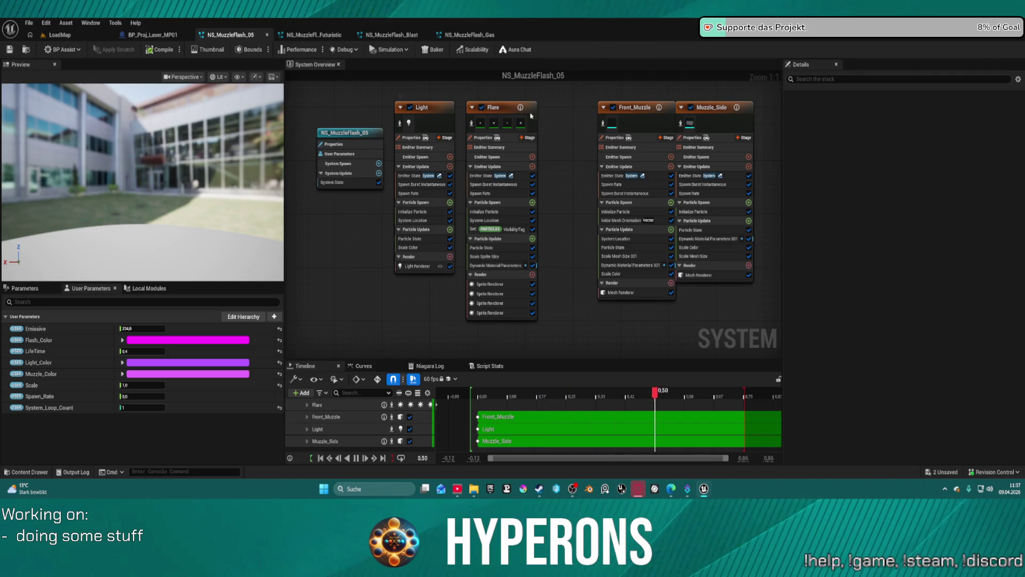
- Disable the Front_Muzzle and Muzzle_Side emitters, briefly toggling Flare and Light to compare
{"action": "left_click", "coordinate": [628, 109]}
{"action": "left_click", "coordinate": [614, 107]}
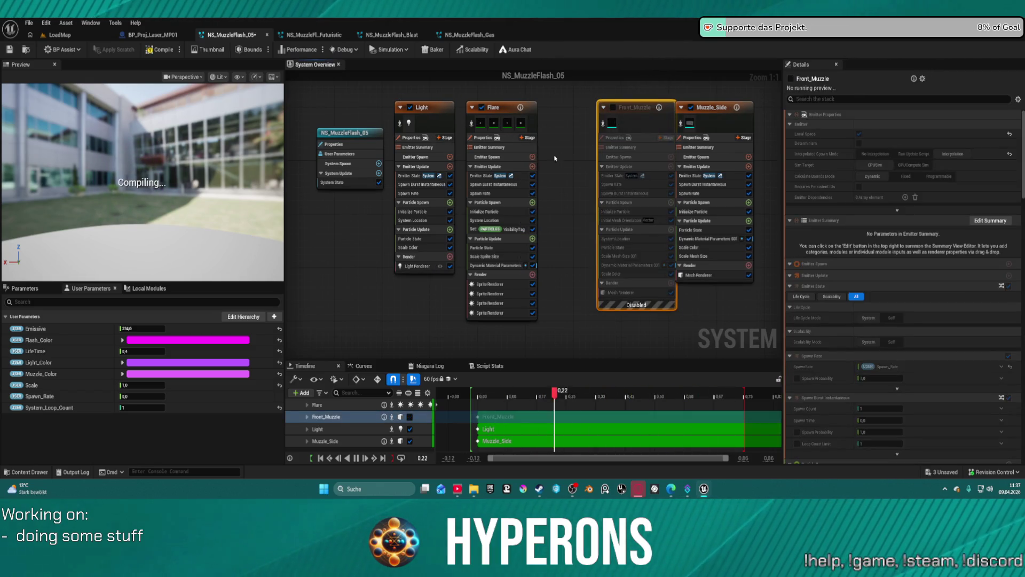
{"action": "left_click", "coordinate": [691, 107]}
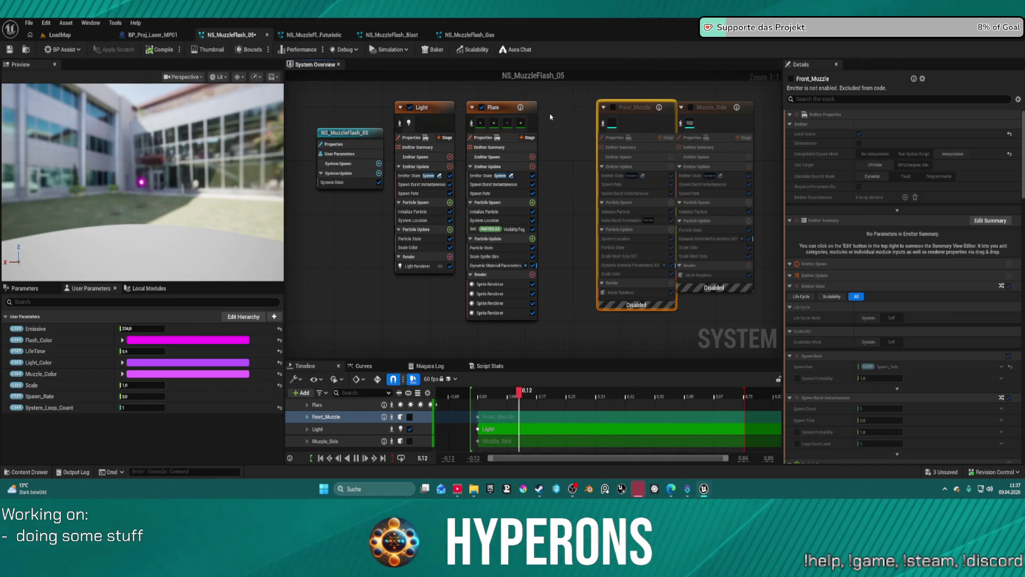
{"action": "left_click", "coordinate": [483, 108]}
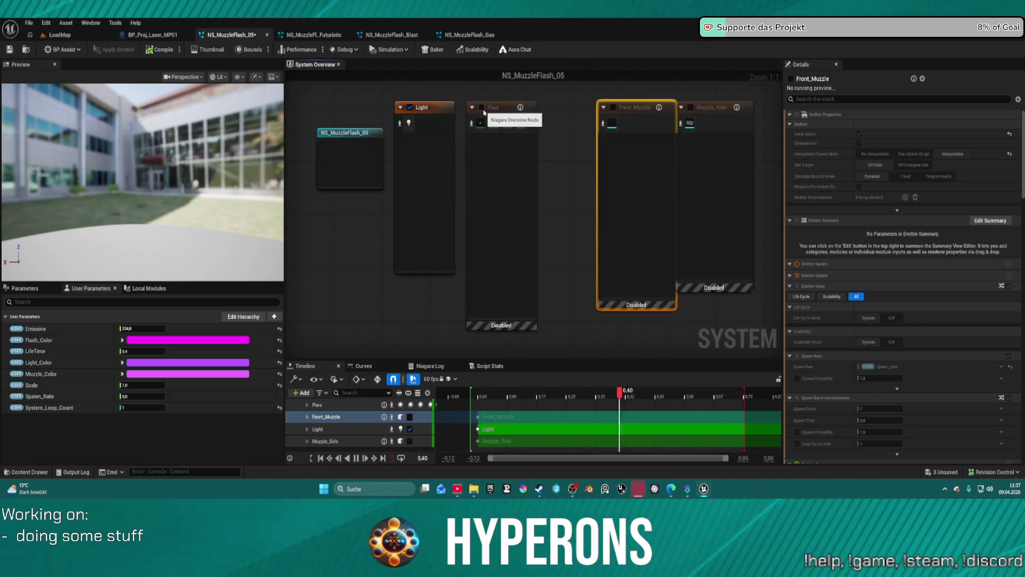
{"action": "left_click", "coordinate": [482, 108]}
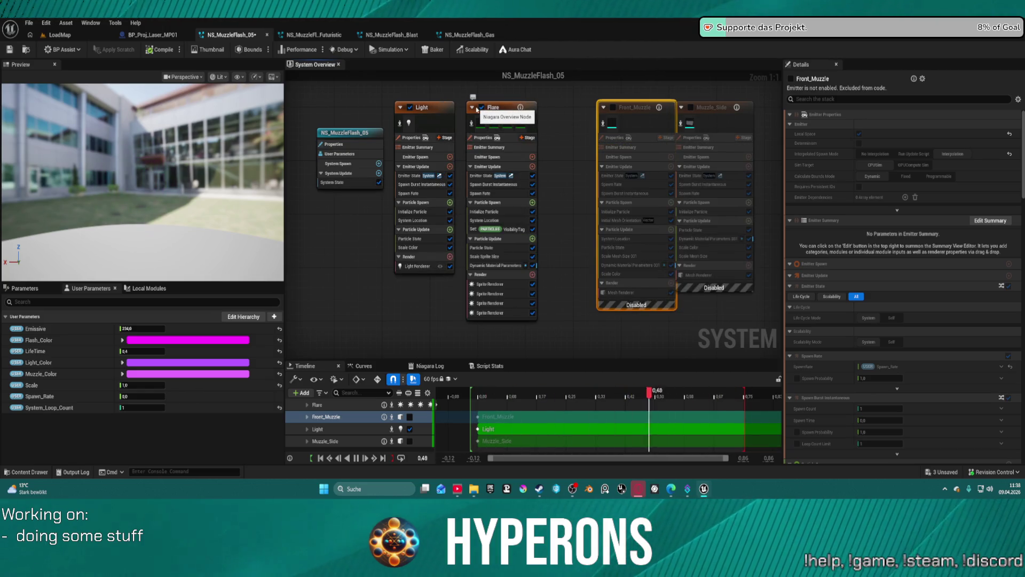
{"action": "left_click", "coordinate": [409, 108]}
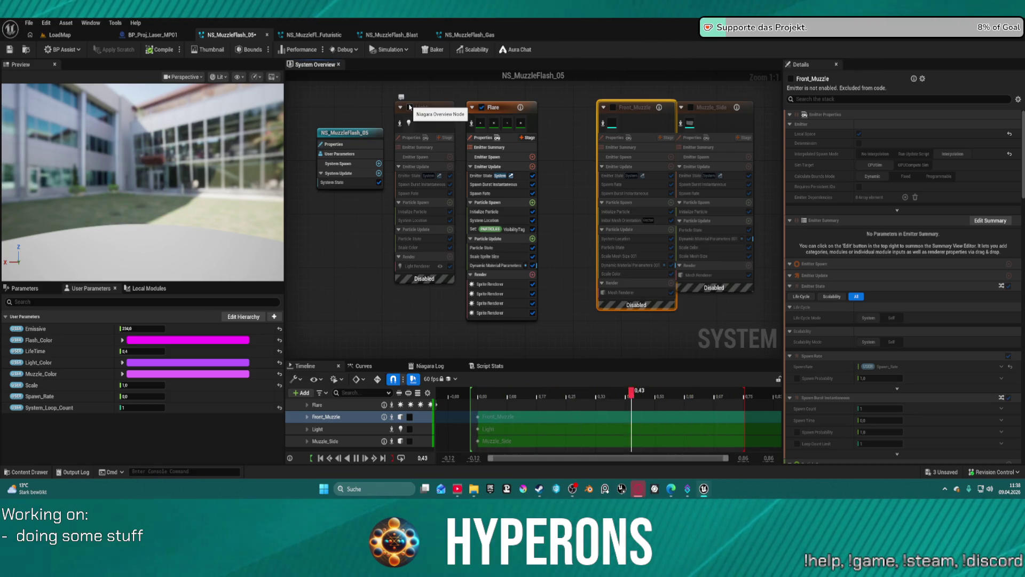
{"action": "left_click", "coordinate": [410, 108]}
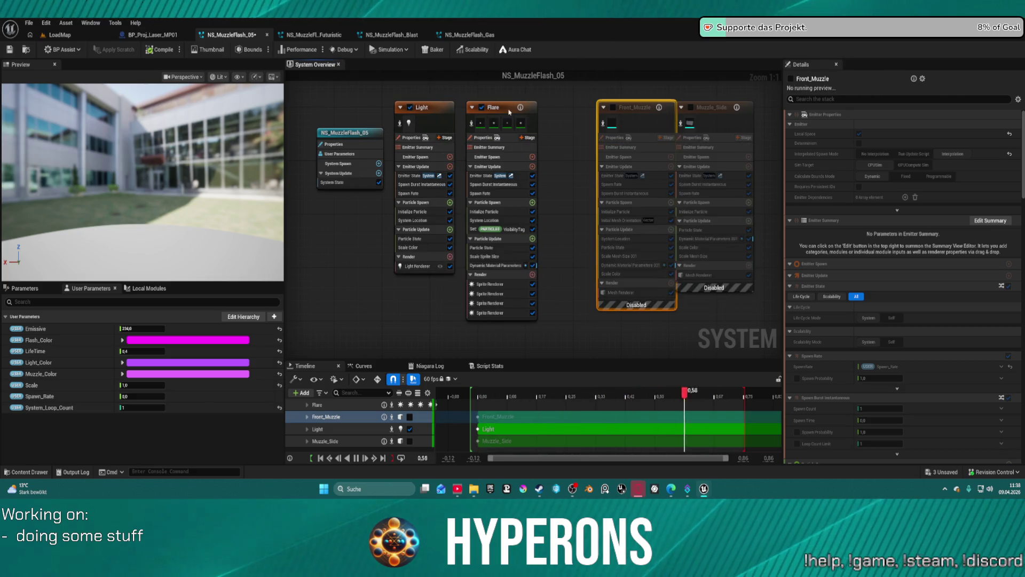
- Inspect the Flare emitter's sprite renderers and open their MI_Flare_04 material instance
{"action": "left_click", "coordinate": [511, 113]}
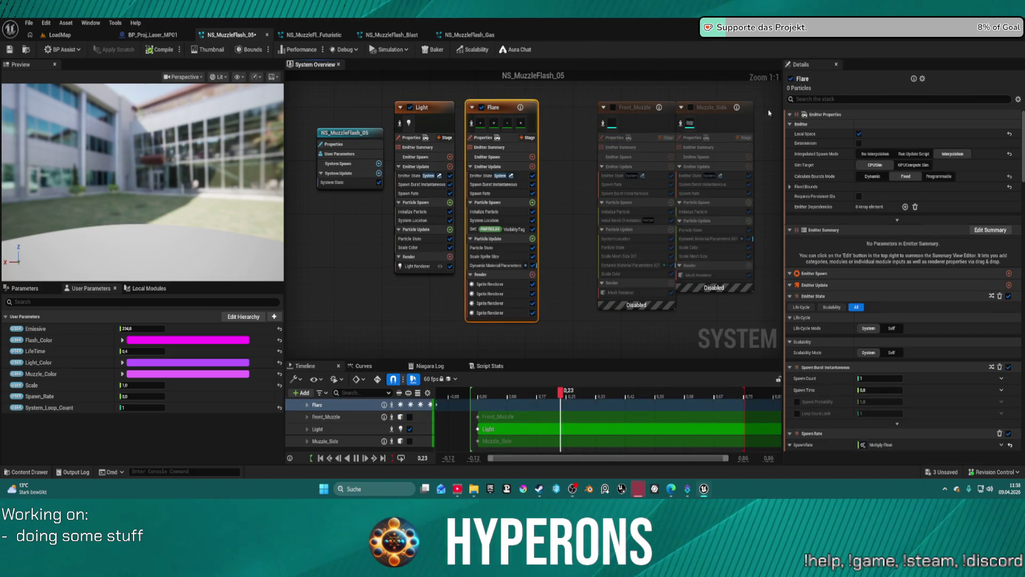
{"action": "scroll", "coordinate": [836, 195], "scroll_direction": "down", "scroll_amount": 5}
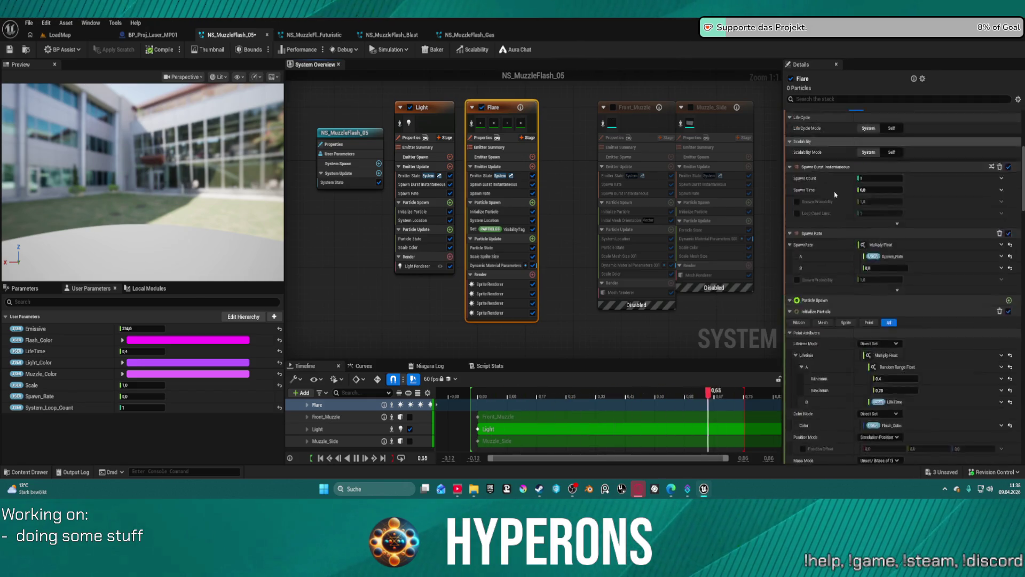
{"action": "scroll", "coordinate": [836, 194], "scroll_direction": "up", "scroll_amount": 5}
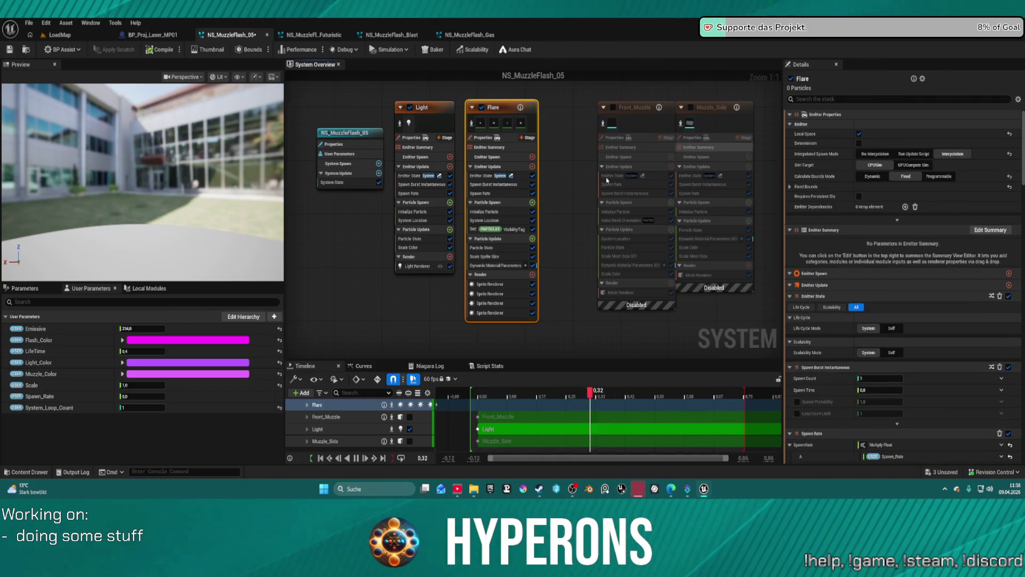
{"action": "left_click", "coordinate": [489, 283]}
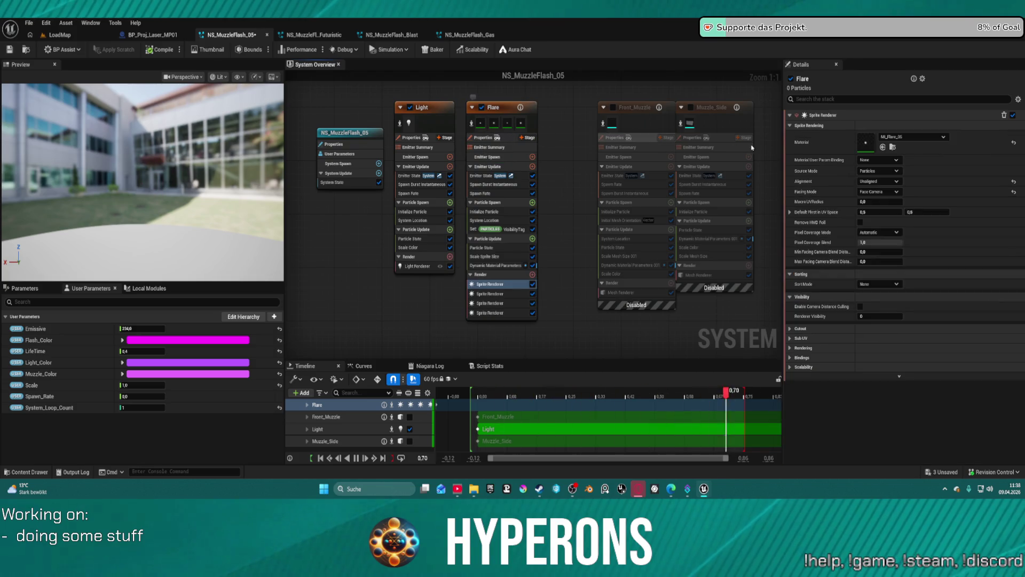
{"action": "left_click", "coordinate": [523, 133]}
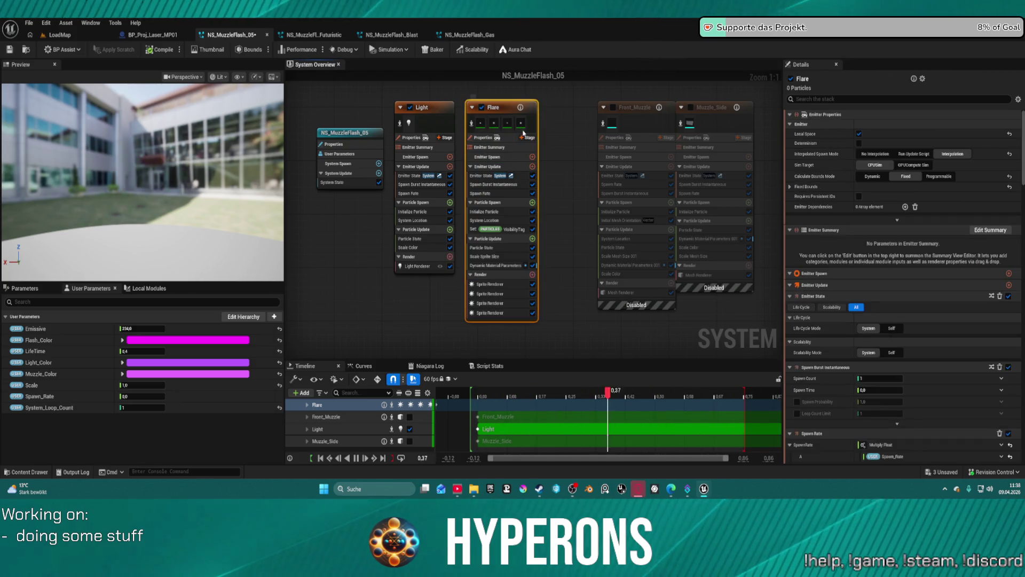
{"action": "left_click", "coordinate": [489, 312]}
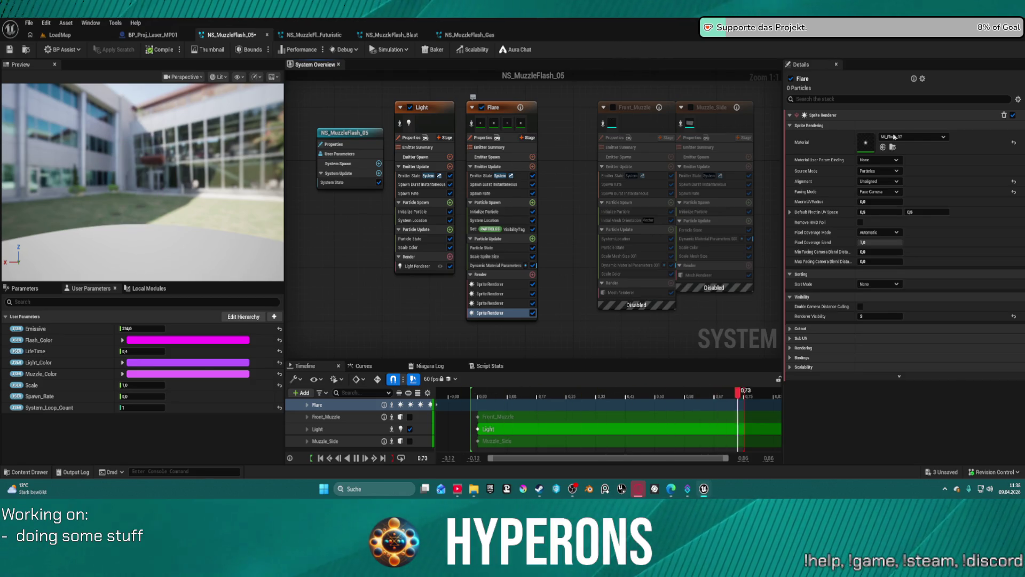
{"action": "left_click", "coordinate": [508, 123]}
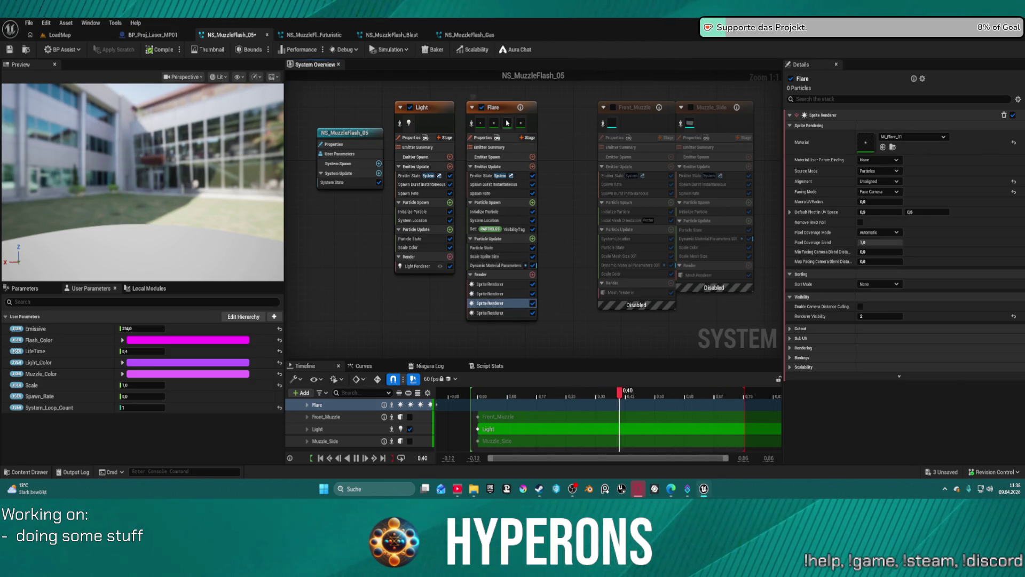
{"action": "left_click", "coordinate": [481, 124]}
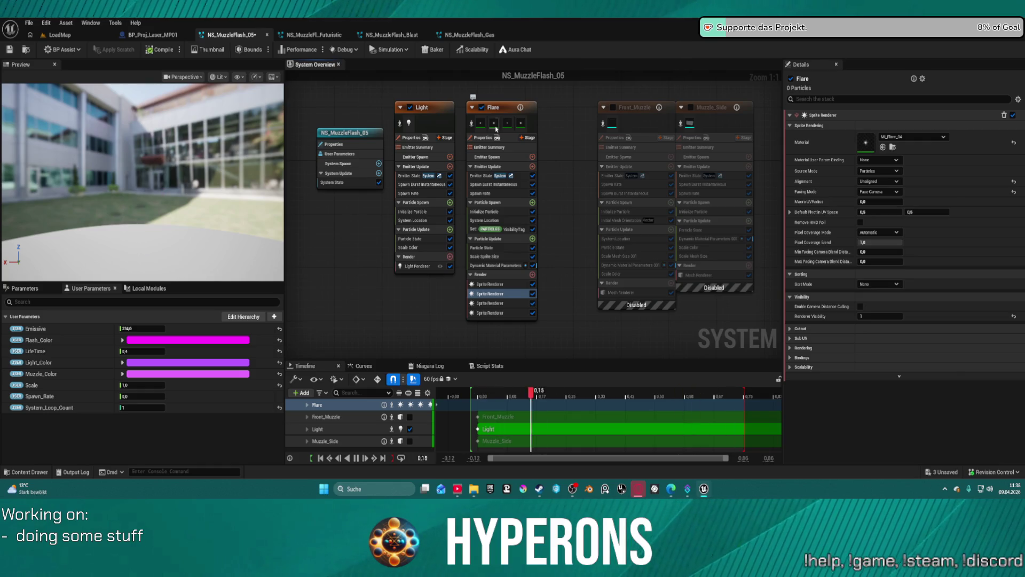
{"action": "left_click", "coordinate": [868, 147]}
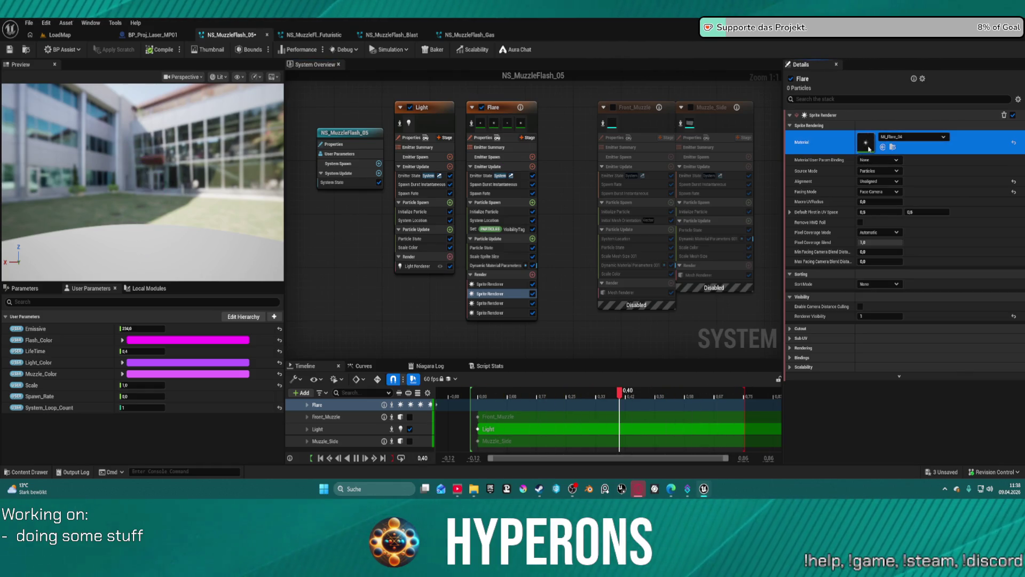
{"action": "double_click", "coordinate": [868, 147]}
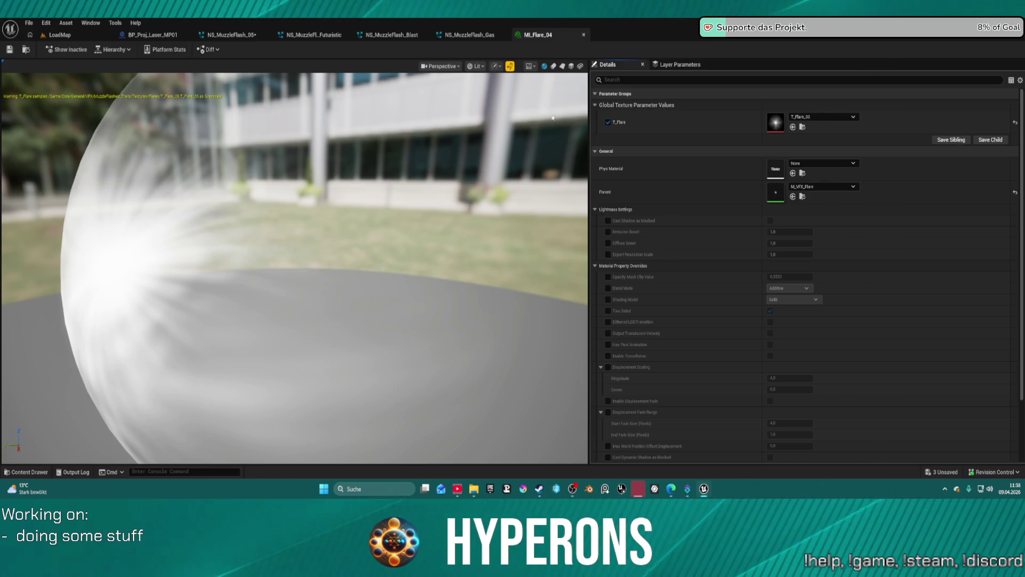
- Check the fourth Flare sprite renderer's material, then delete that renderer in NS_MuzzleFlash_05
{"action": "key", "text": "ctrl+space"}
{"action": "key", "text": "ctrl+space"}
{"action": "left_click", "coordinate": [469, 34]}
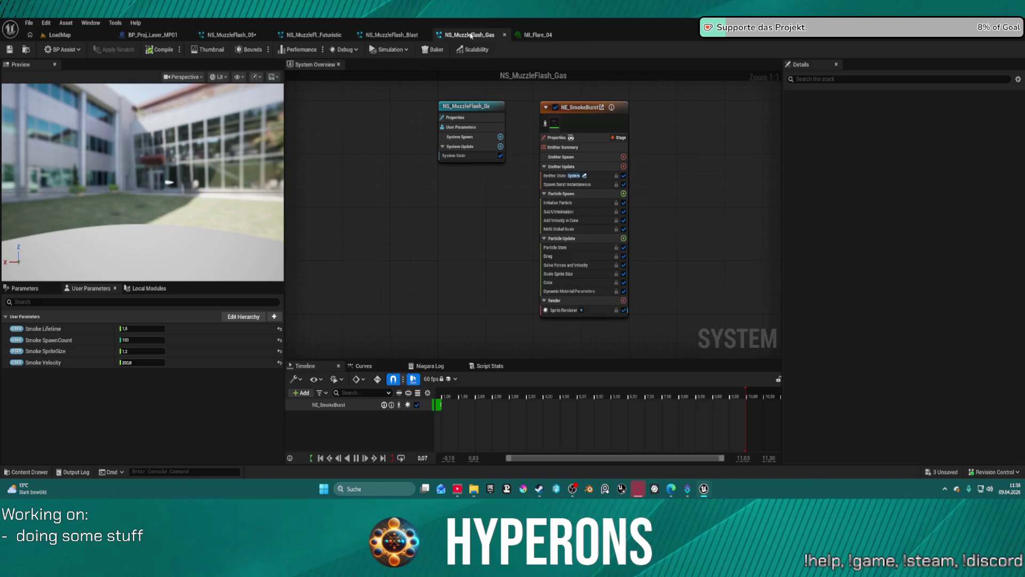
{"action": "left_click", "coordinate": [295, 35]}
{"action": "left_click", "coordinate": [235, 34]}
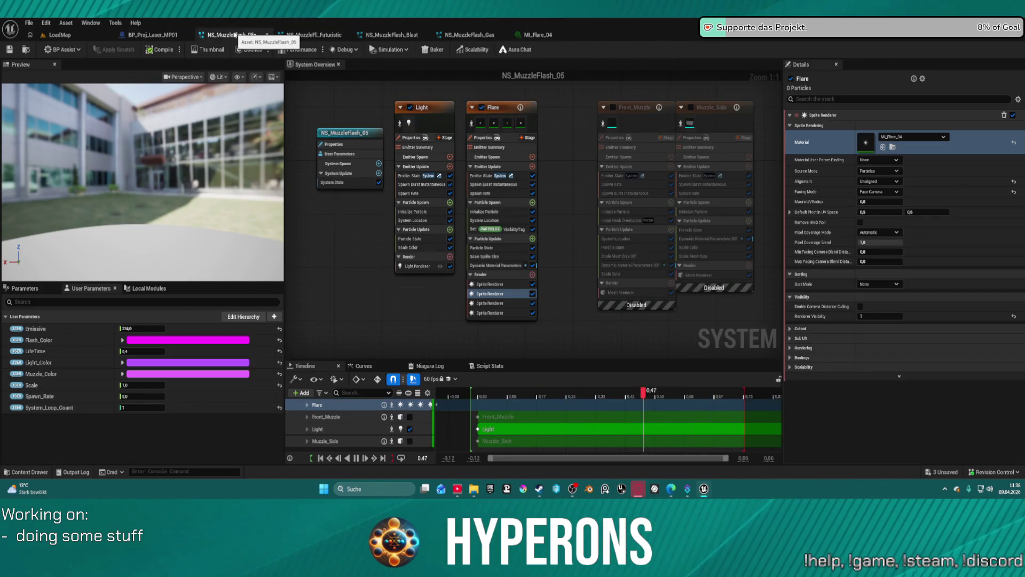
{"action": "left_click", "coordinate": [519, 125]}
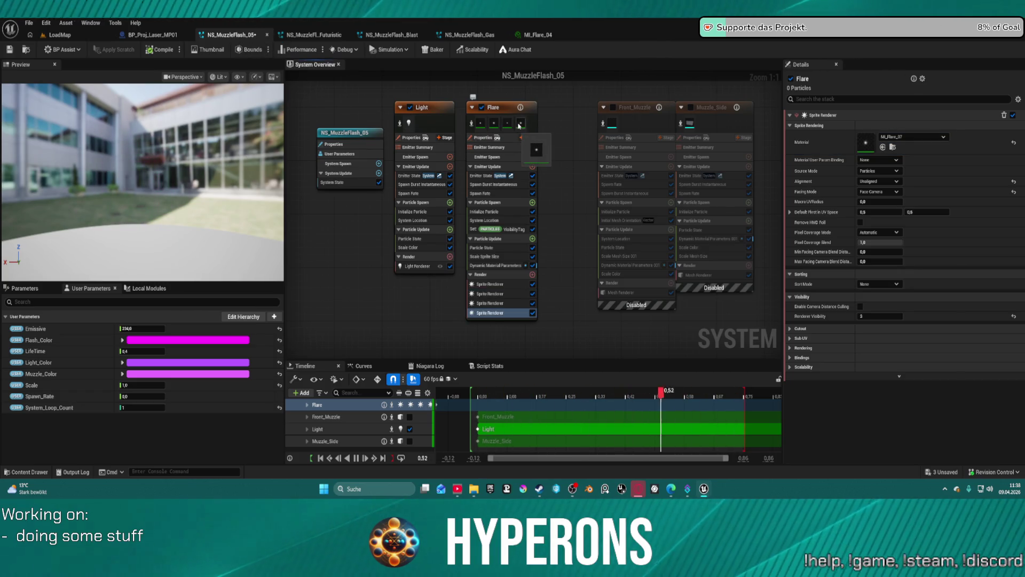
{"action": "left_click", "coordinate": [866, 143]}
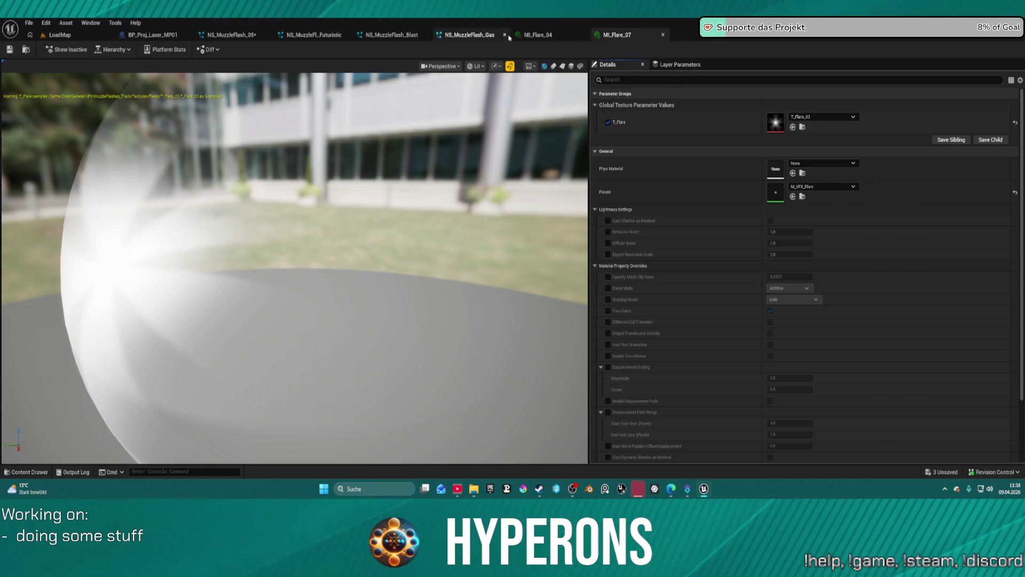
{"action": "left_click", "coordinate": [221, 41]}
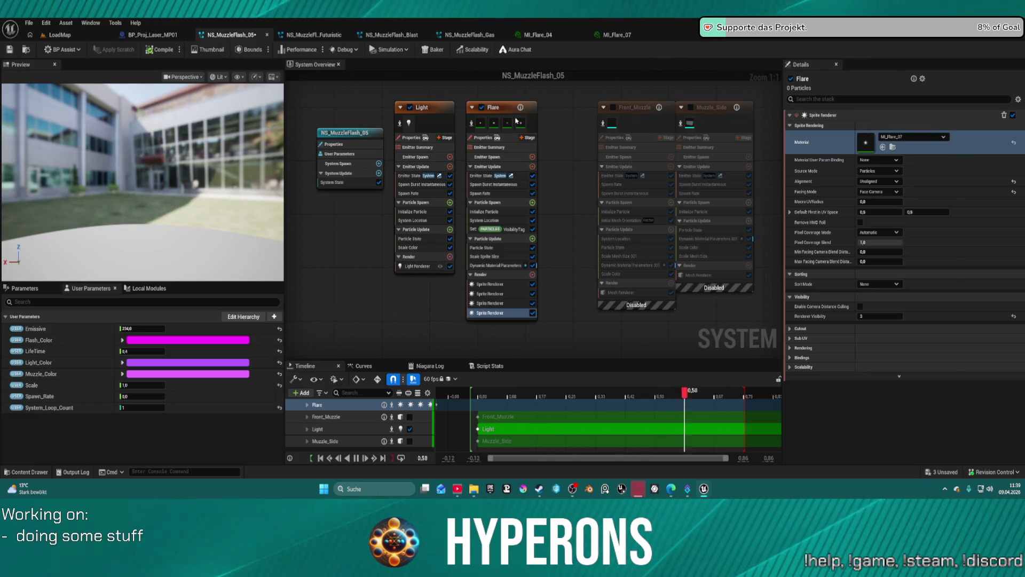
{"action": "mouse_move", "coordinate": [523, 128]}
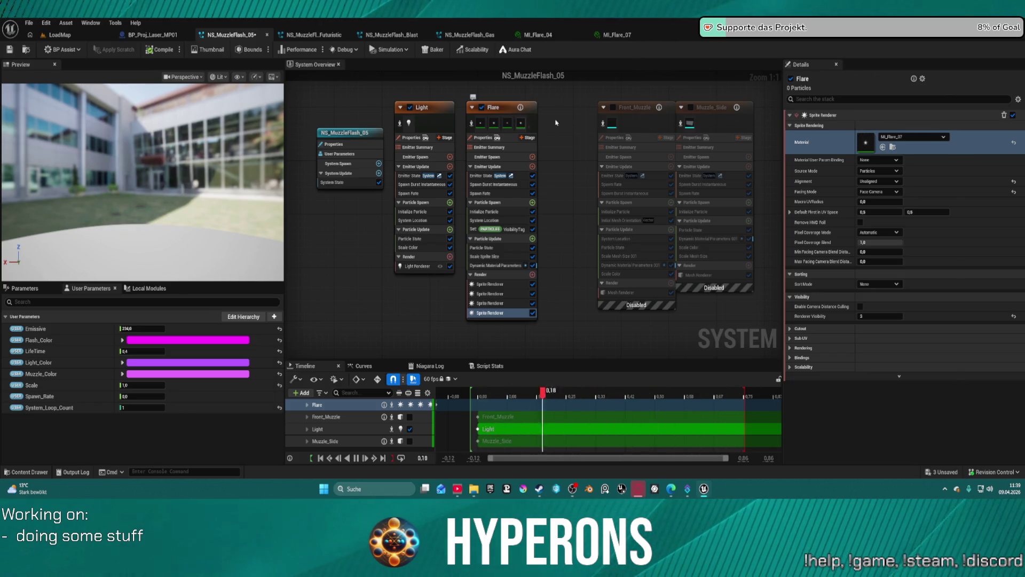
{"action": "left_click", "coordinate": [1004, 115]}
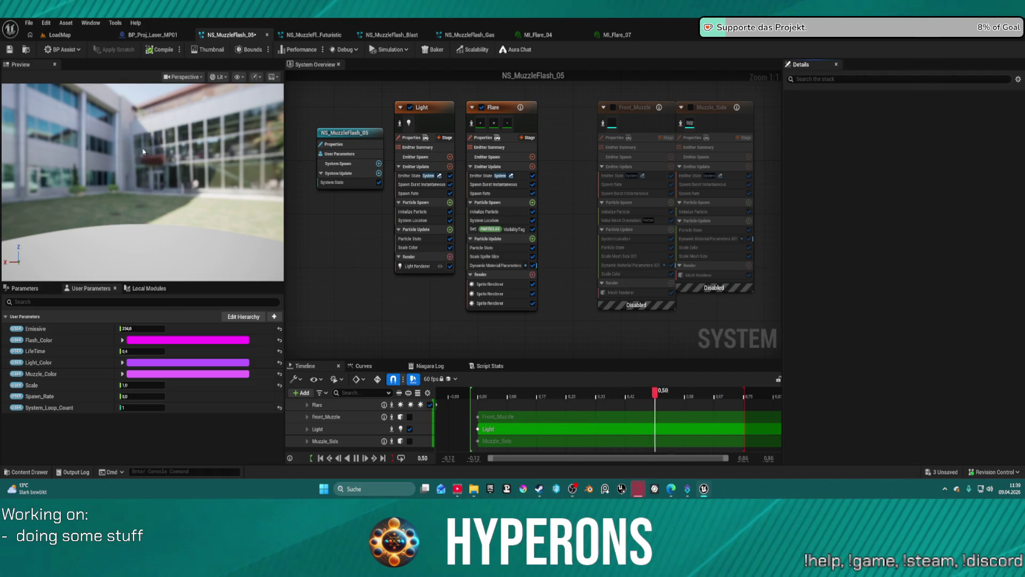
- Orbit the preview, then view the futuristic and MuzzleFlashGuard_Futuristic muzzle flash systems
{"action": "mouse_move", "coordinate": [143, 152]}
{"action": "left_mouse_down"}
{"action": "mouse_move", "coordinate": [283, 155]}
{"action": "mouse_move", "coordinate": [261, 156]}
{"action": "mouse_move", "coordinate": [247, 123]}
{"action": "left_mouse_up"}
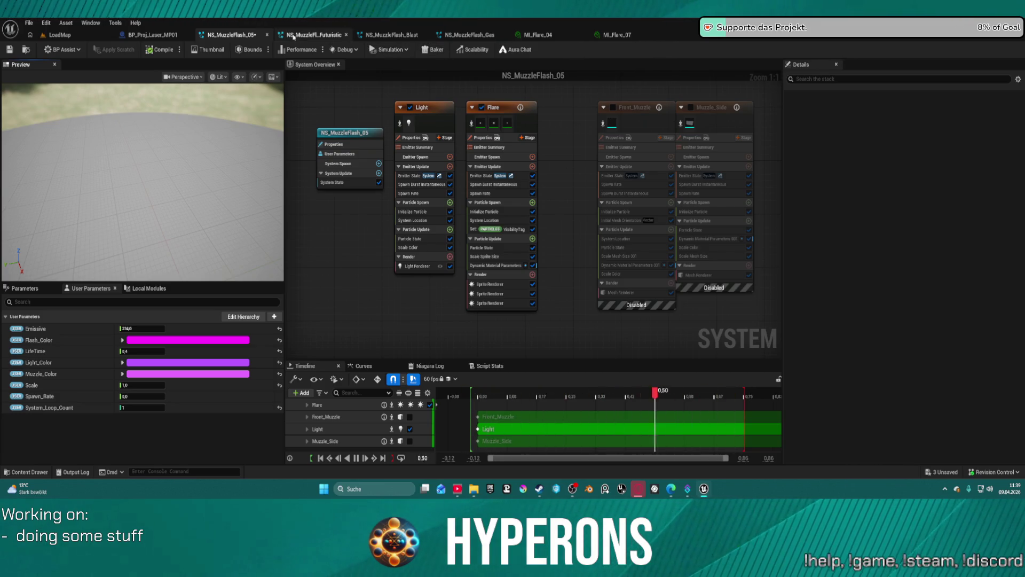
{"action": "left_click", "coordinate": [314, 35]}
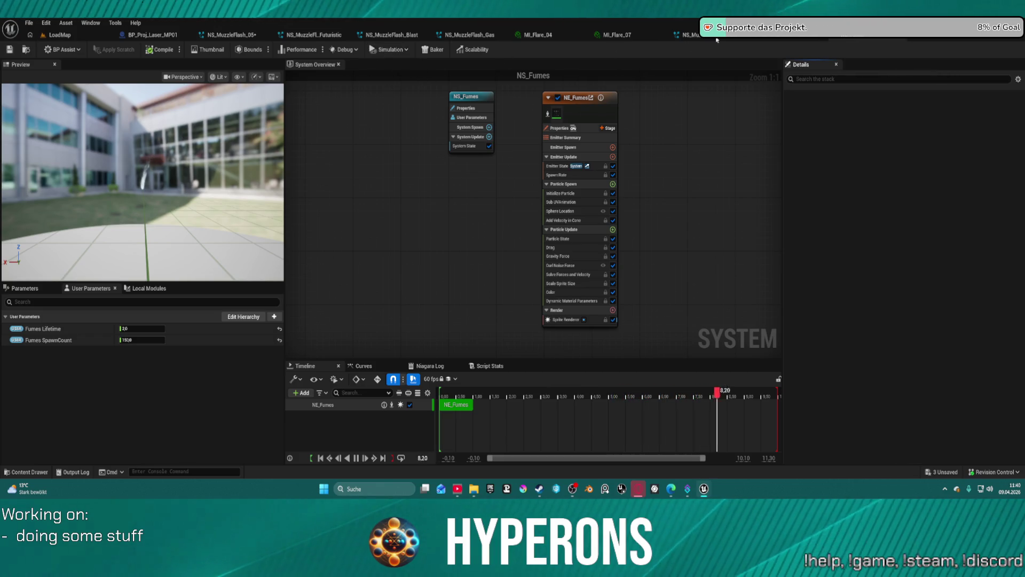
{"action": "left_click", "coordinate": [870, 35]}
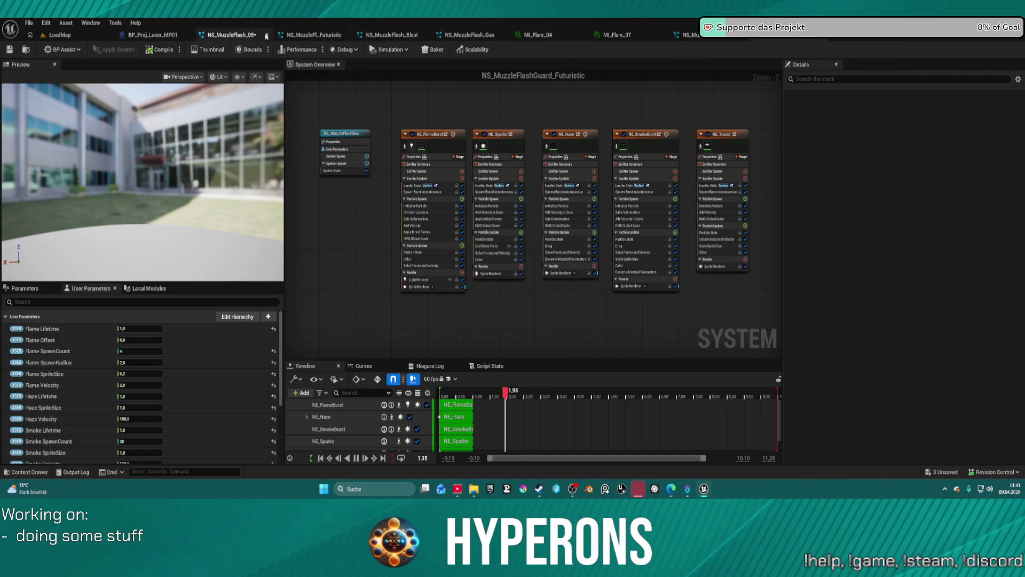
- Close the NS_MuzzleFlash_05 system tab
{"action": "left_click", "coordinate": [268, 34]}
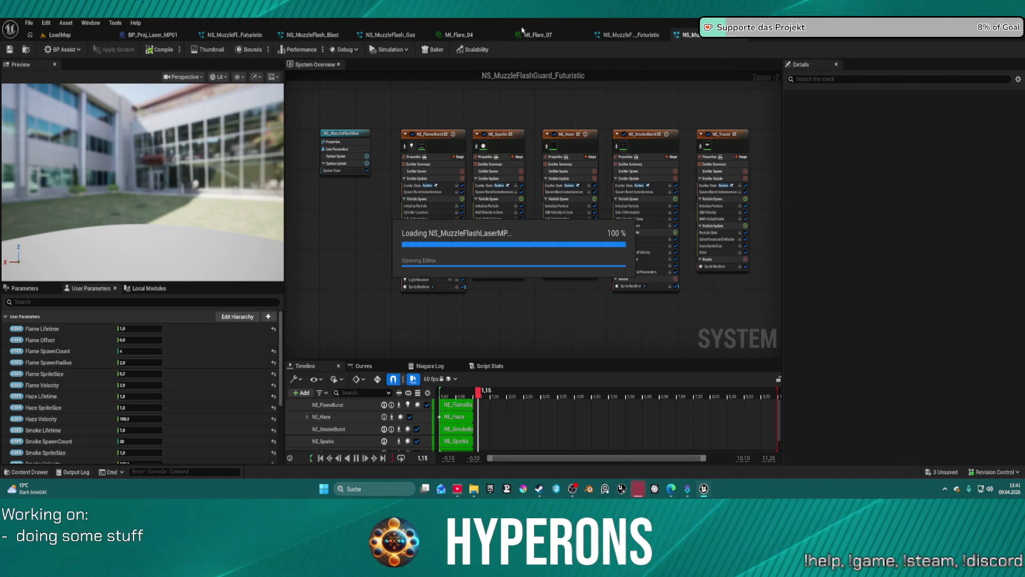
- Box-select the disabled Front_Muzzle and Muzzle_Side emitters in NS_MuzzleFlashLaserMP and delete them
{"action": "left_click_drag", "start_coordinate": [583, 96], "coordinate": [769, 320]}
{"action": "key", "text": "Delete"}
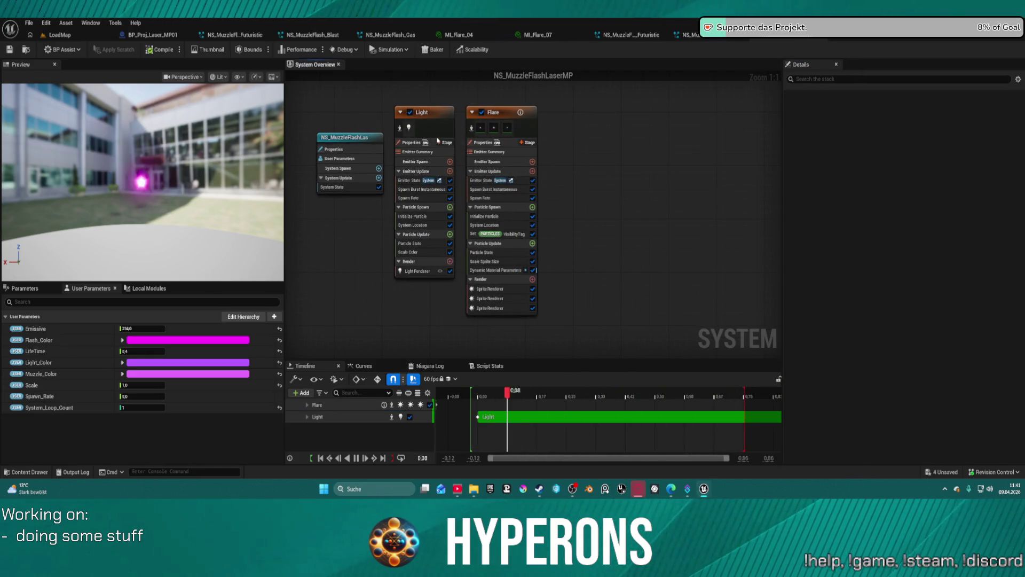
- Set the Flash_Color, Light_Color and Muzzle_Color user parameters to red
{"action": "left_click", "coordinate": [179, 340]}
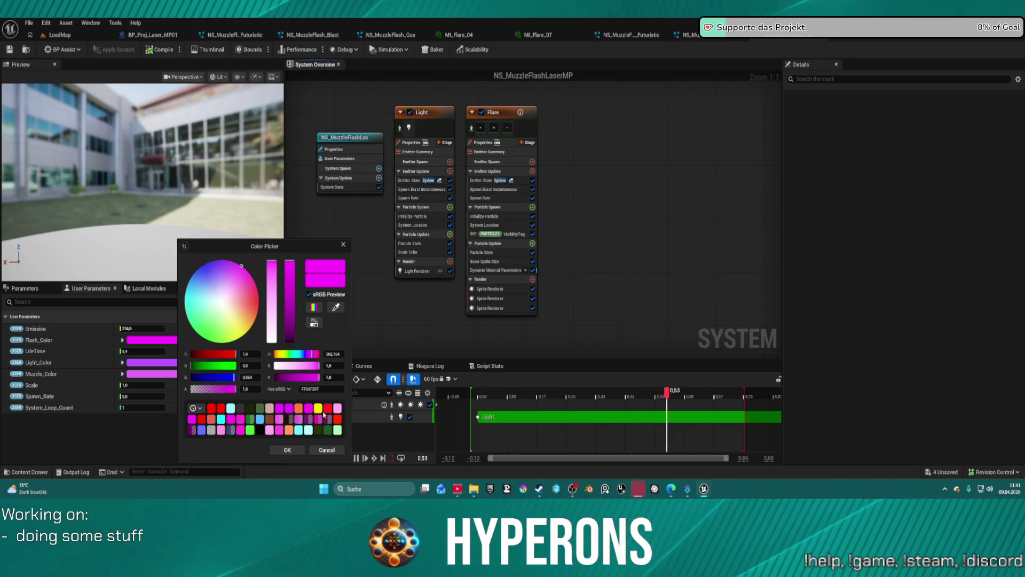
{"action": "left_click", "coordinate": [328, 409]}
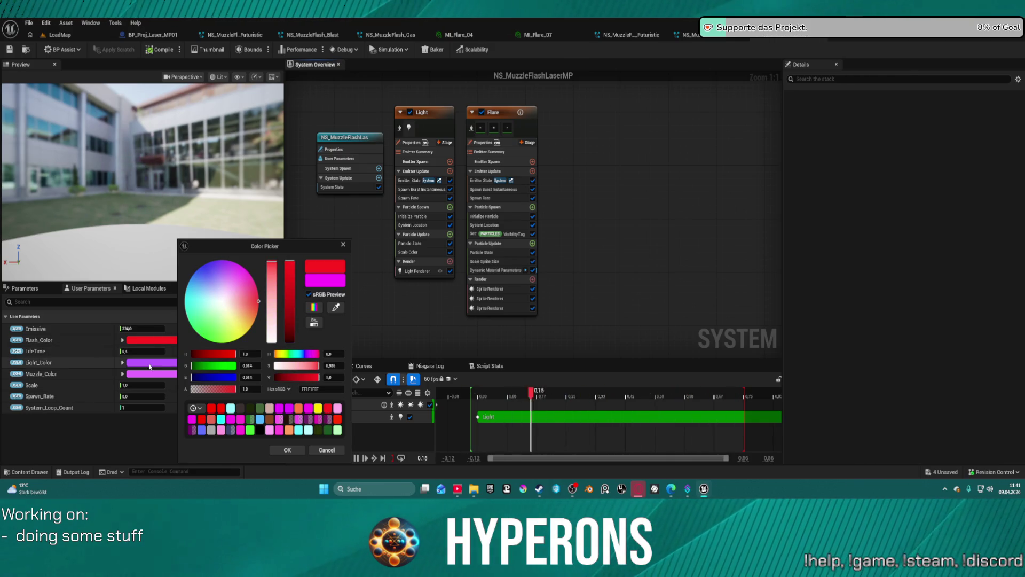
{"action": "left_click", "coordinate": [150, 366]}
{"action": "left_click", "coordinate": [310, 420]}
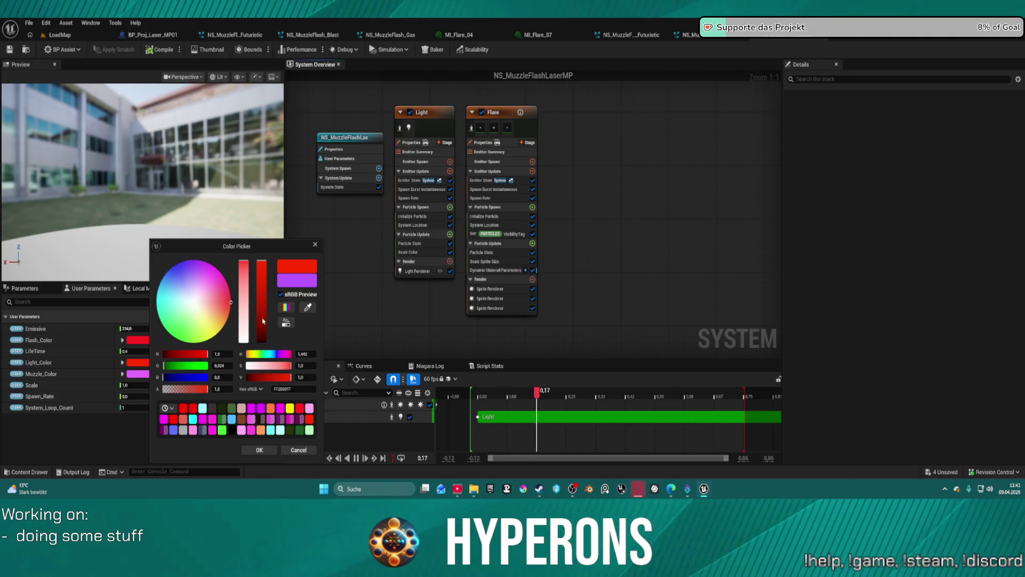
{"action": "left_click", "coordinate": [138, 375]}
{"action": "left_click", "coordinate": [156, 419]}
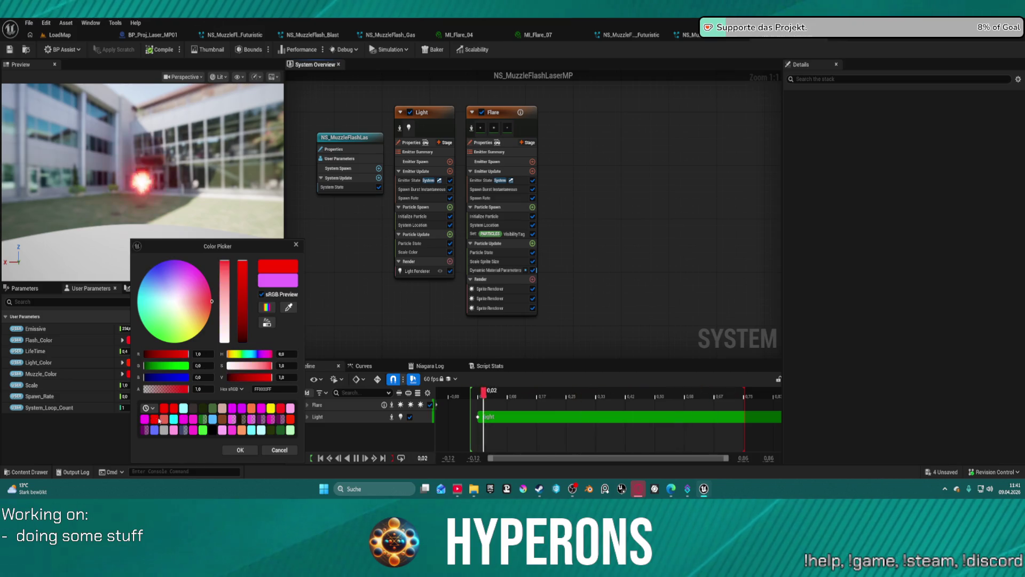
{"action": "left_click", "coordinate": [241, 450]}
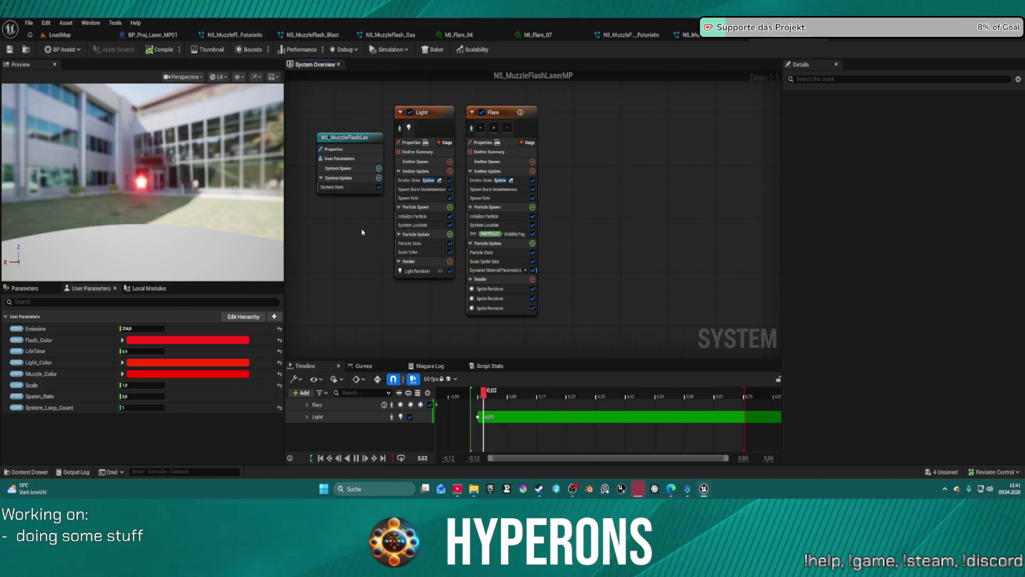
- Refine Light_Color to pure red, then bring up the BP_Proj_Laser_MP01 Blueprint
{"action": "left_click", "coordinate": [206, 363]}
{"action": "left_click_drag", "start_coordinate": [321, 276], "coordinate": [321, 254]}
{"action": "left_click", "coordinate": [240, 411]}
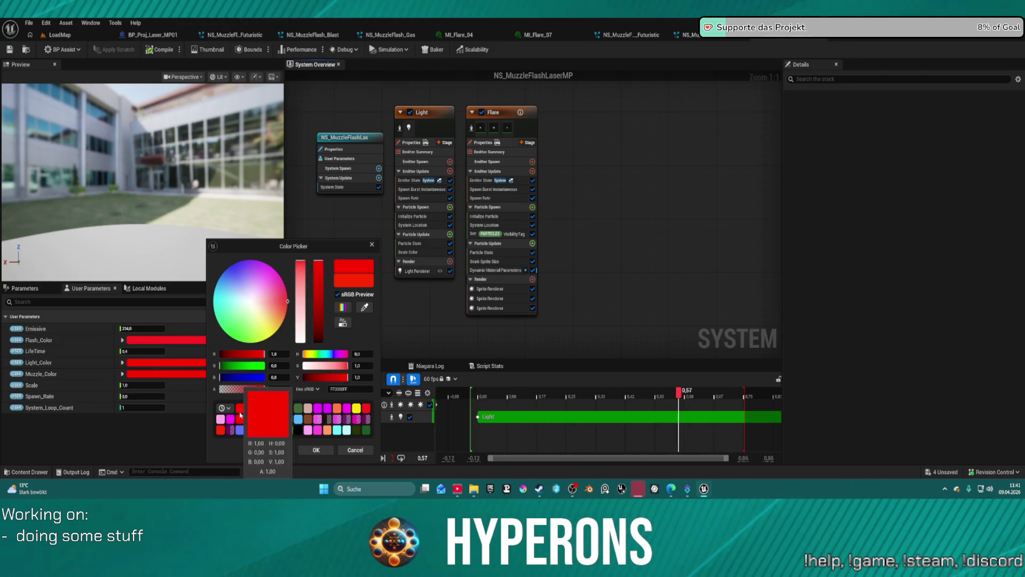
{"action": "left_click", "coordinate": [317, 449]}
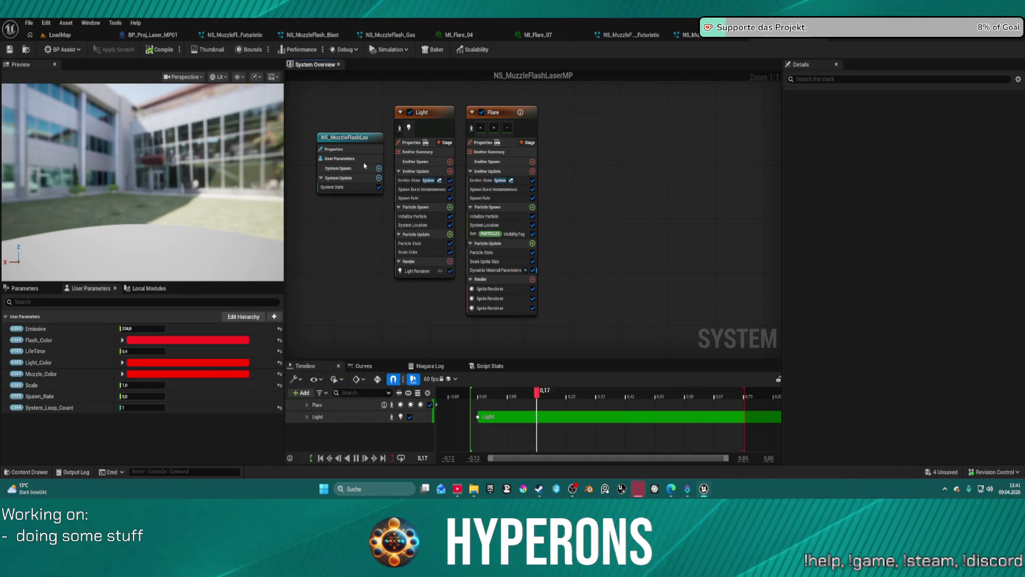
{"action": "left_click", "coordinate": [409, 128]}
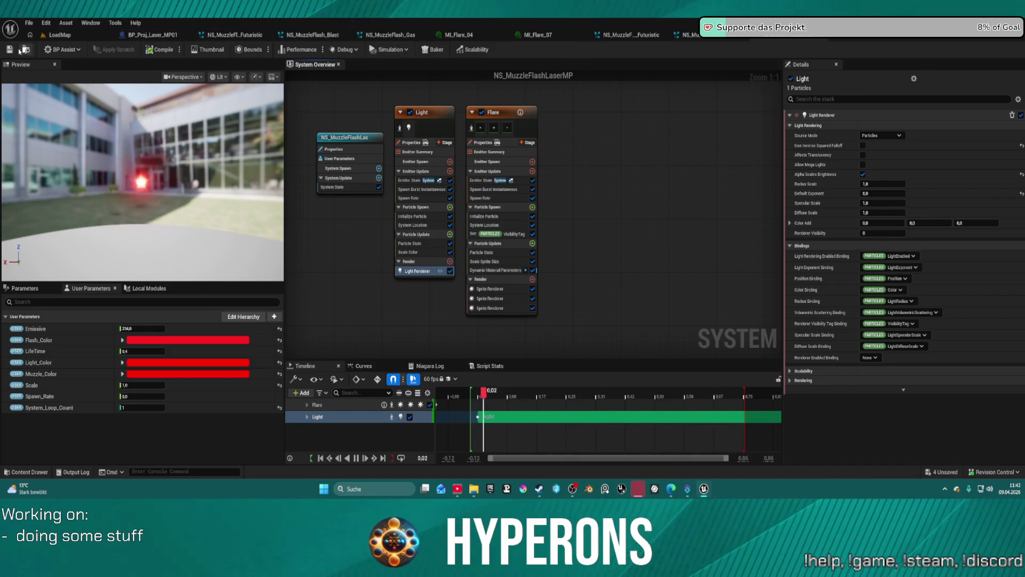
{"action": "left_click", "coordinate": [175, 35]}
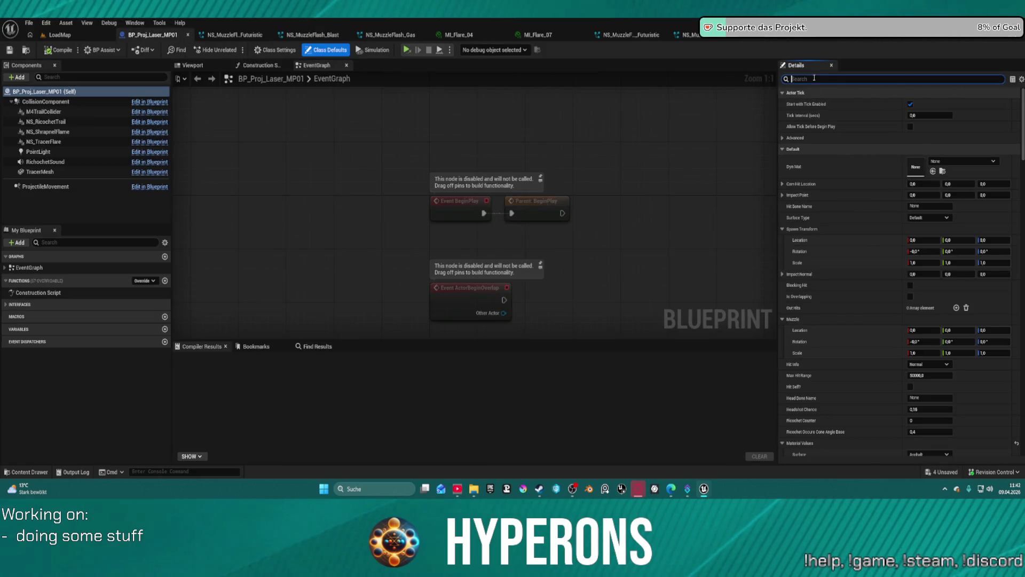
- Set BP_Proj_Laser_MP01's Muzzle Niagara to NS_MuzzleFlashLaserMP, then save NS_MuzzleFlashLaserMP
{"action": "type", "text": "muzzle"}
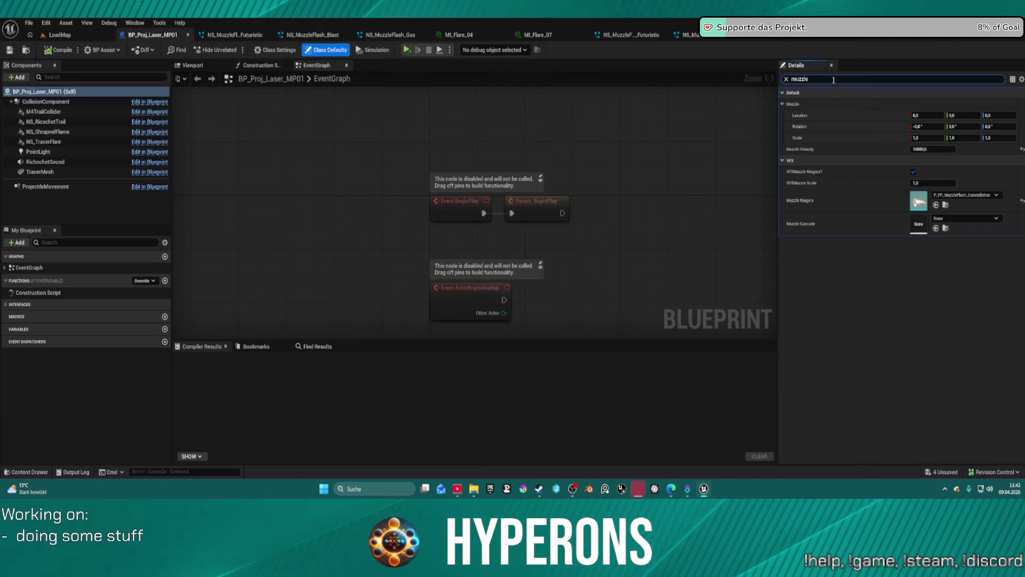
{"action": "left_click", "coordinate": [936, 205]}
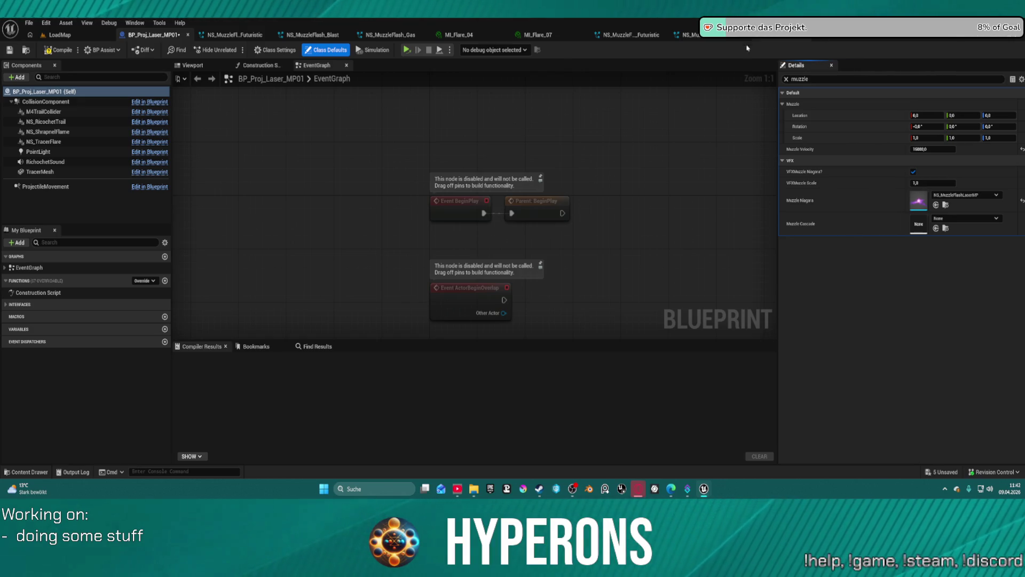
{"action": "left_click", "coordinate": [795, 41]}
{"action": "left_click", "coordinate": [10, 53]}
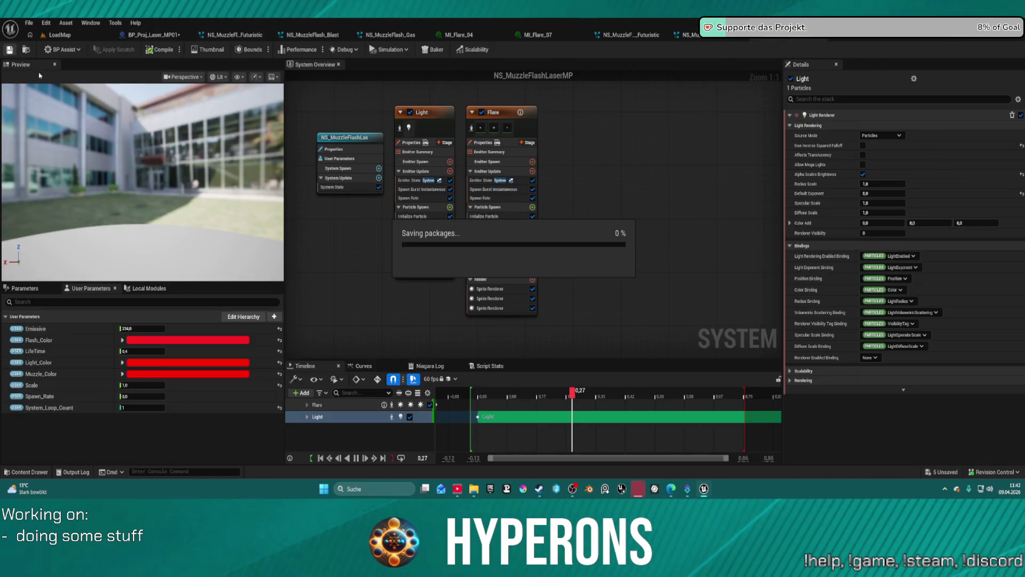
- Saturate Flash_Color to pure red (FF0000FF), then go back to the LoadMap level
{"action": "left_click", "coordinate": [201, 344]}
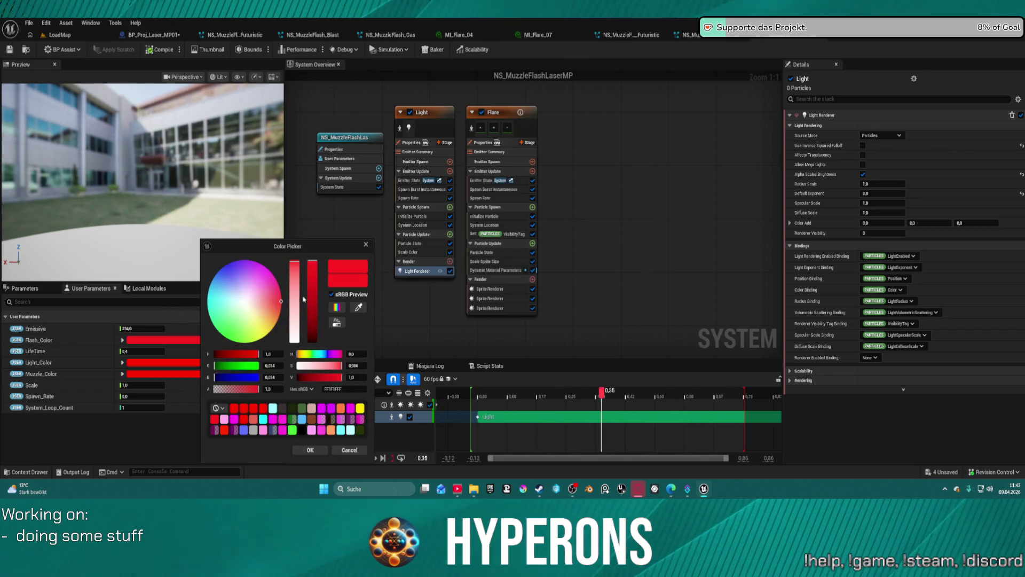
{"action": "left_click_drag", "start_coordinate": [302, 266], "coordinate": [297, 241]}
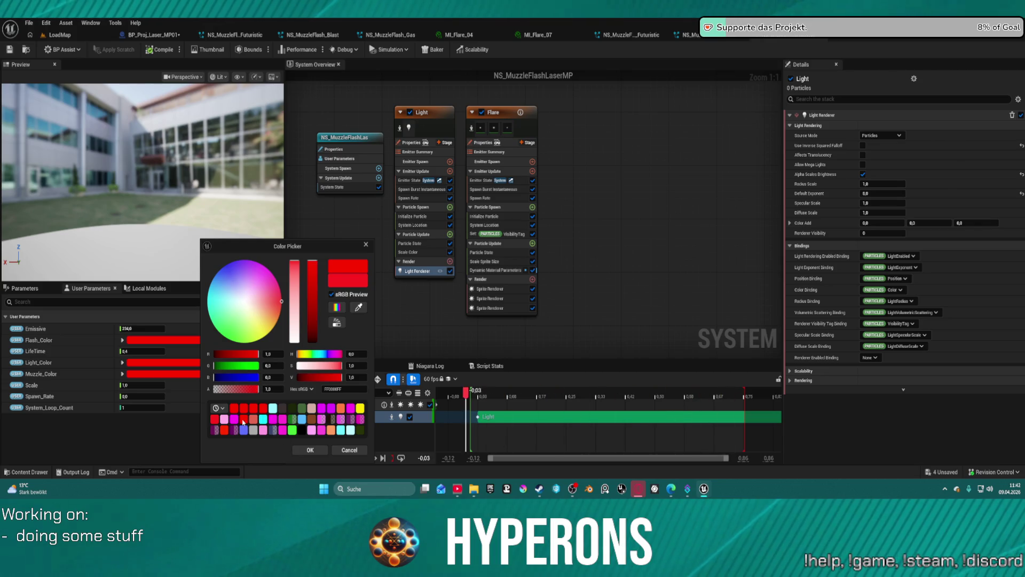
{"action": "left_click", "coordinate": [310, 450]}
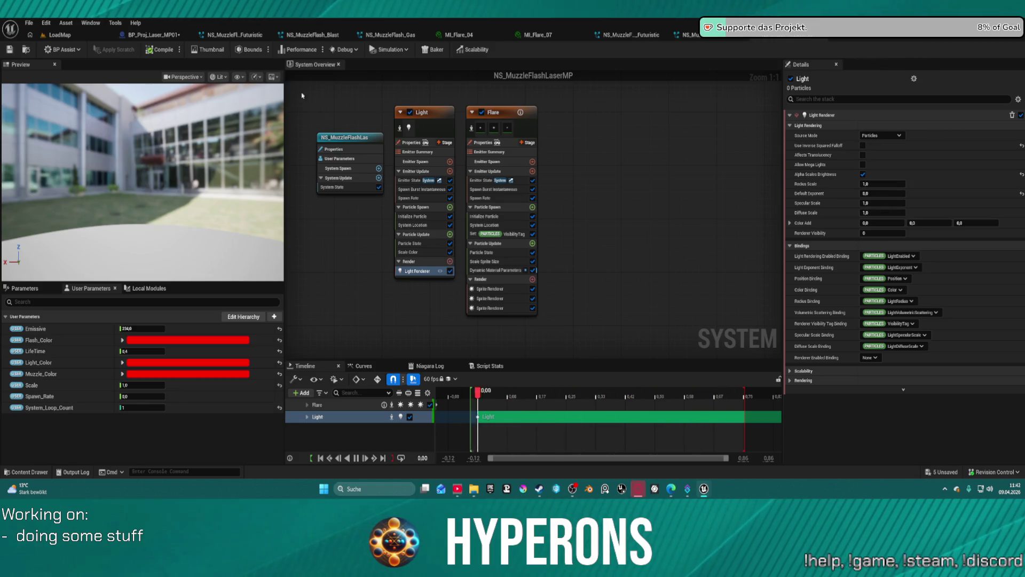
{"action": "left_click", "coordinate": [59, 34]}
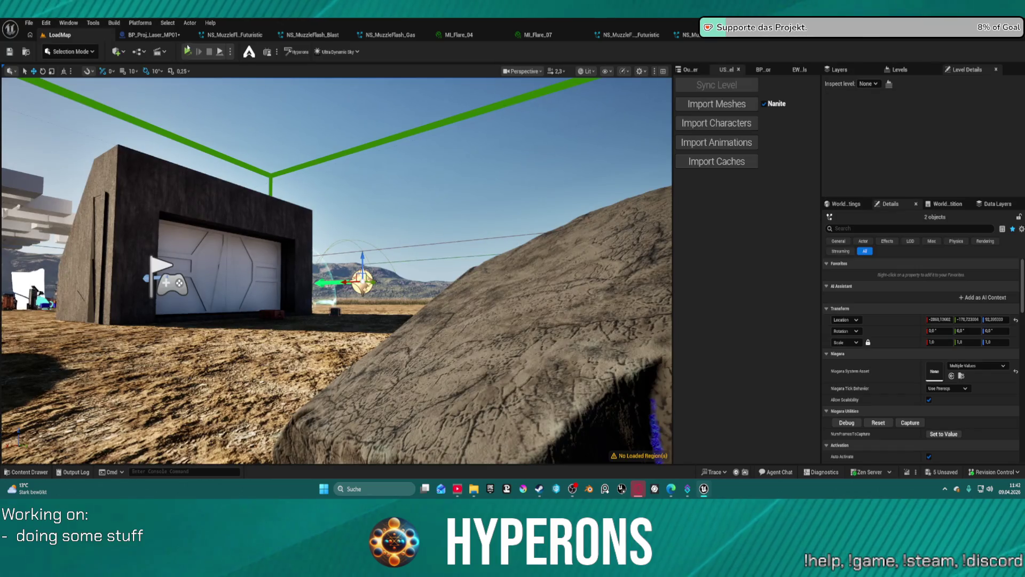
- Dismiss the Ctrl+Shift+S save prompt and launch LoadMap as a Standalone Game
{"action": "key", "text": "ctrl+shift+s"}
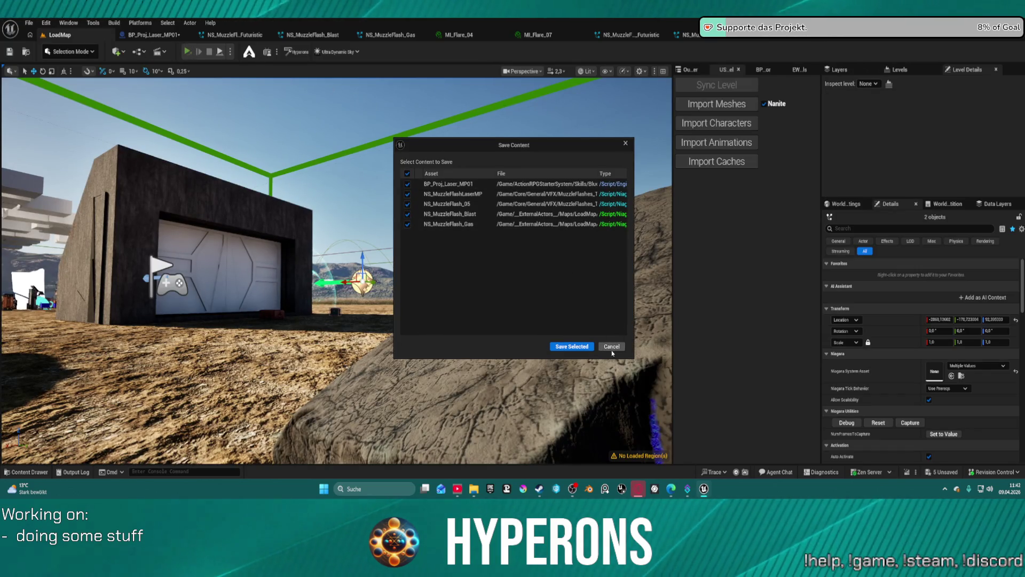
{"action": "left_click", "coordinate": [612, 347]}
{"action": "left_click", "coordinate": [229, 52]}
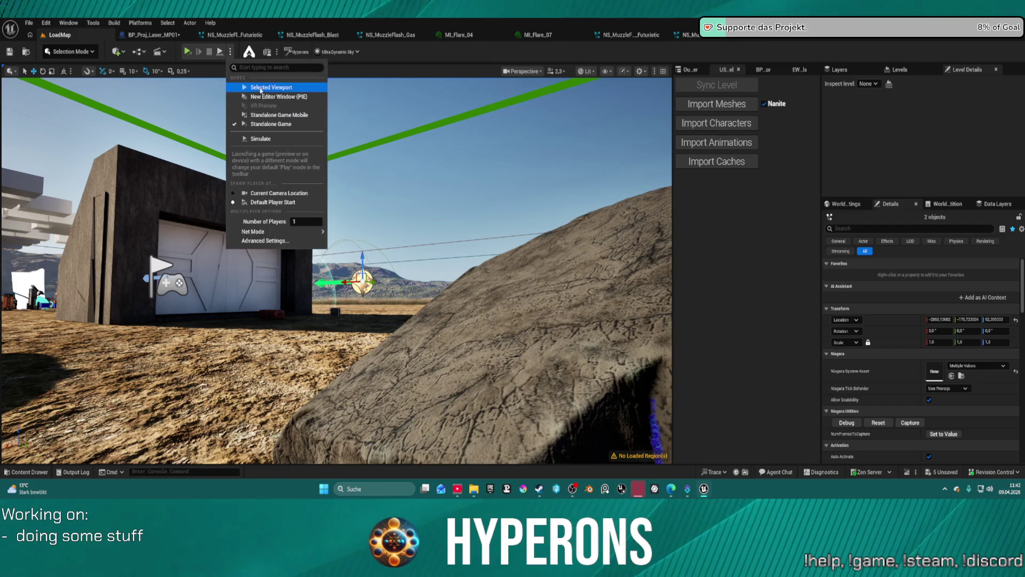
{"action": "left_click", "coordinate": [271, 104]}
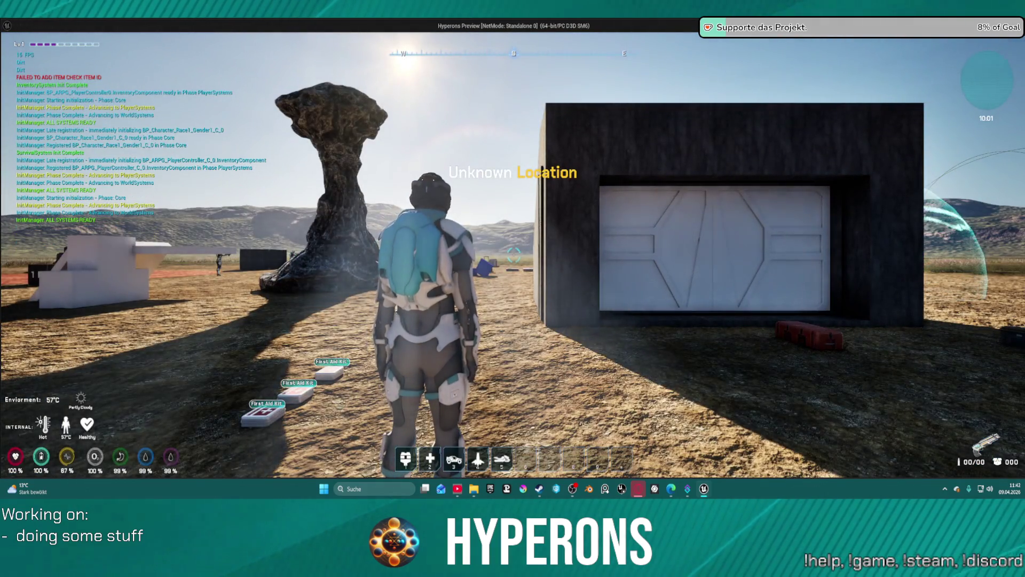
- Walk to the red crate, equip the LaserMP from it, and reload
{"action": "key", "text": "w"}
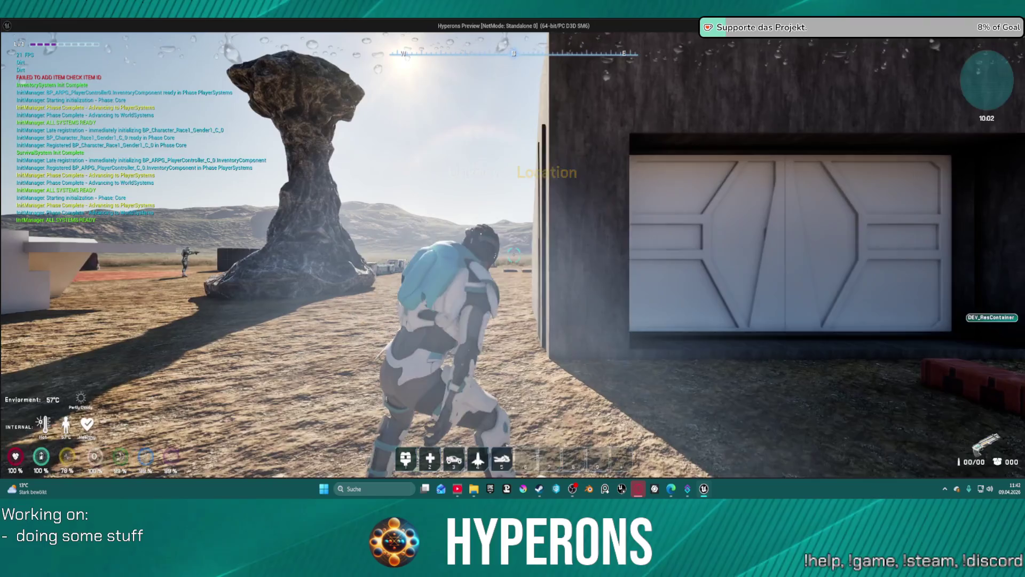
{"action": "key", "text": "w"}
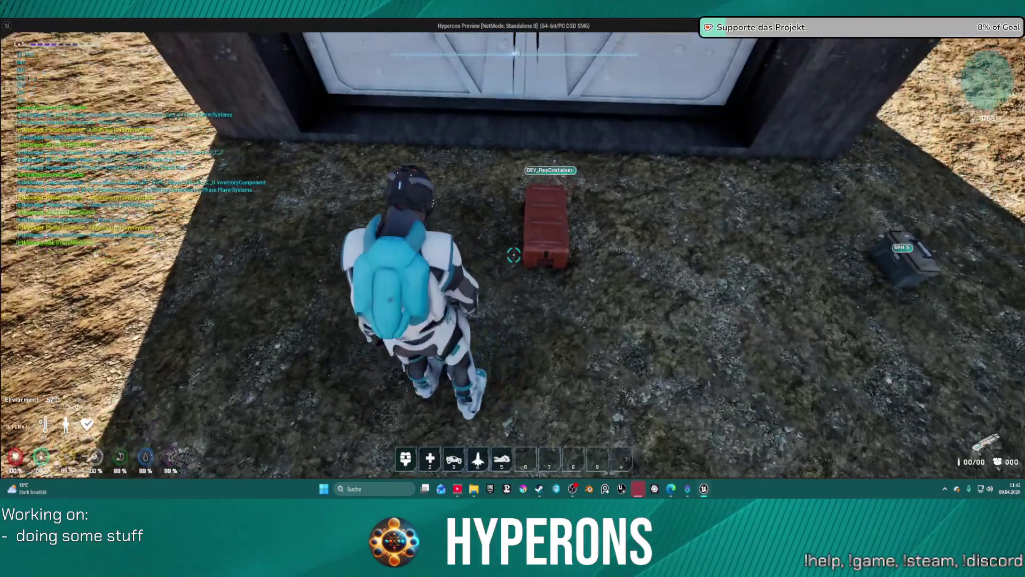
{"action": "key", "text": "f"}
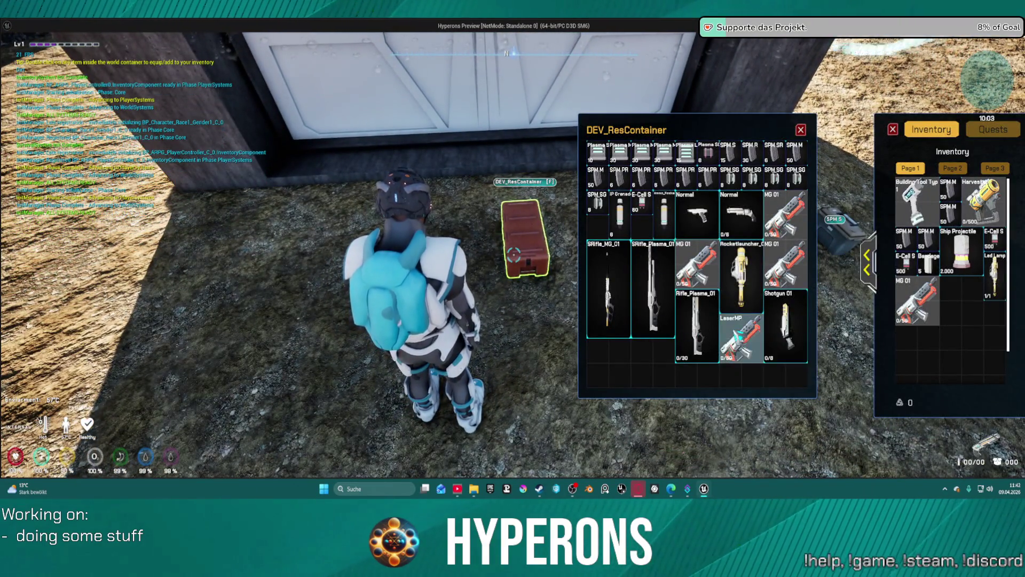
{"action": "double_click", "coordinate": [738, 335]}
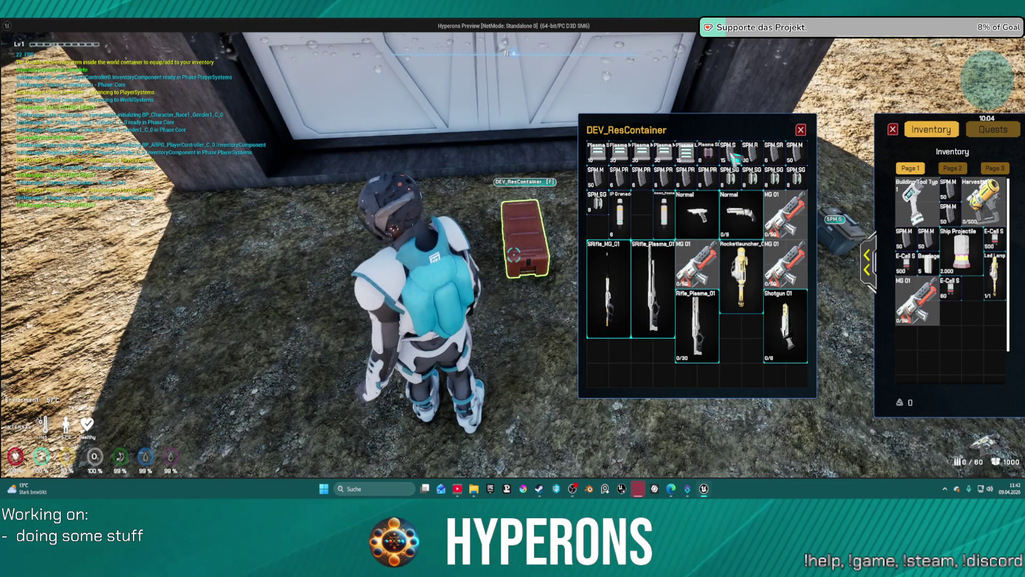
{"action": "left_click", "coordinate": [802, 130]}
{"action": "key", "text": "w"}
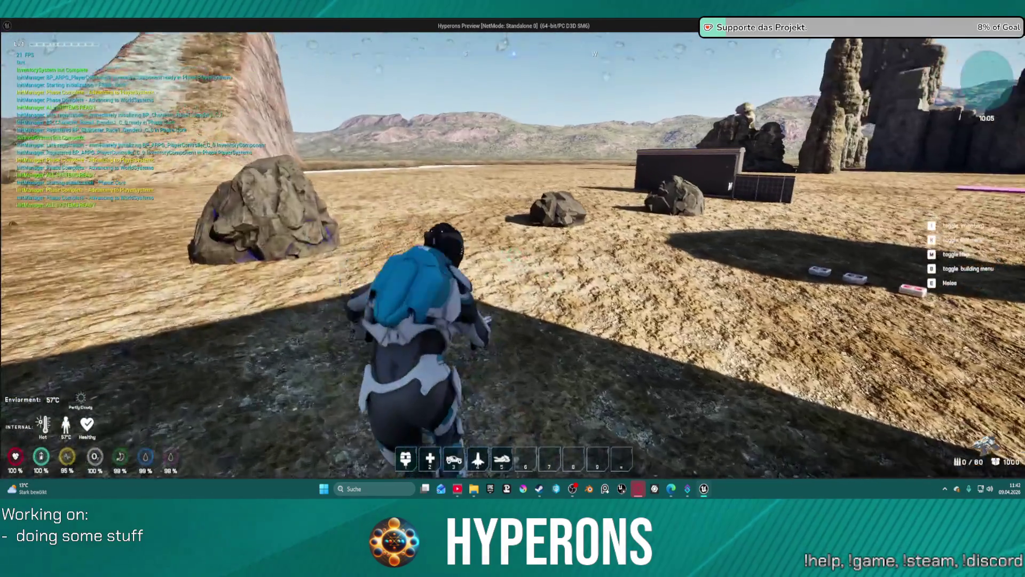
{"action": "key", "text": "r"}
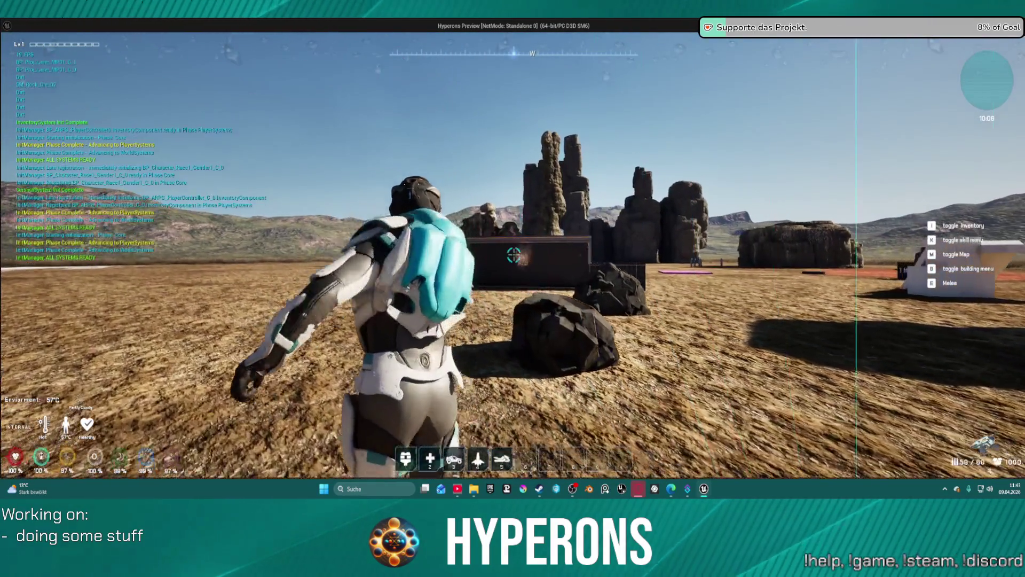
- Fire repeated laser shots at the box to check impacts, then stop the game
{"action": "left_click", "coordinate": [513, 255]}
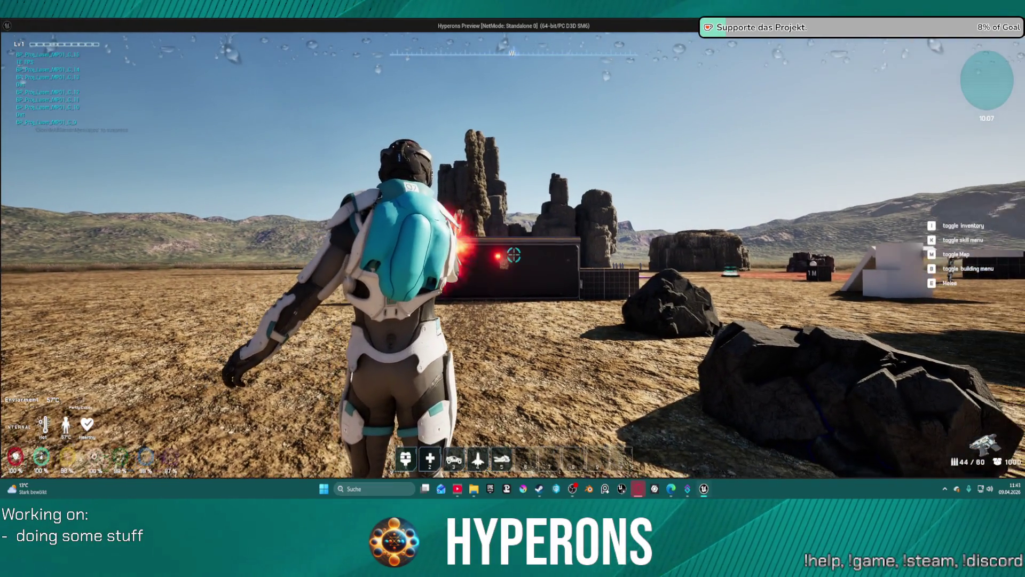
{"action": "left_click", "coordinate": [514, 256]}
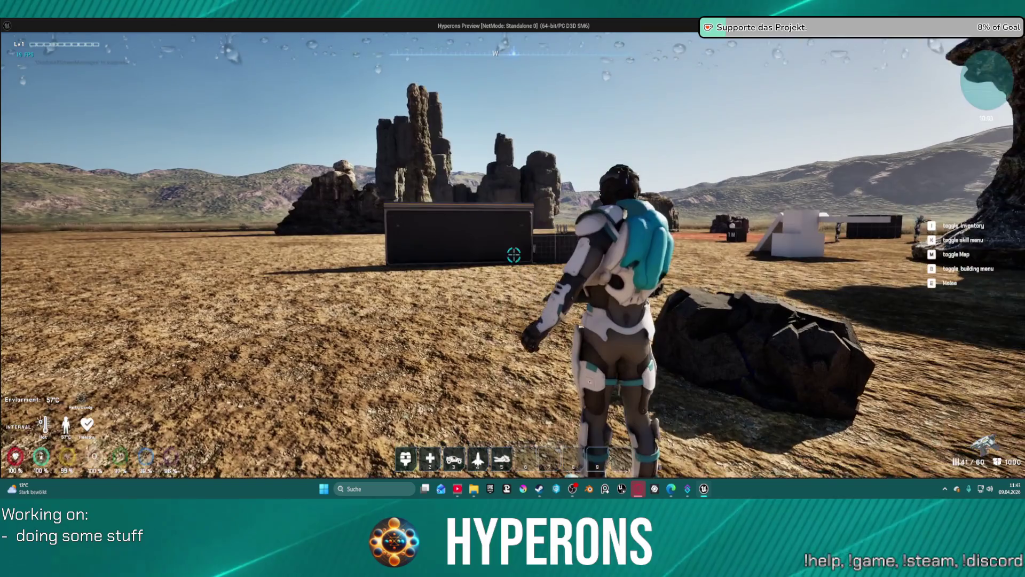
{"action": "left_click", "coordinate": [514, 256]}
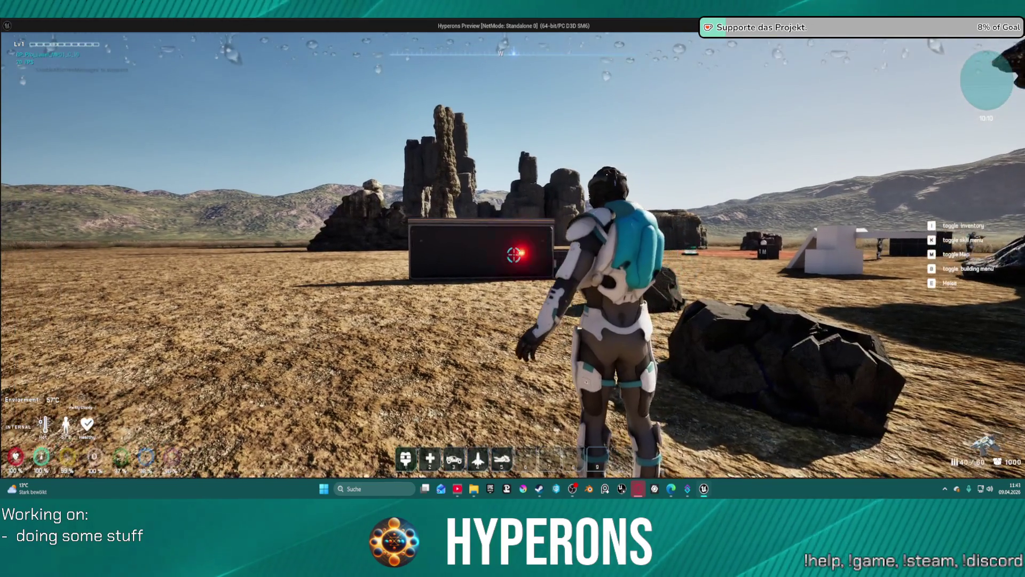
{"action": "left_click", "coordinate": [514, 255]}
{"action": "left_click", "coordinate": [514, 256]}
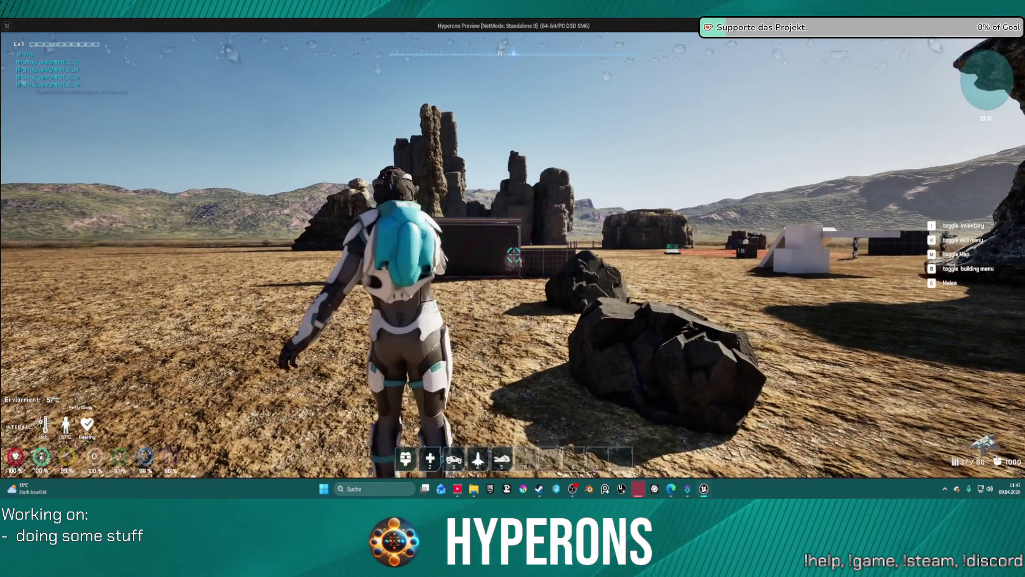
{"action": "left_click", "coordinate": [514, 255]}
{"action": "left_click", "coordinate": [514, 255]}
{"action": "left_click", "coordinate": [514, 255]}
{"action": "left_click", "coordinate": [514, 255]}
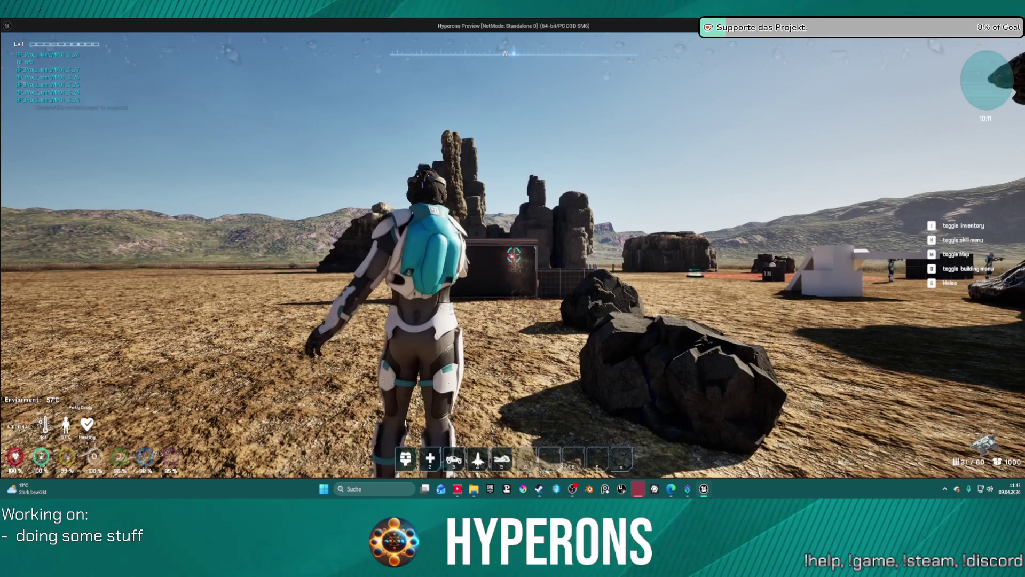
{"action": "left_click", "coordinate": [513, 255]}
{"action": "left_click", "coordinate": [514, 255]}
{"action": "left_click", "coordinate": [513, 256]}
{"action": "left_click", "coordinate": [514, 256]}
{"action": "left_click", "coordinate": [514, 256]}
{"action": "left_click", "coordinate": [514, 255]}
{"action": "left_click", "coordinate": [514, 256]}
{"action": "left_click", "coordinate": [514, 255]}
{"action": "left_click", "coordinate": [514, 255]}
{"action": "left_click", "coordinate": [514, 256]}
{"action": "left_click", "coordinate": [514, 256]}
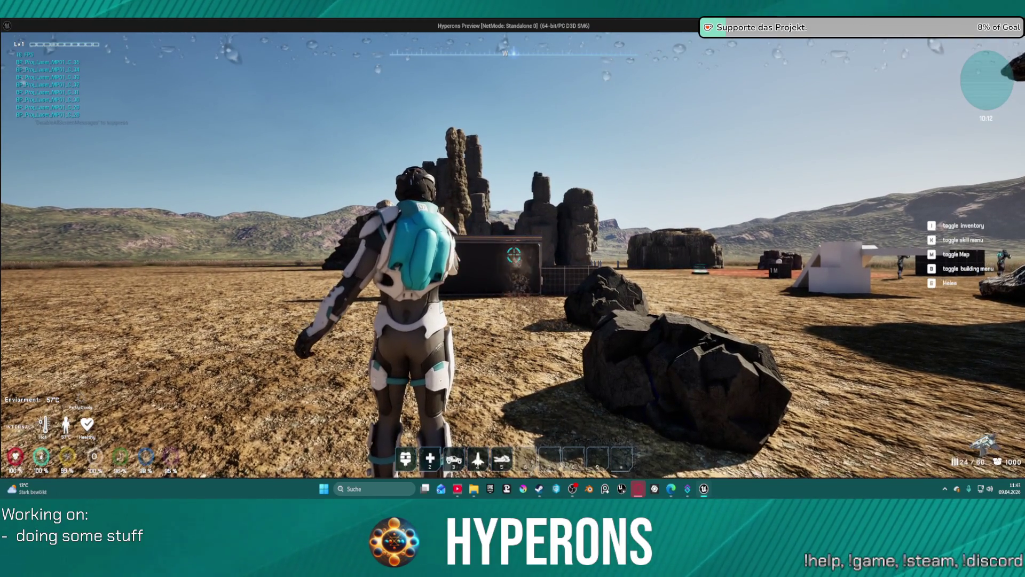
{"action": "key", "text": "Escape"}
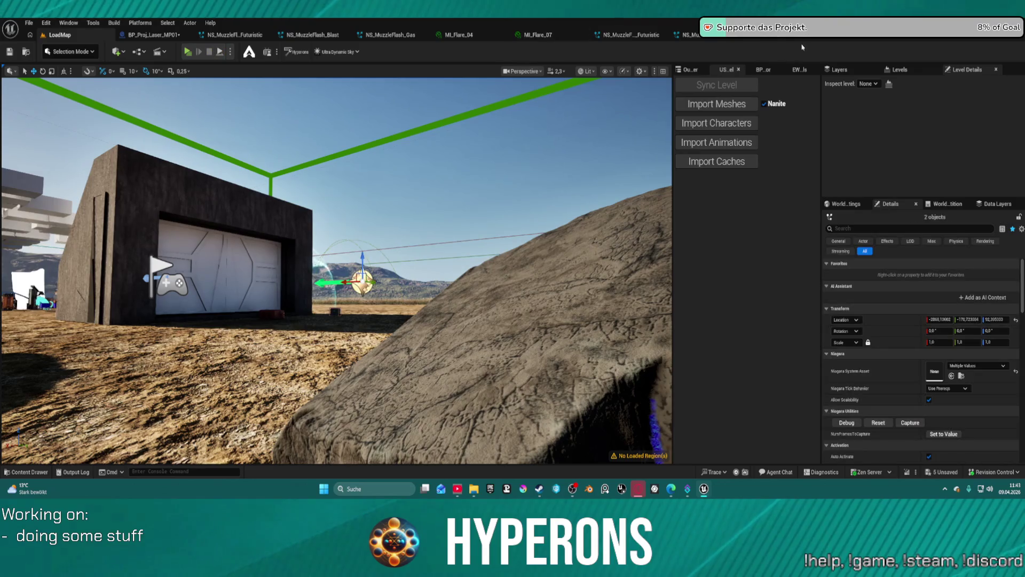
{"action": "left_click", "coordinate": [754, 40]}
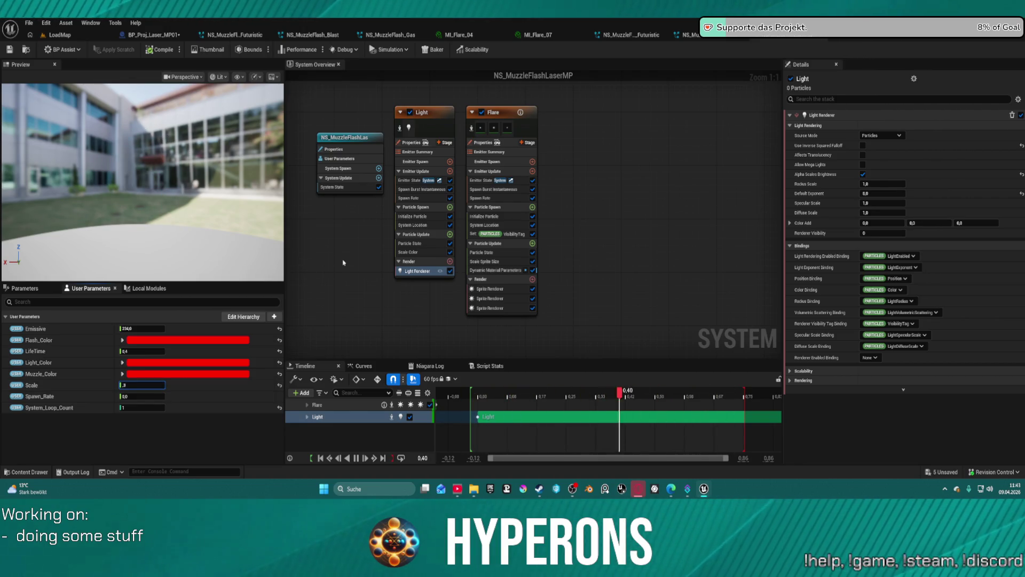
{"action": "left_click", "coordinate": [49, 38]}
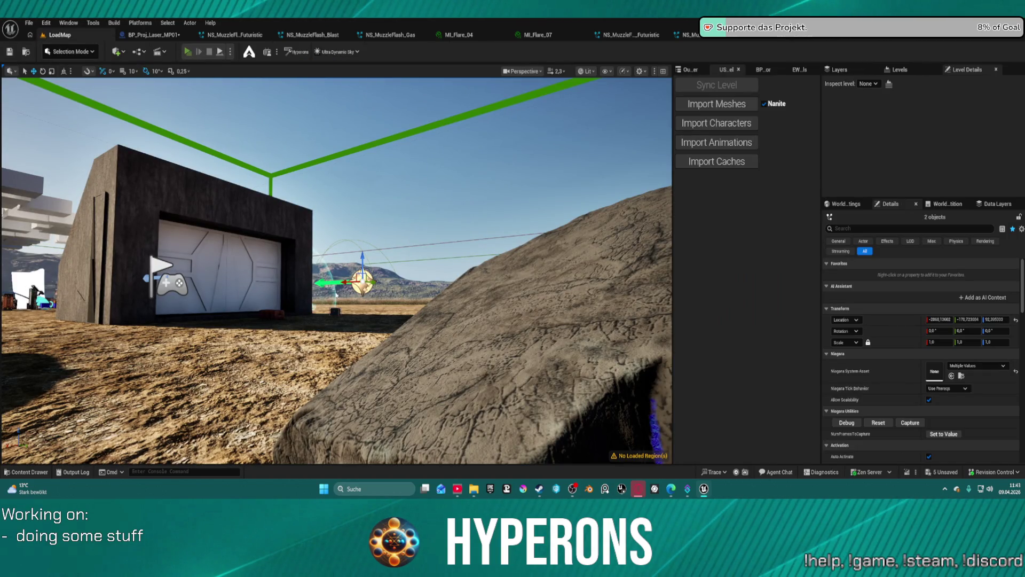
{"action": "key", "text": "alt+p"}
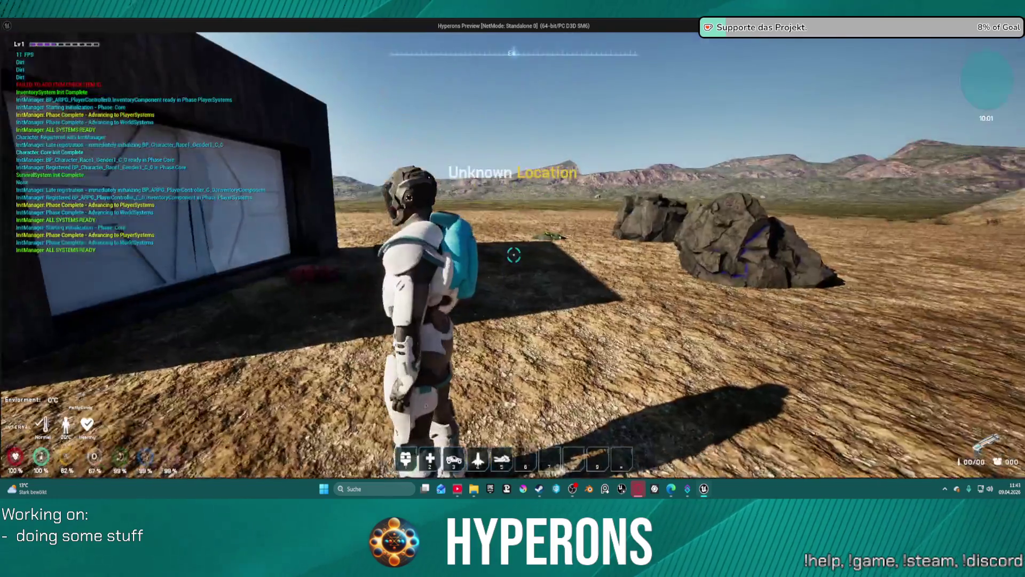
- Loot the LaserMP and E-Cell S ammo from the red container and reload
{"action": "key", "text": "w"}
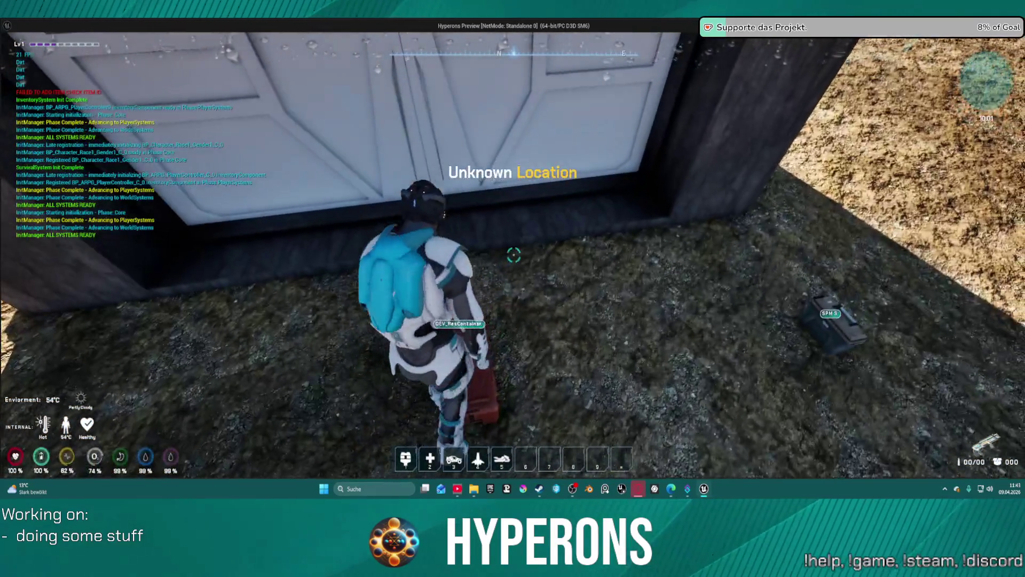
{"action": "key", "text": "f"}
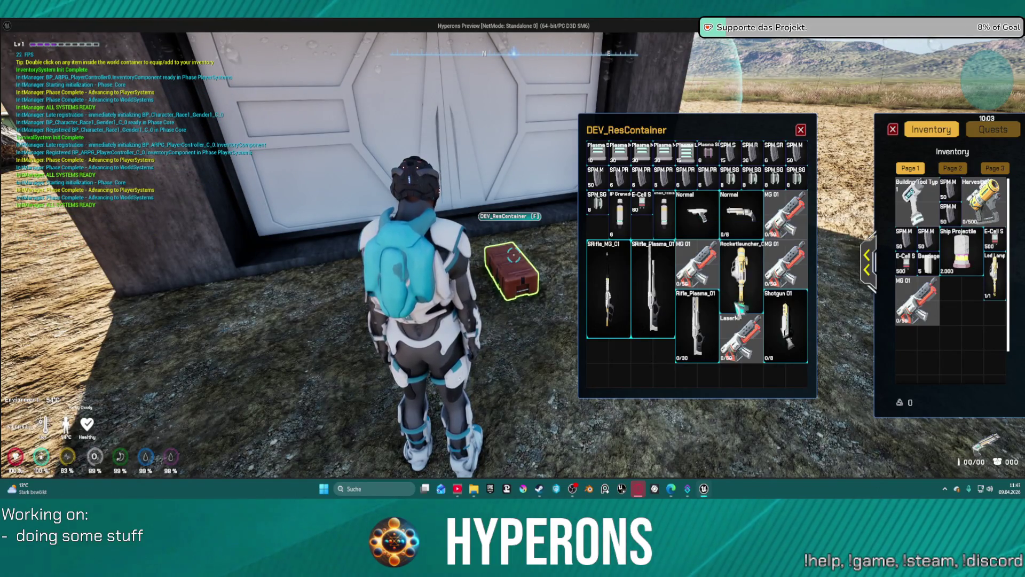
{"action": "double_click", "coordinate": [742, 334]}
{"action": "double_click", "coordinate": [643, 208]}
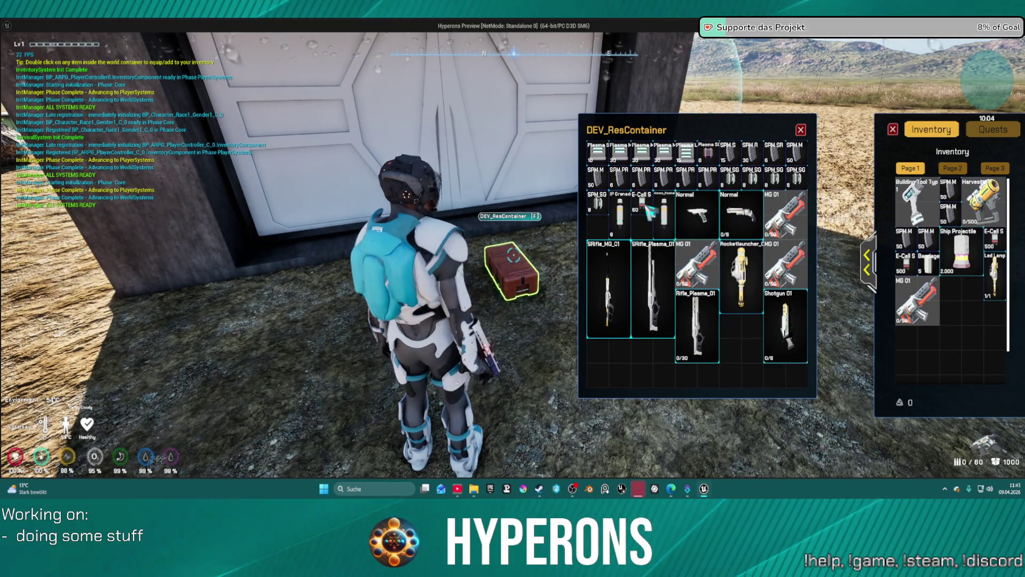
{"action": "key", "text": "Escape"}
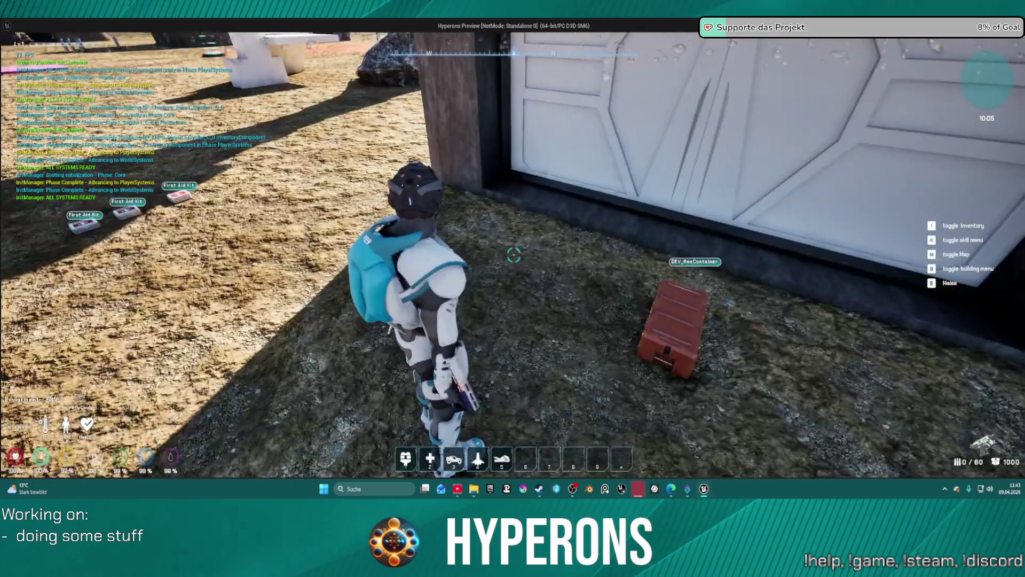
{"action": "key", "text": "r"}
- Fire laser shots at the ground near the rocks and red crate to check impacts
{"action": "left_click", "coordinate": [514, 256]}
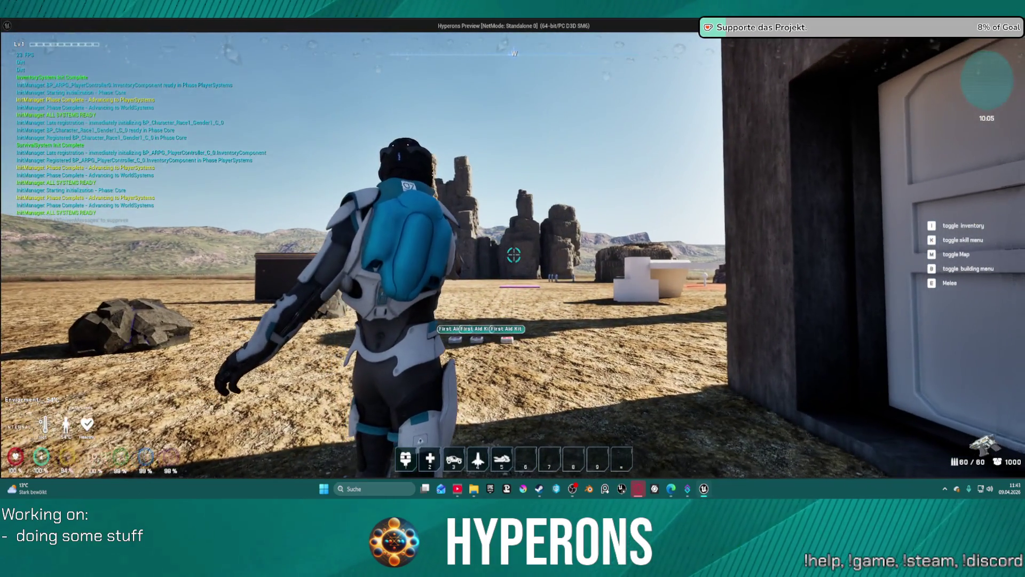
{"action": "left_click", "coordinate": [514, 255]}
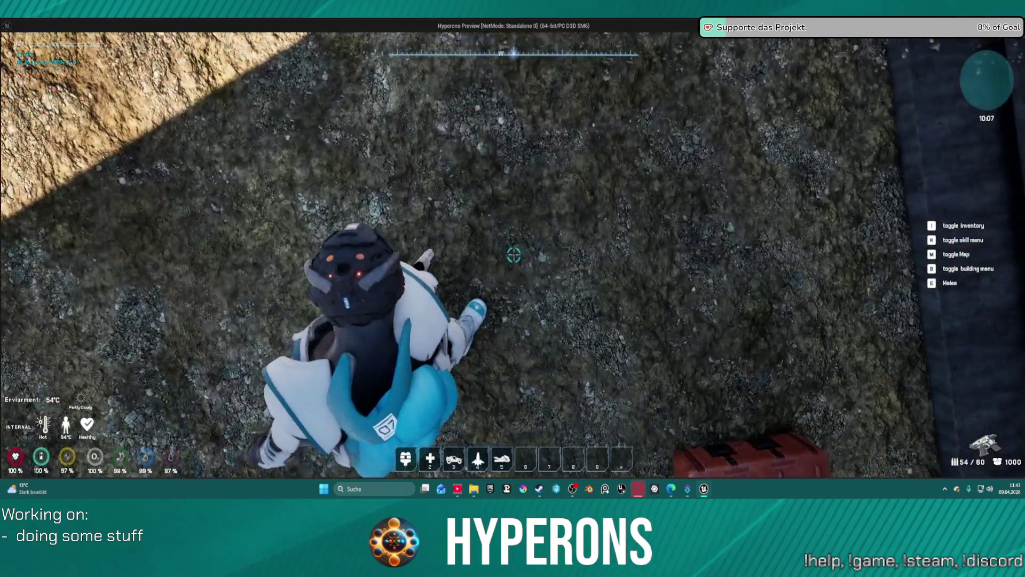
{"action": "left_click", "coordinate": [514, 255]}
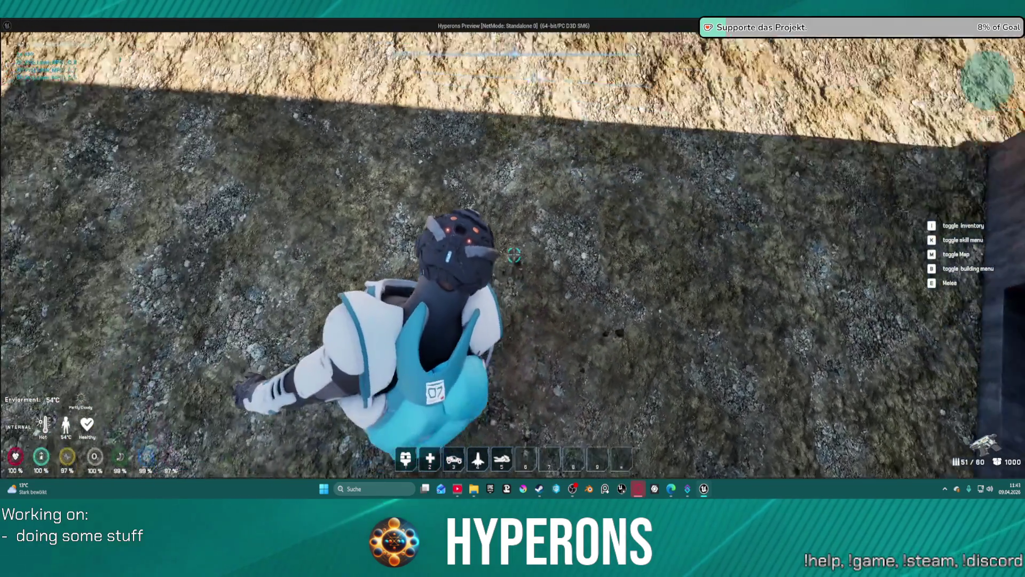
{"action": "left_click", "coordinate": [514, 255]}
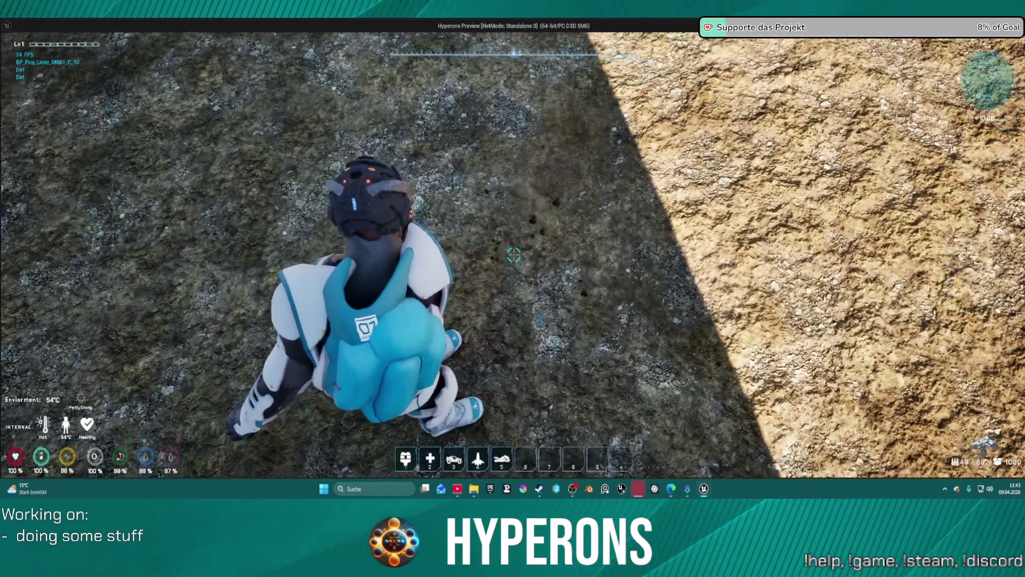
{"action": "left_click", "coordinate": [514, 255]}
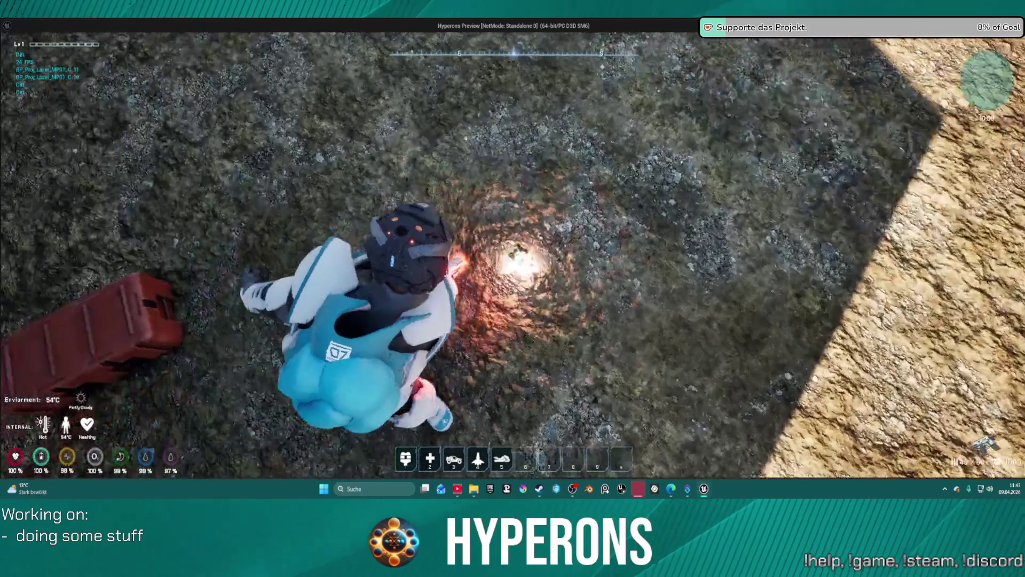
{"action": "left_click", "coordinate": [514, 256]}
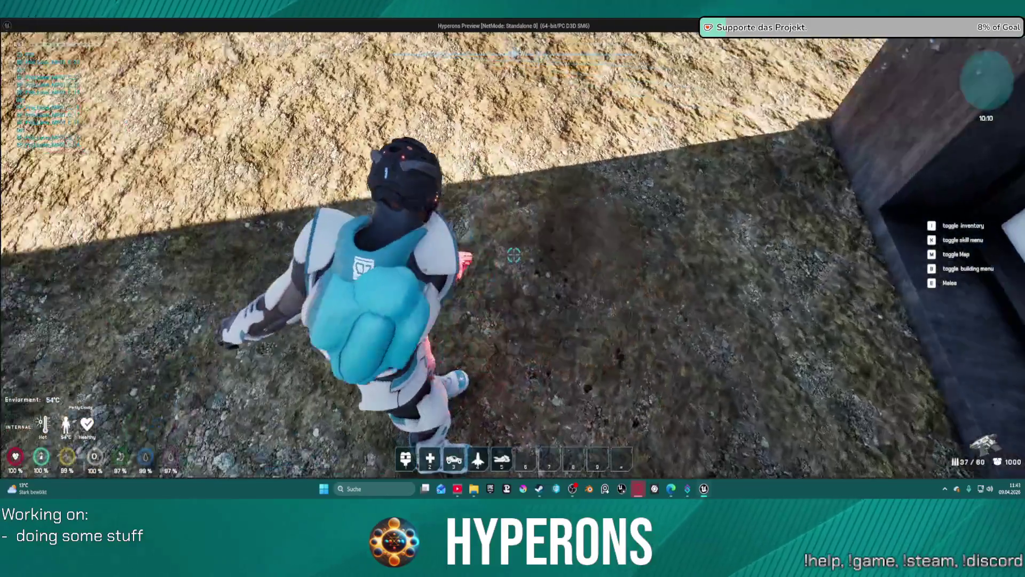
{"action": "left_click", "coordinate": [514, 255]}
- Run across the desert, vault onto a block, reload, and fire the laser while running
{"action": "key", "text": "w"}
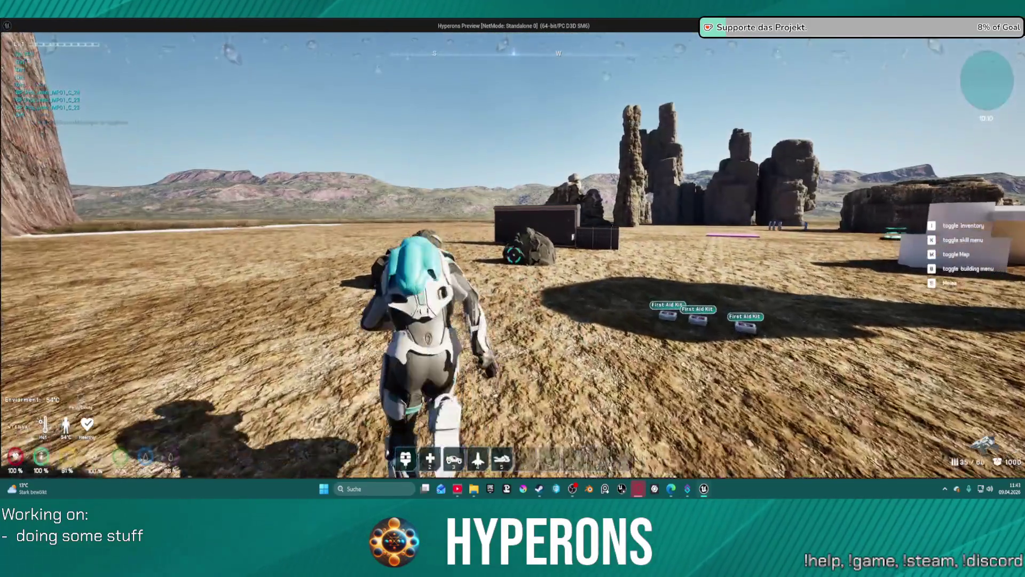
{"action": "key", "text": "space"}
{"action": "key", "text": "r"}
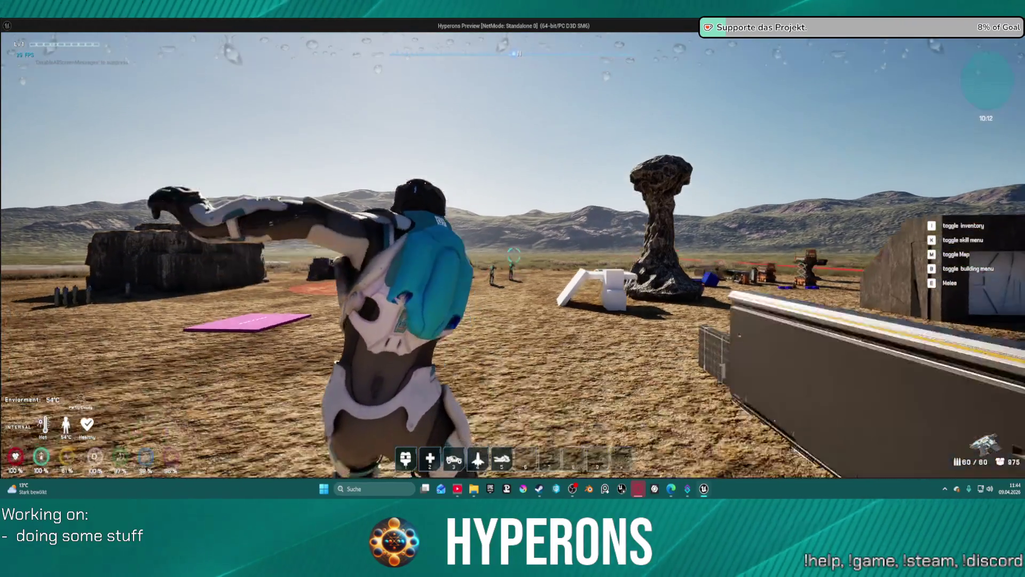
{"action": "left_click", "coordinate": [513, 255]}
{"action": "left_click", "coordinate": [514, 256]}
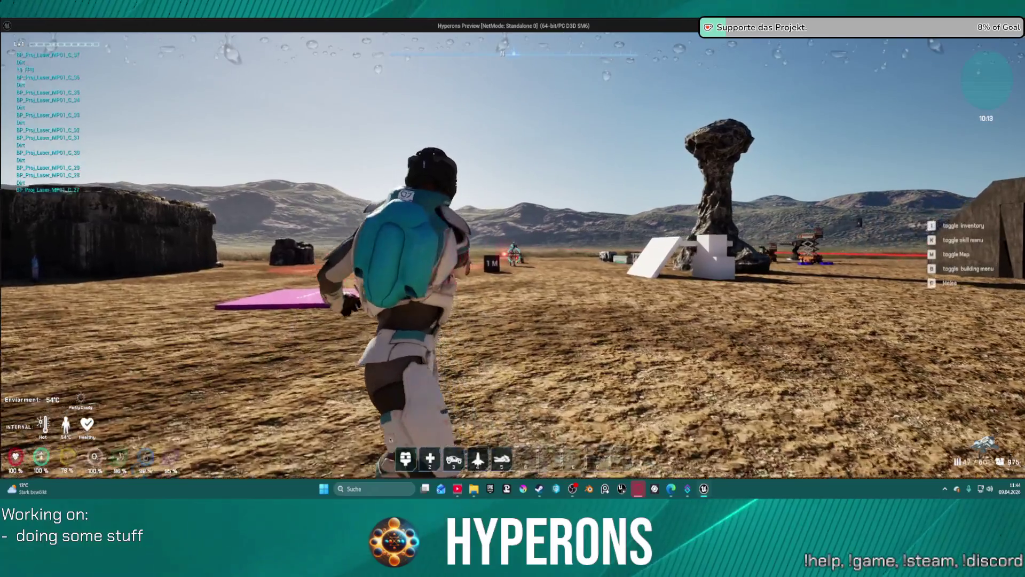
{"action": "left_click", "coordinate": [514, 255]}
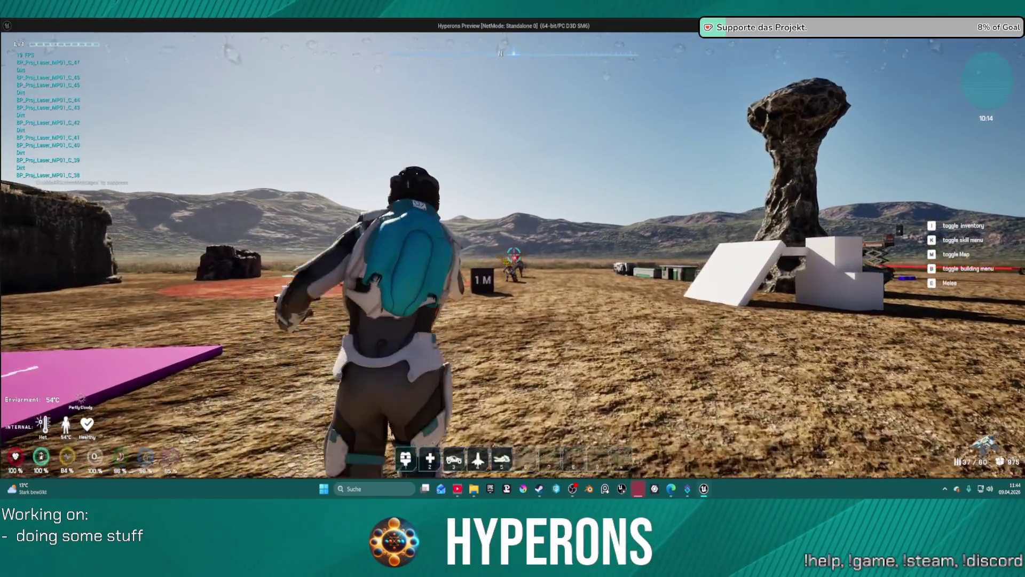
{"action": "left_click", "coordinate": [514, 255]}
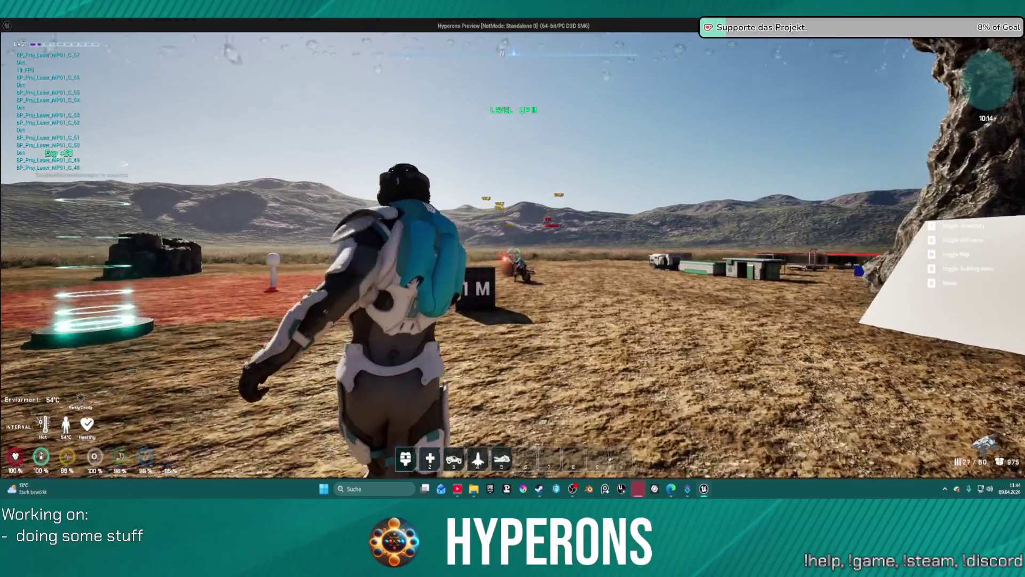
{"action": "left_click", "coordinate": [514, 255]}
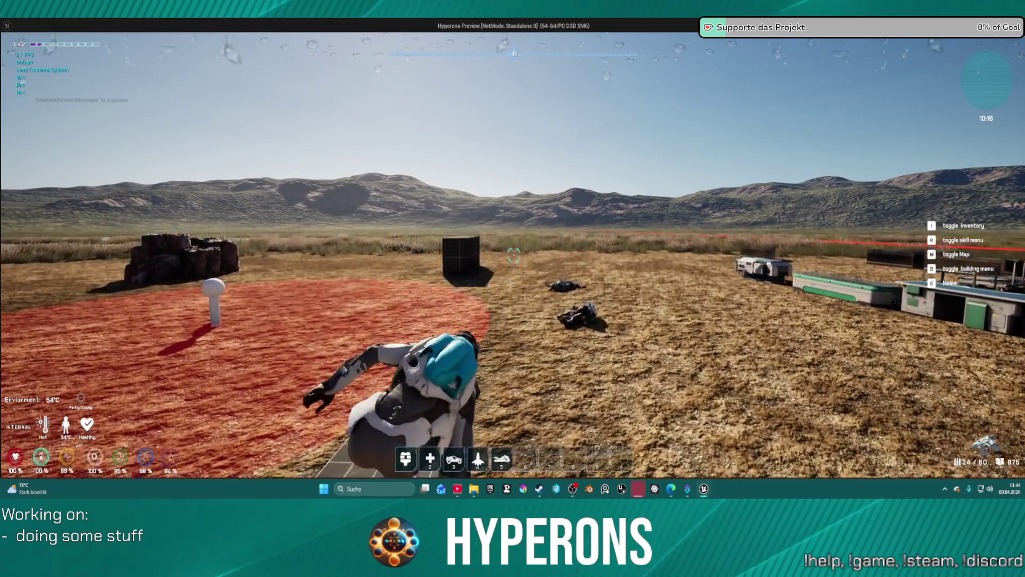
- Move around the 1M cube and mantle the black grid cube
{"action": "key", "text": "w"}
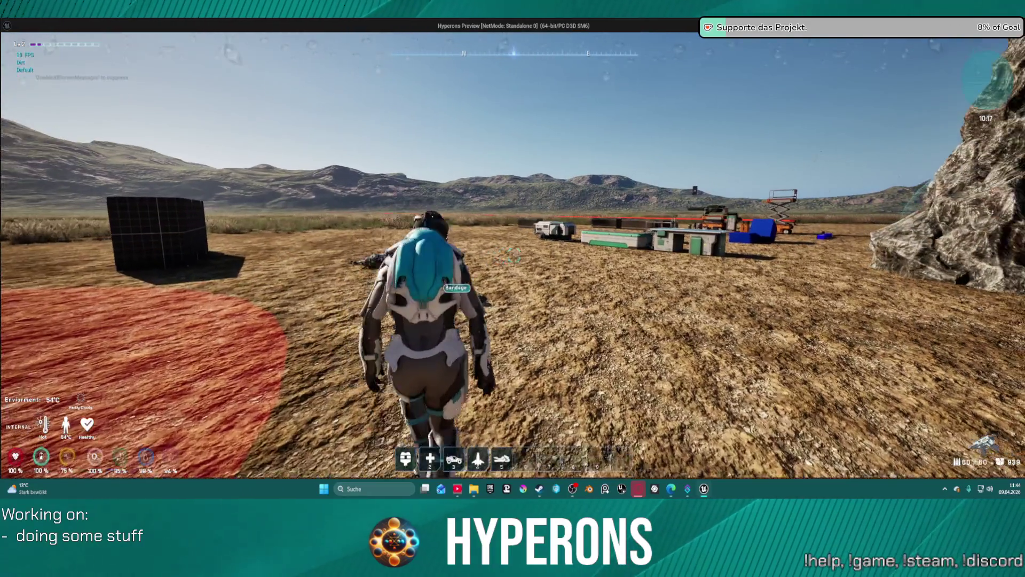
{"action": "key", "text": "w"}
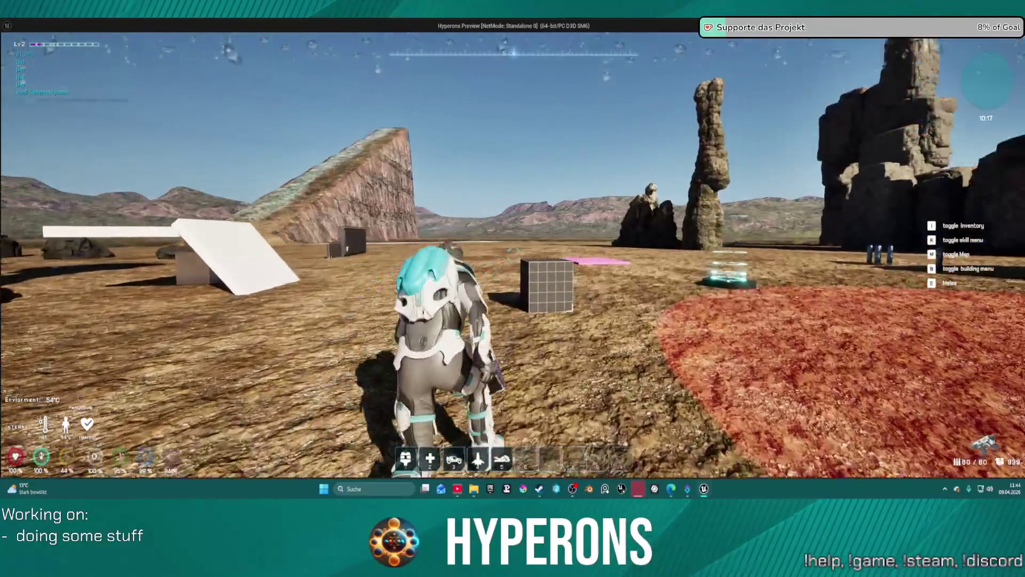
{"action": "key", "text": "w"}
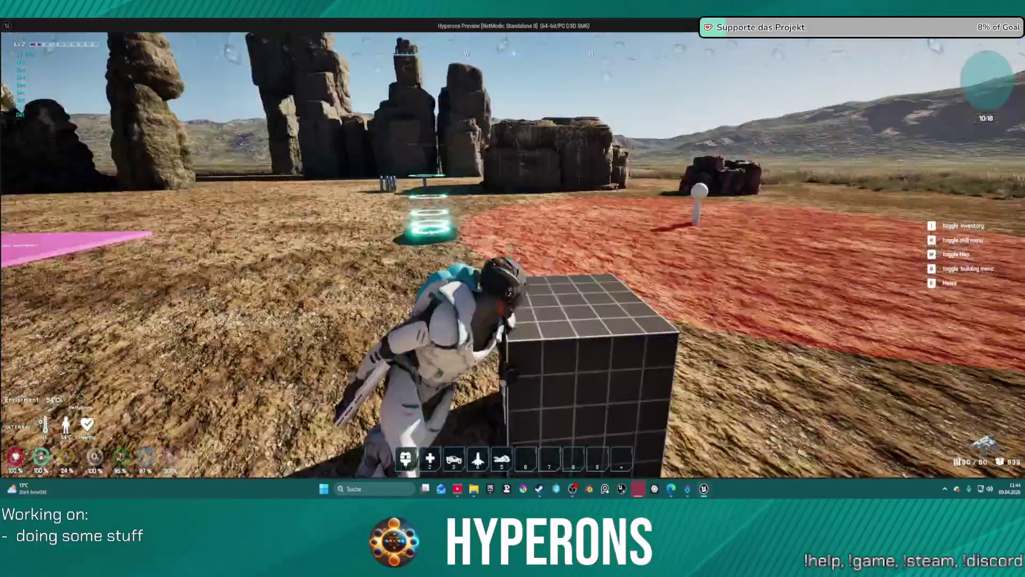
{"action": "key", "text": "w"}
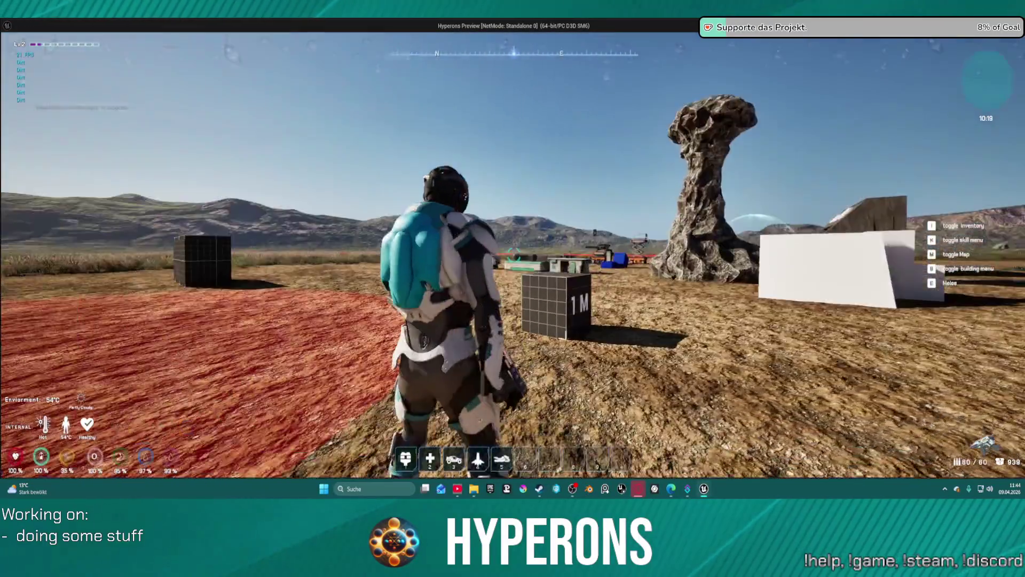
{"action": "key", "text": "w"}
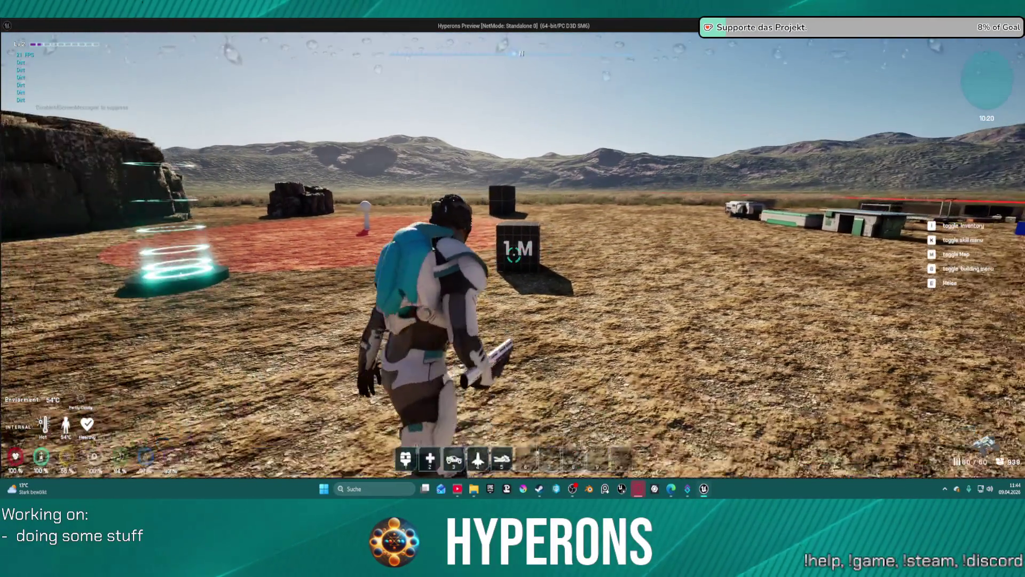
{"action": "key", "text": "w"}
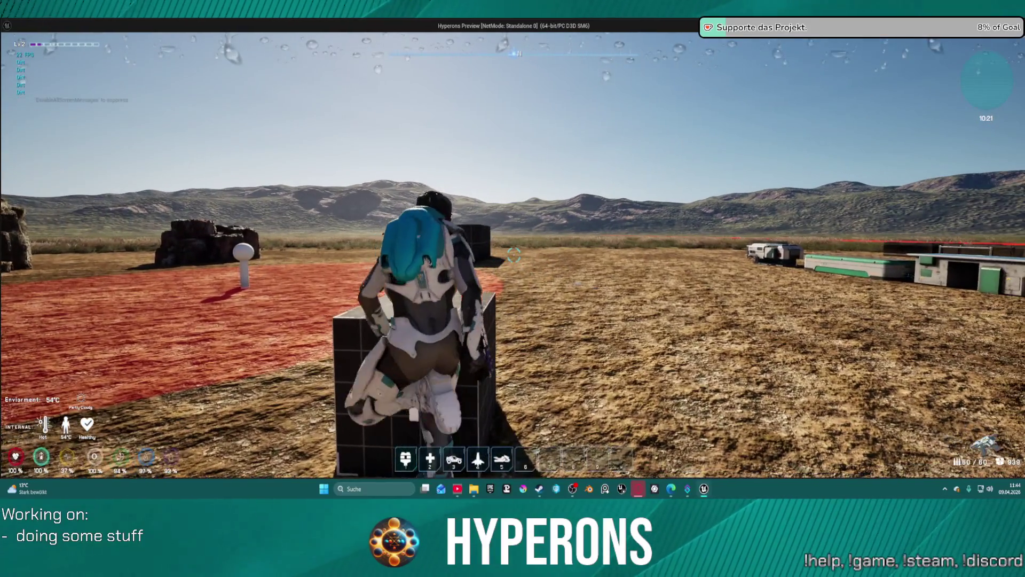
{"action": "key", "text": "w"}
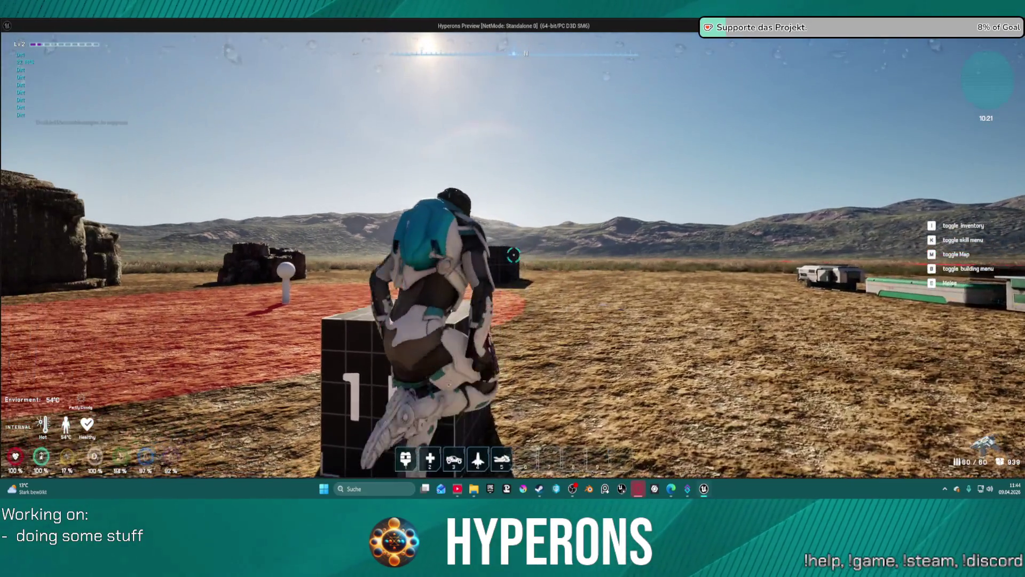
{"action": "key", "text": "w"}
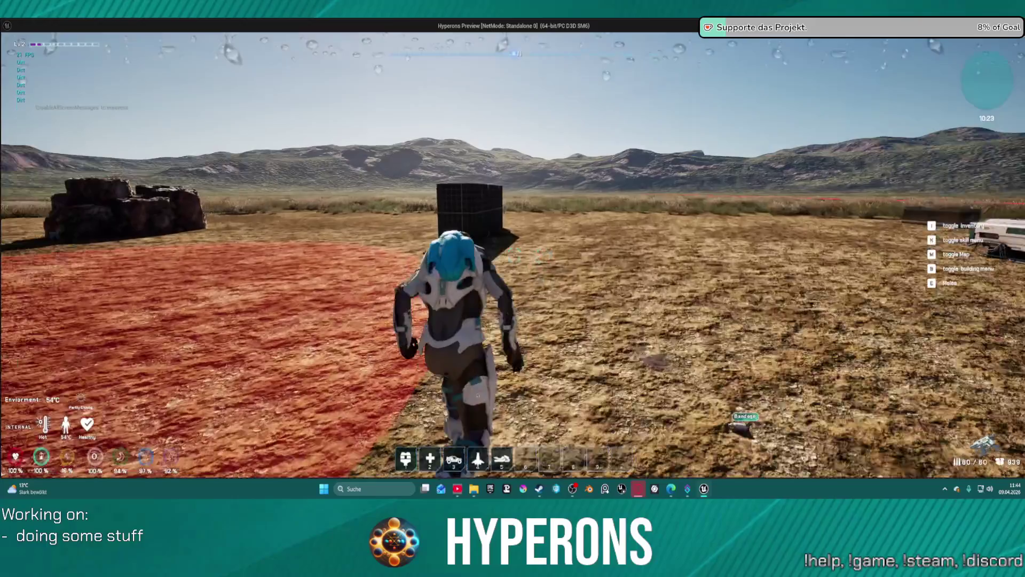
{"action": "key", "text": "w"}
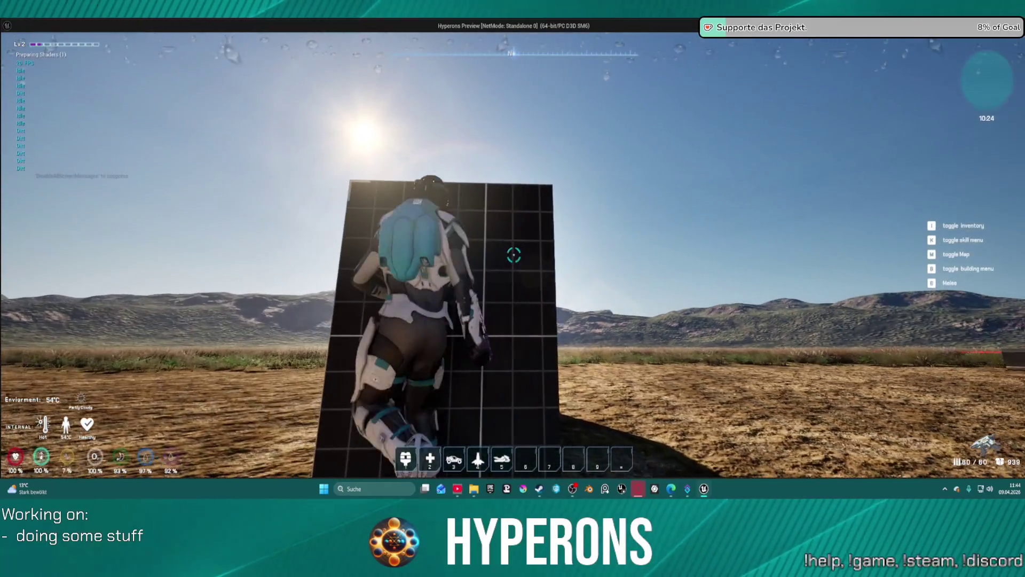
{"action": "key", "text": "w"}
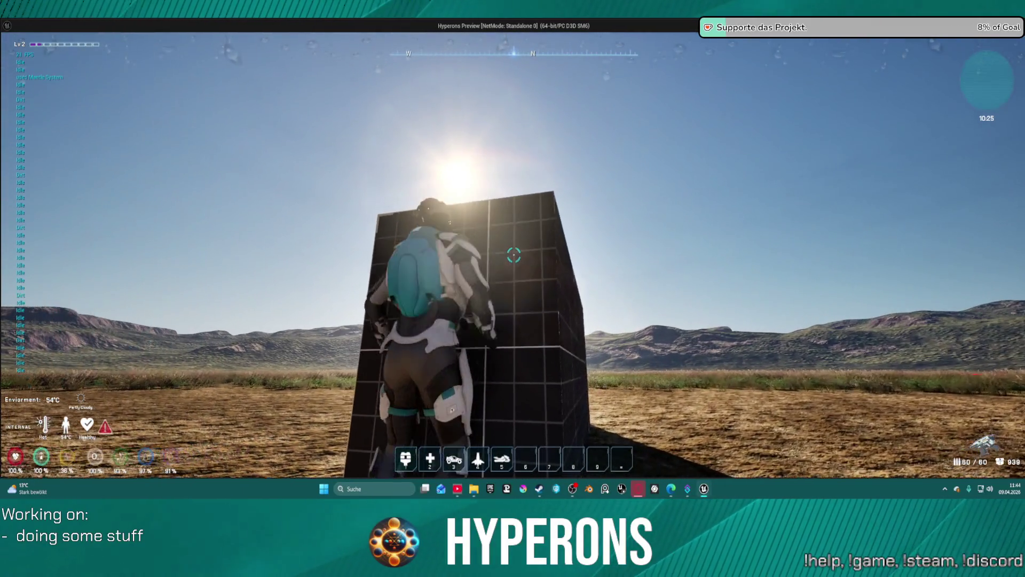
{"action": "key", "text": "w"}
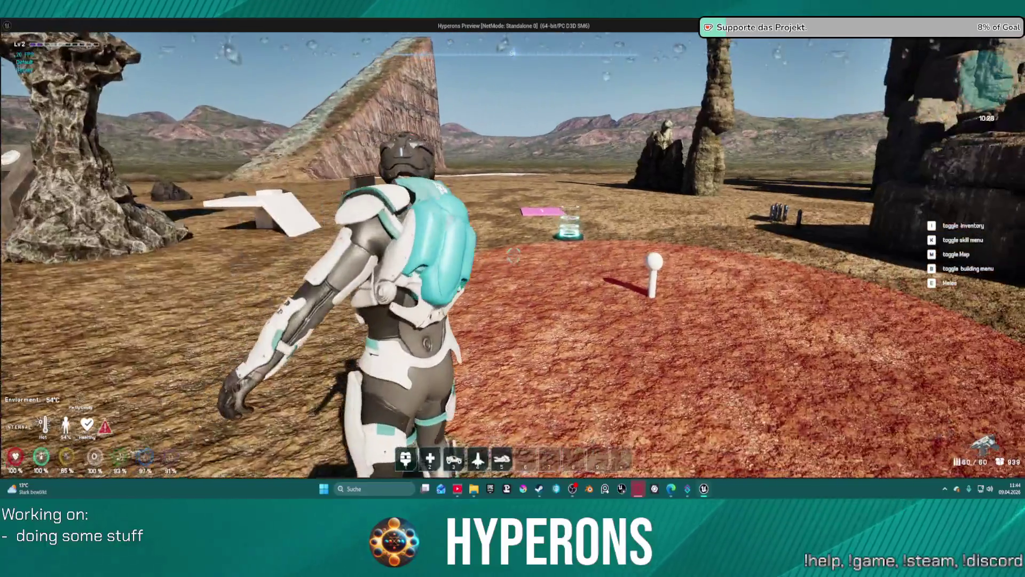
- Fire laser shots toward the red circle, then reload and run to the grey cube
{"action": "left_click", "coordinate": [512, 256]}
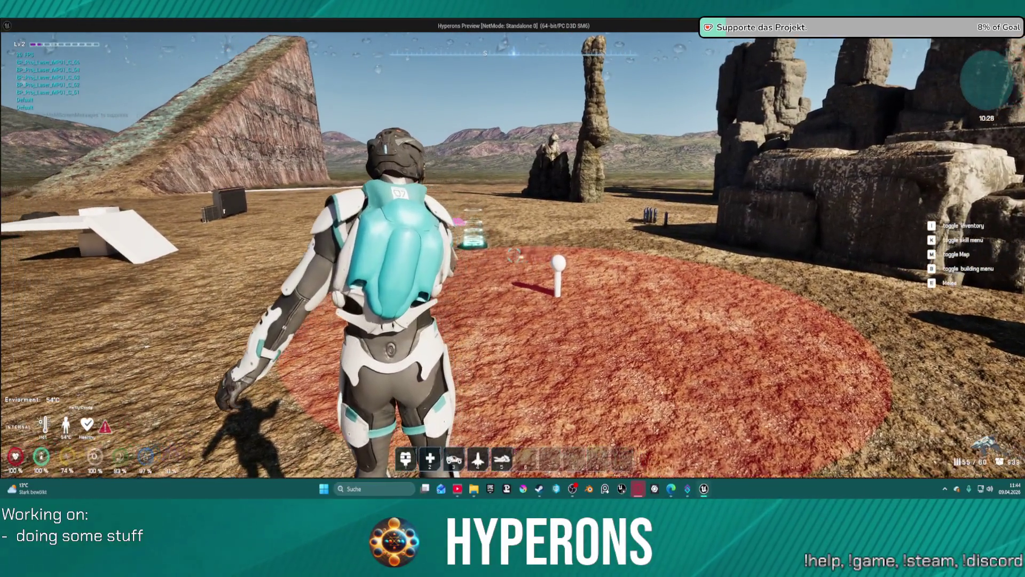
{"action": "left_click", "coordinate": [512, 255]}
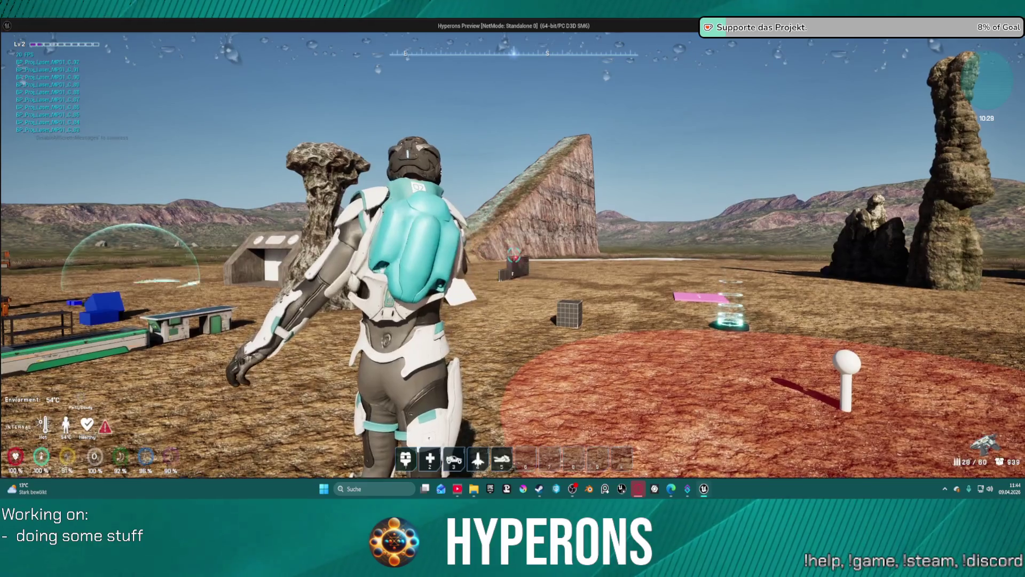
{"action": "key", "text": "w"}
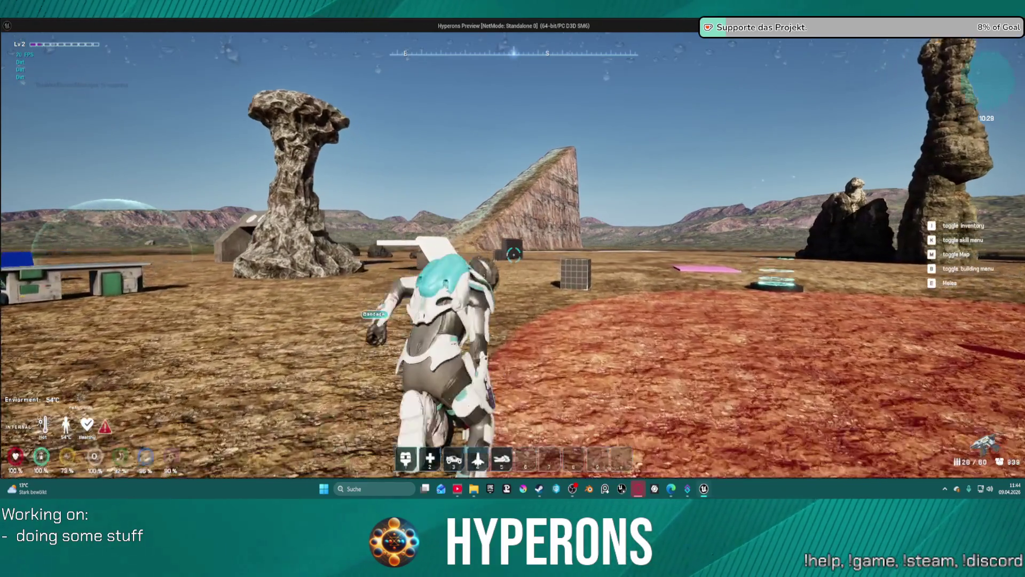
{"action": "key", "text": "r"}
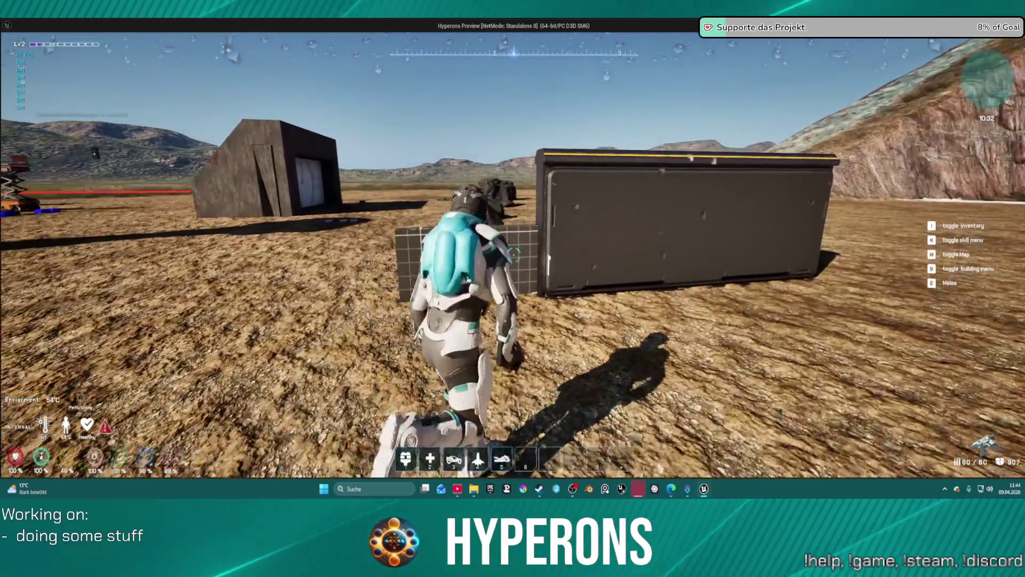
- Aim at the dark wall and fire laser shots along it, reload, then stop the game
{"action": "right_click", "coordinate": [514, 255]}
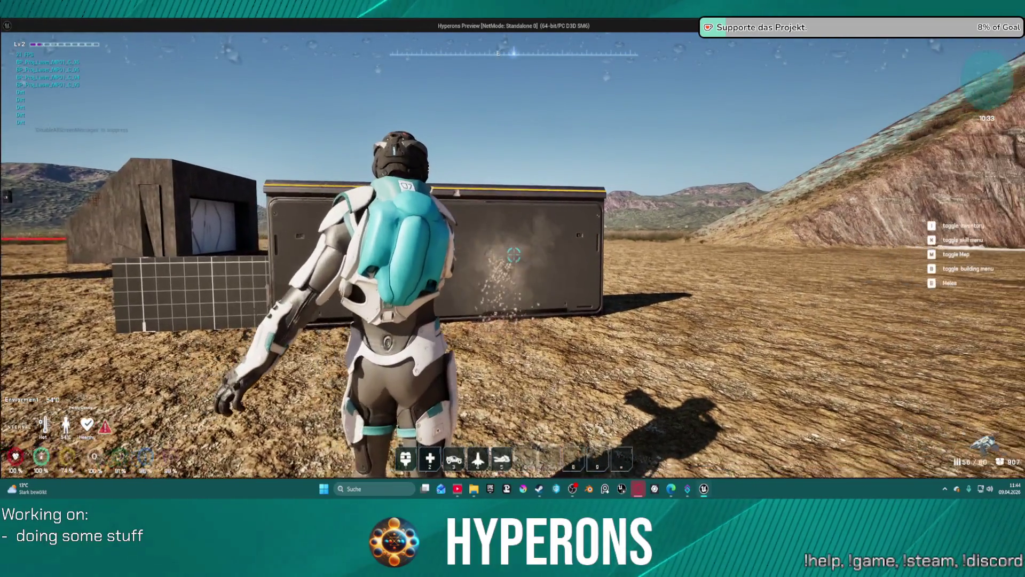
{"action": "left_click", "coordinate": [514, 255]}
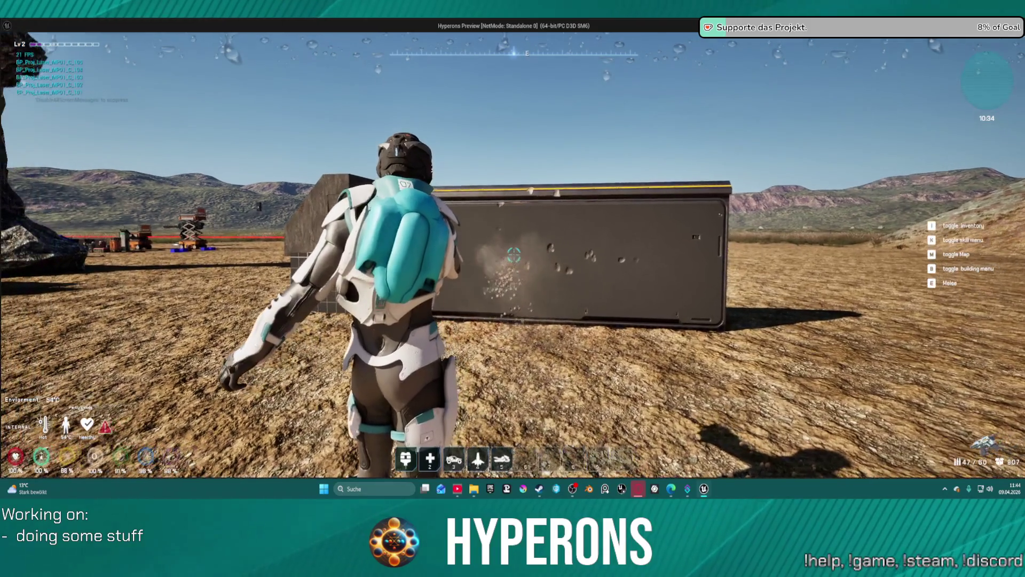
{"action": "left_click", "coordinate": [514, 254]}
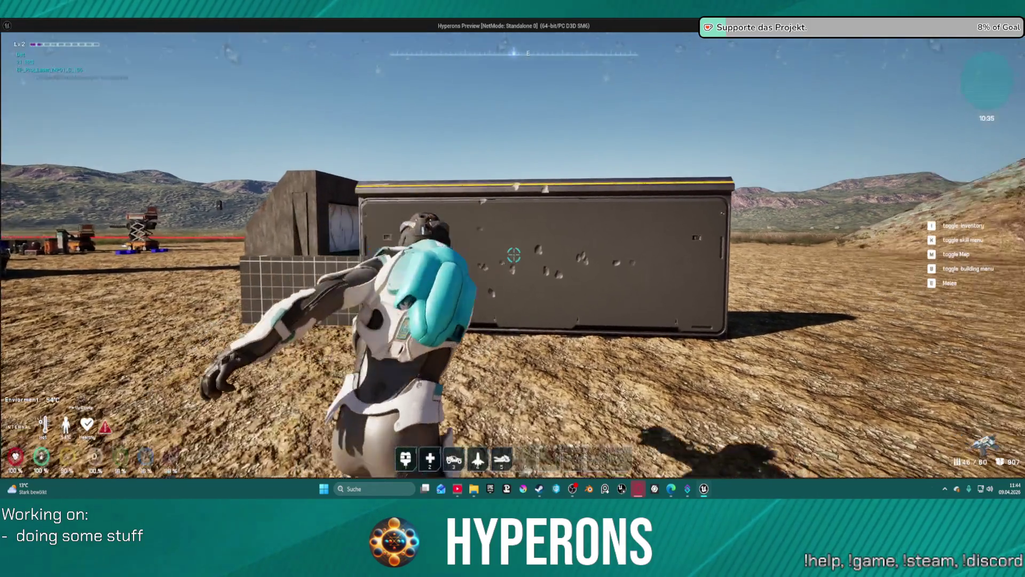
{"action": "left_click", "coordinate": [513, 255]}
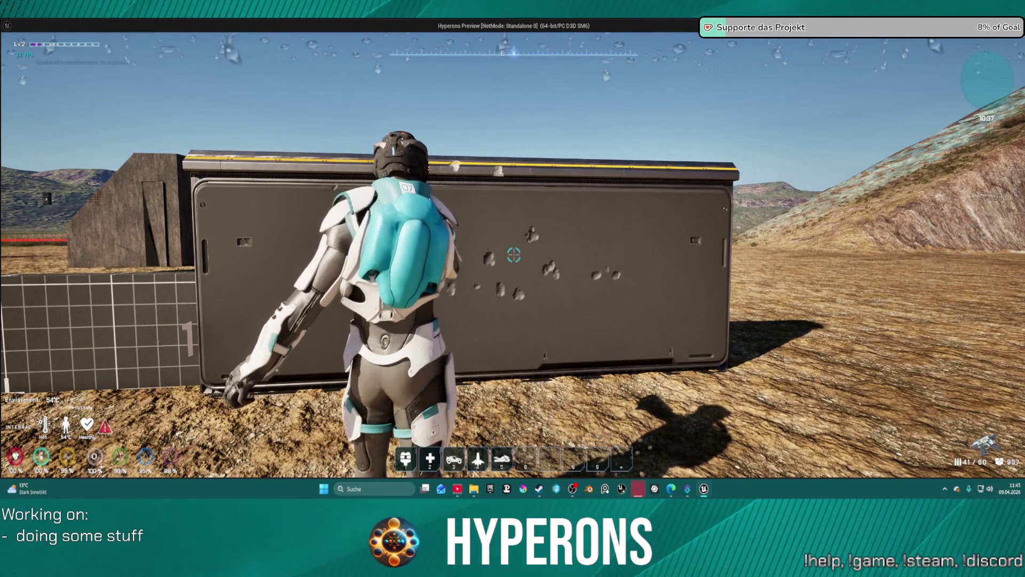
{"action": "key", "text": "d"}
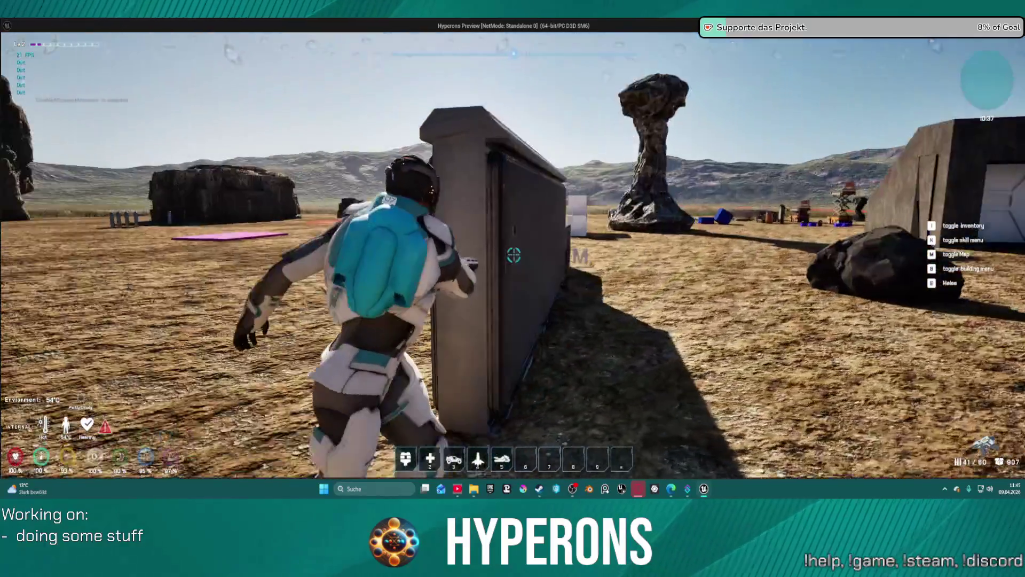
{"action": "left_click_drag", "start_coordinate": [514, 255], "coordinate": [514, 255]}
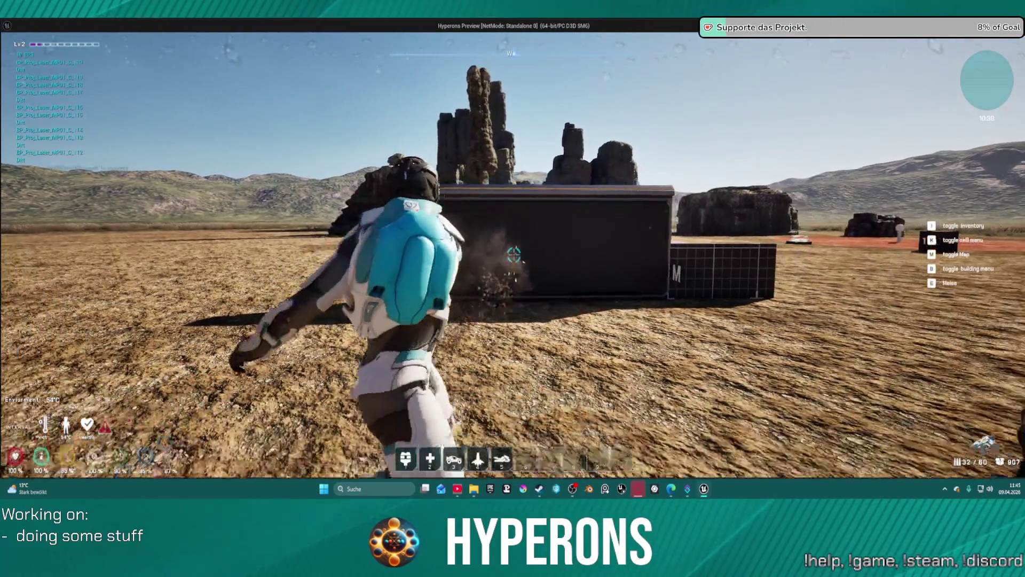
{"action": "left_click", "coordinate": [514, 254]}
{"action": "key", "text": "r"}
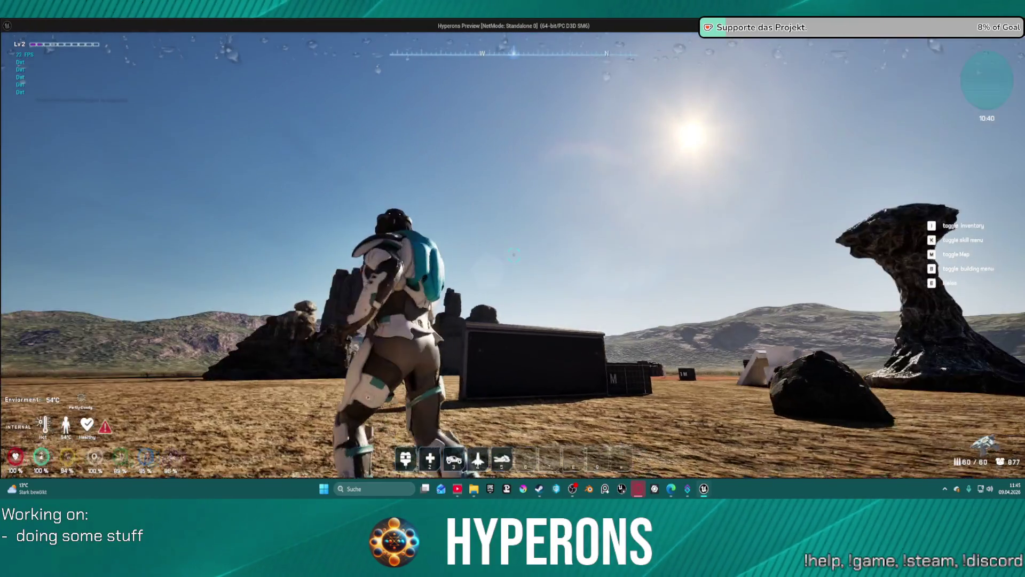
{"action": "key", "text": "Escape"}
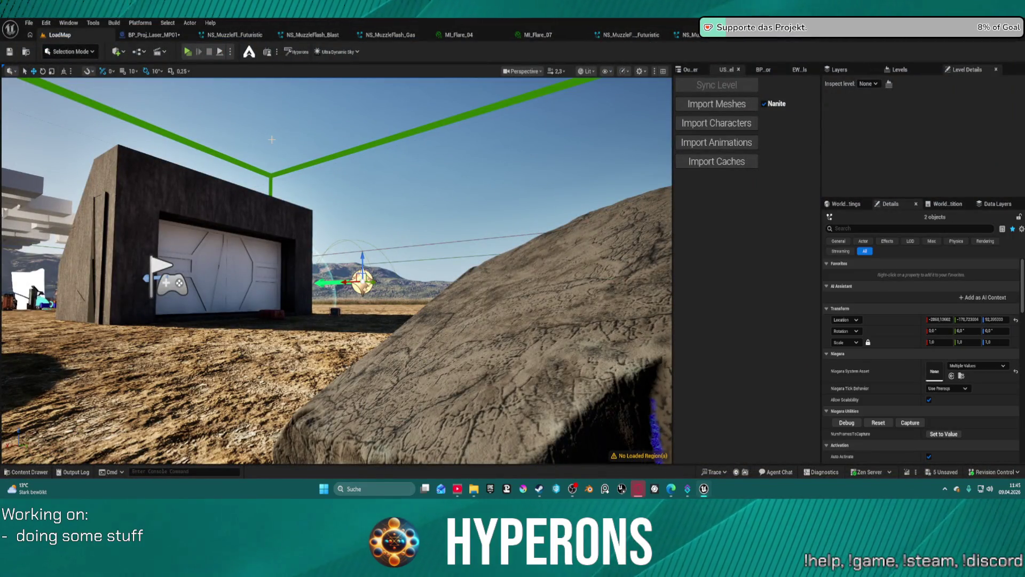
- Look through the NS_MuzzleFlashLaserMP, Guard_Futuristic, 3_Futuristic and Blast Niagara systems
{"action": "key", "text": "a"}
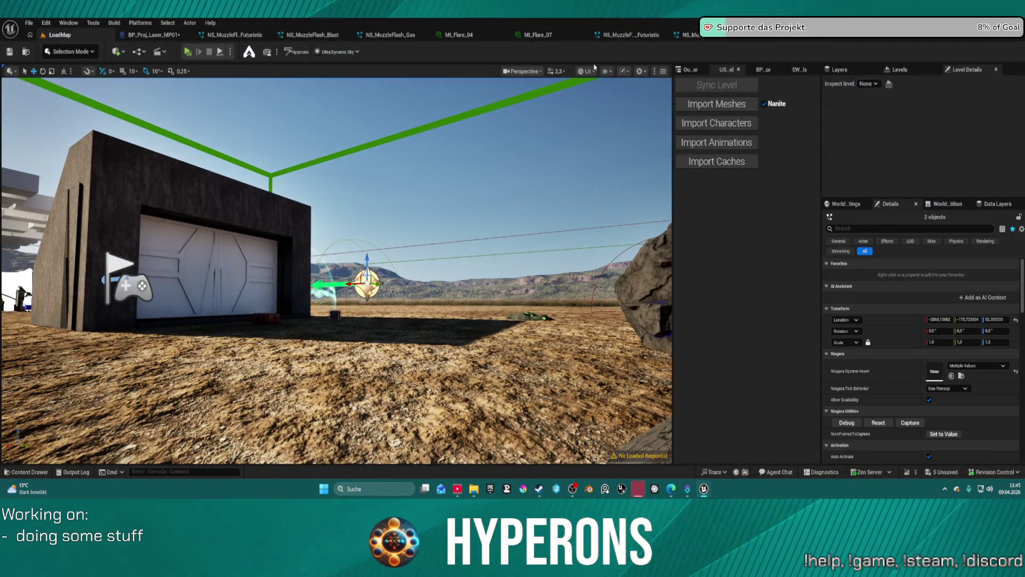
{"action": "key", "text": "ctrl+space"}
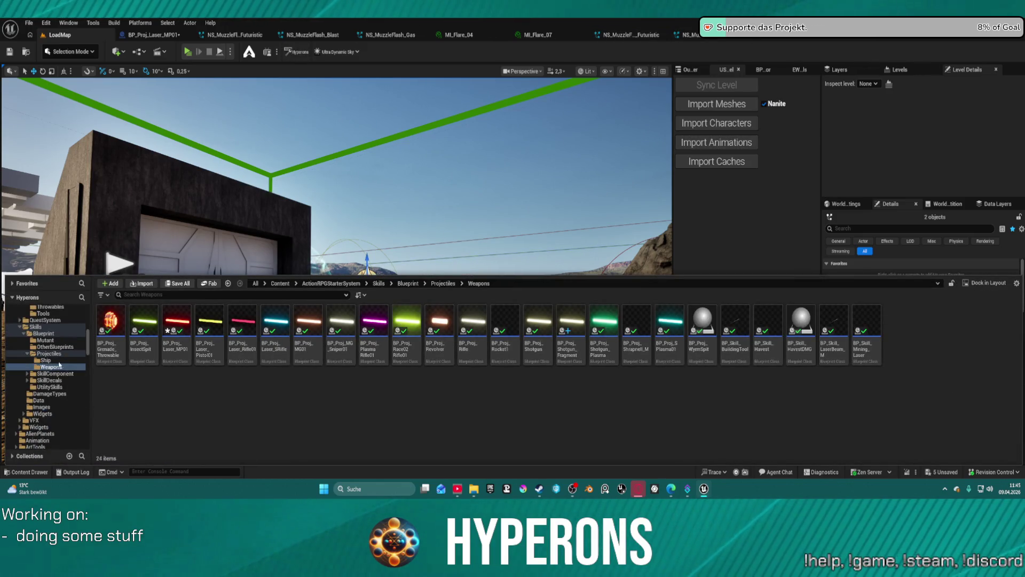
{"action": "left_click", "coordinate": [796, 37]}
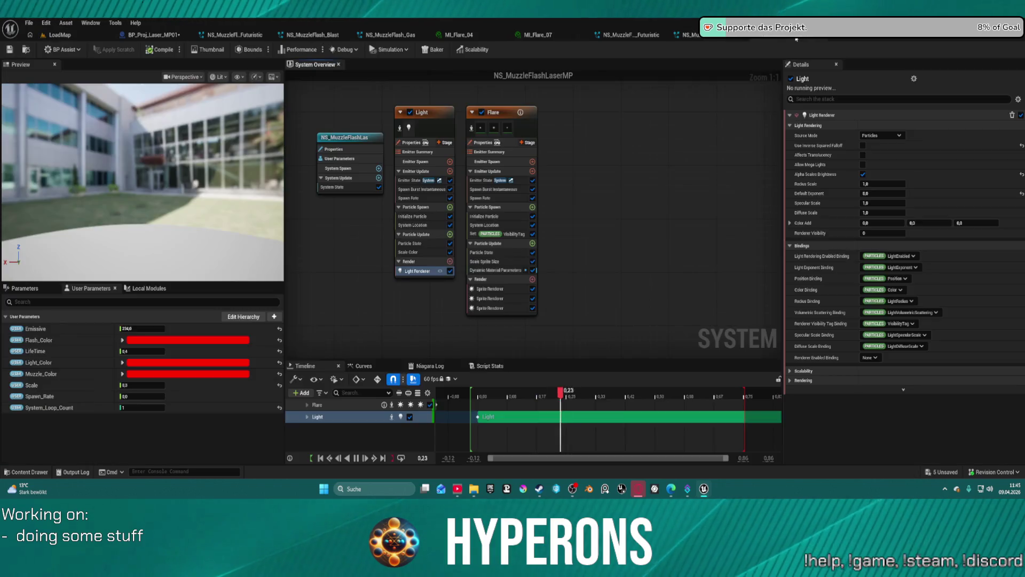
{"action": "left_click", "coordinate": [715, 35]}
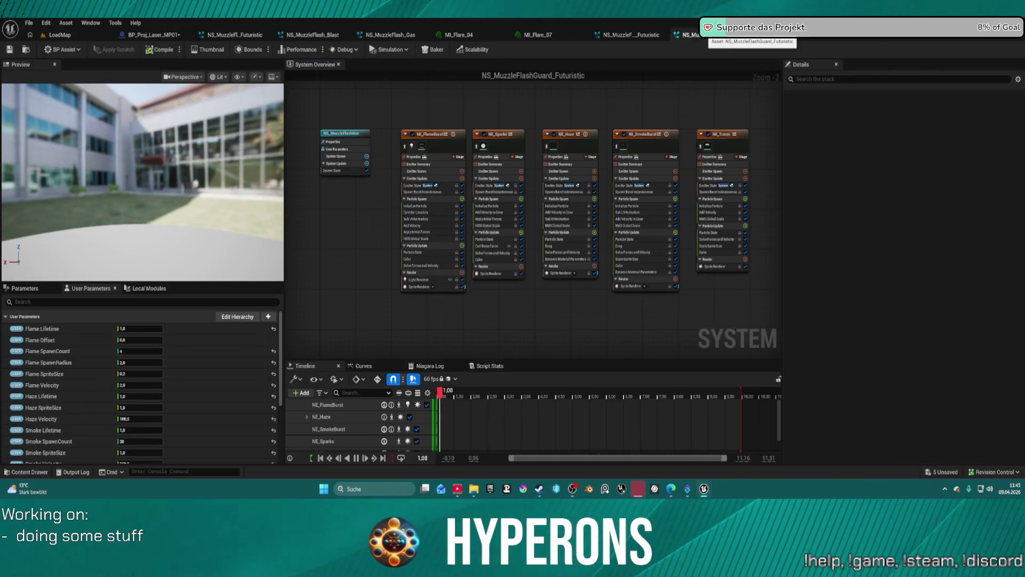
{"action": "left_click", "coordinate": [634, 36]}
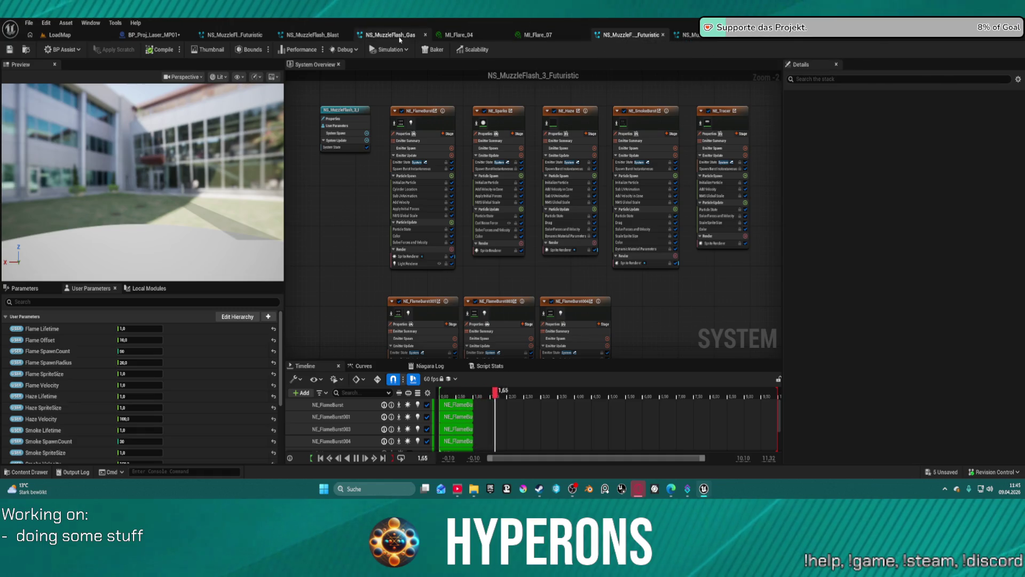
{"action": "left_click", "coordinate": [313, 35]}
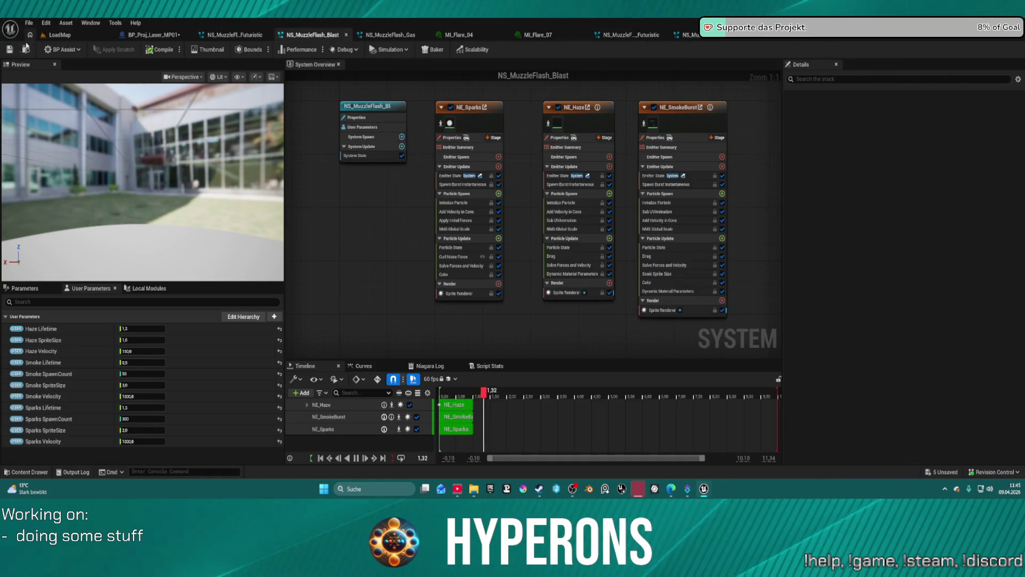
{"action": "left_click", "coordinate": [9, 49]}
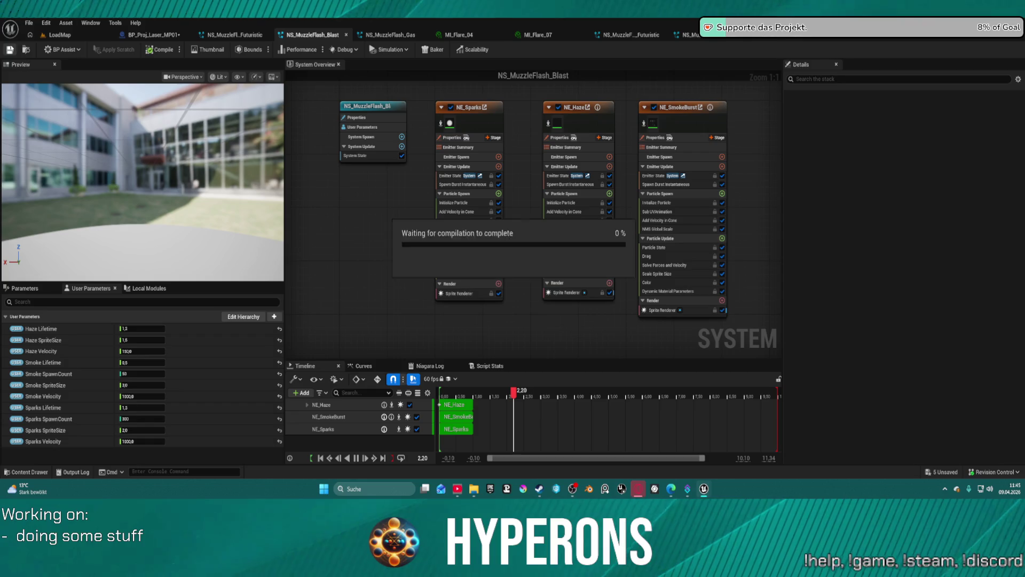
- Back in LoadMap, select BP_Proj_Shotgun in the Weapons content drawer
{"action": "left_click", "coordinate": [56, 34]}
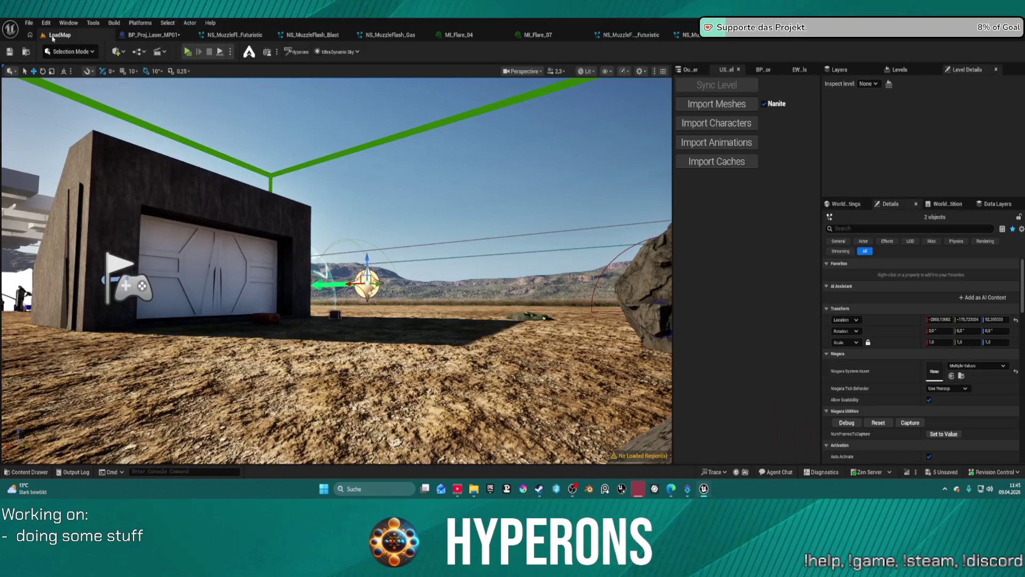
{"action": "key", "text": "ctrl+space"}
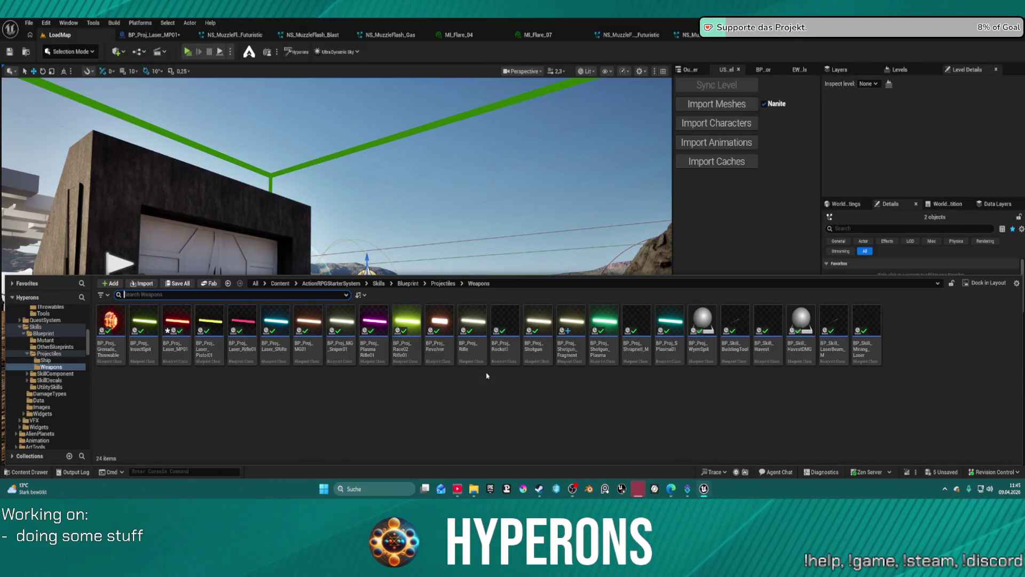
{"action": "left_click", "coordinate": [544, 347]}
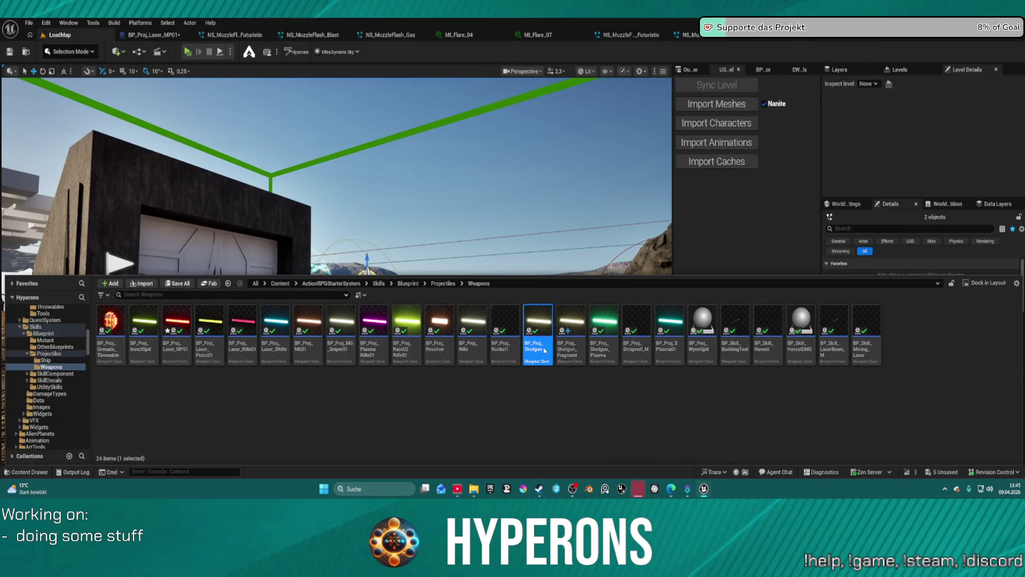
- Set BP_Proj_Shotgun's Muzzle Niagara to NS_MuzzleFlash_Blast and return to the LoadMap level
{"action": "double_click", "coordinate": [544, 349]}
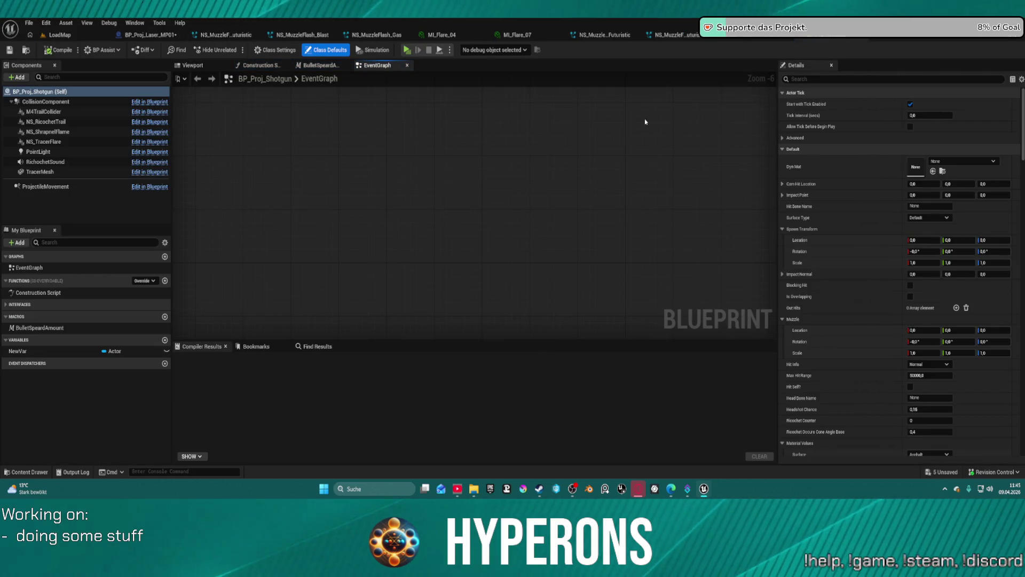
{"action": "scroll", "coordinate": [917, 266], "scroll_direction": "down", "scroll_amount": 10}
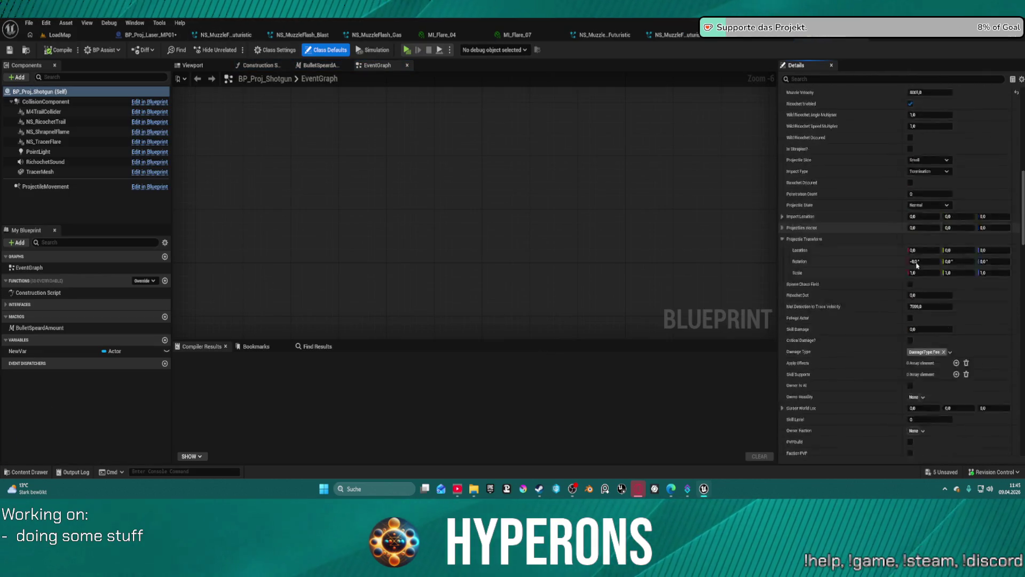
{"action": "scroll", "coordinate": [917, 265], "scroll_direction": "down", "scroll_amount": 10}
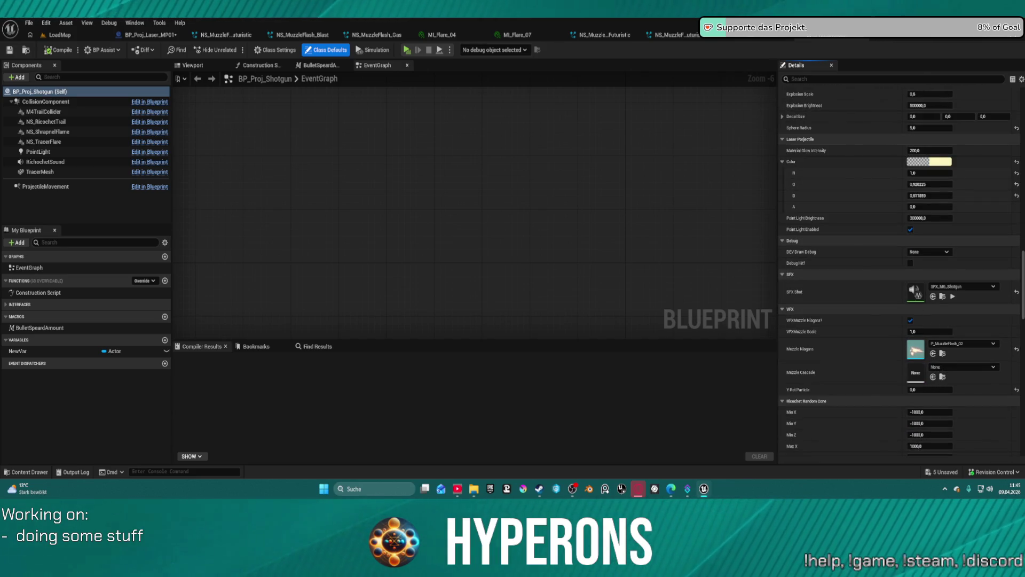
{"action": "left_click", "coordinate": [933, 354]}
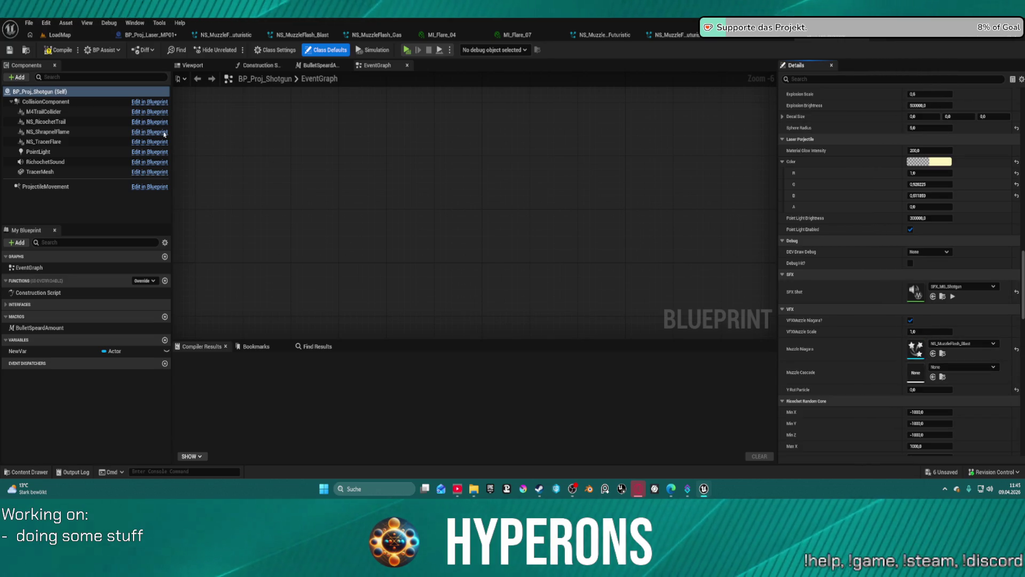
{"action": "left_click", "coordinate": [60, 35]}
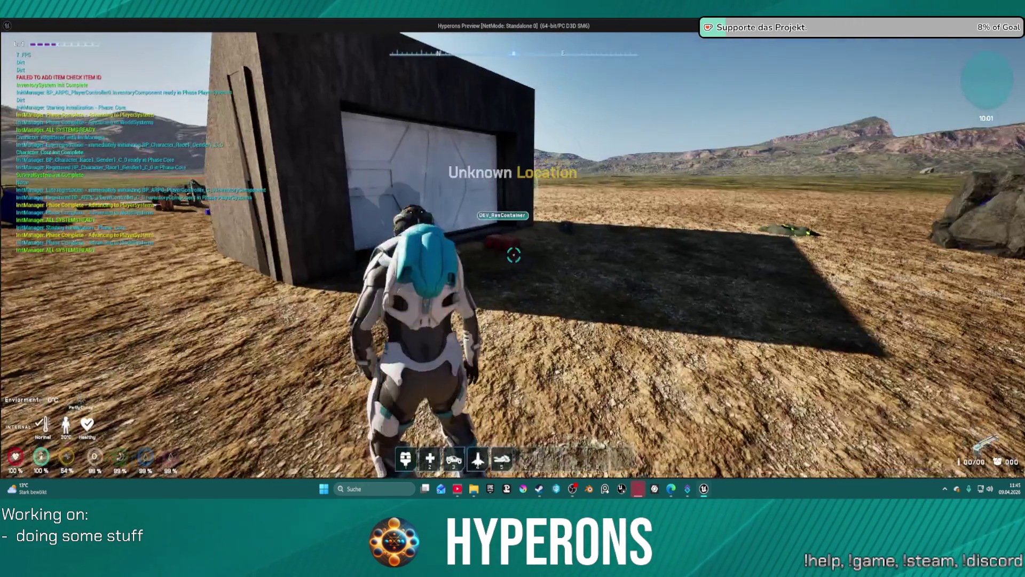
- Take the SPM SG ammo from the red crate, walk to the dark box, and reload
{"action": "key", "text": "w"}
{"action": "key", "text": "f"}
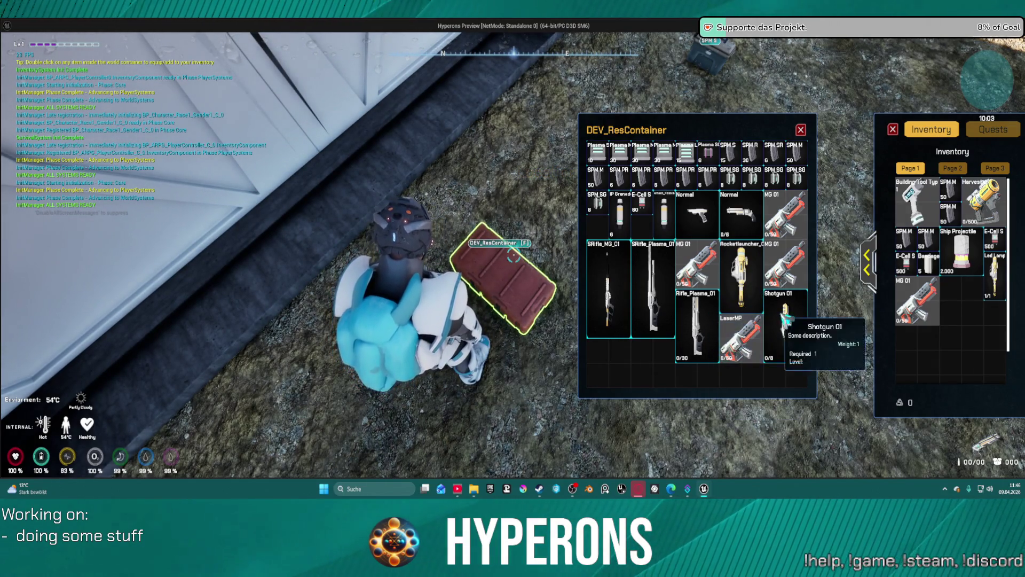
{"action": "double_click", "coordinate": [753, 179]}
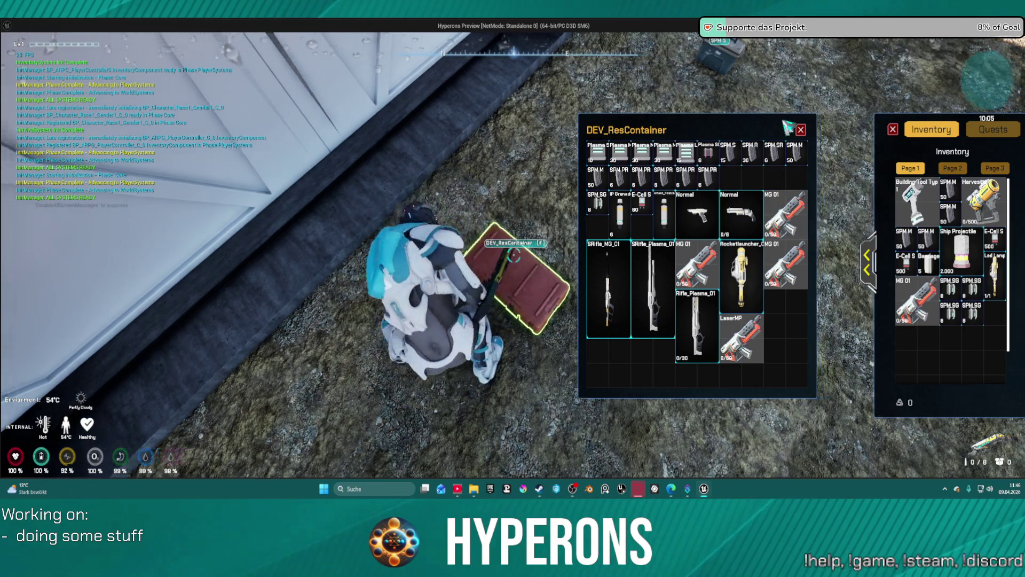
{"action": "key", "text": "i"}
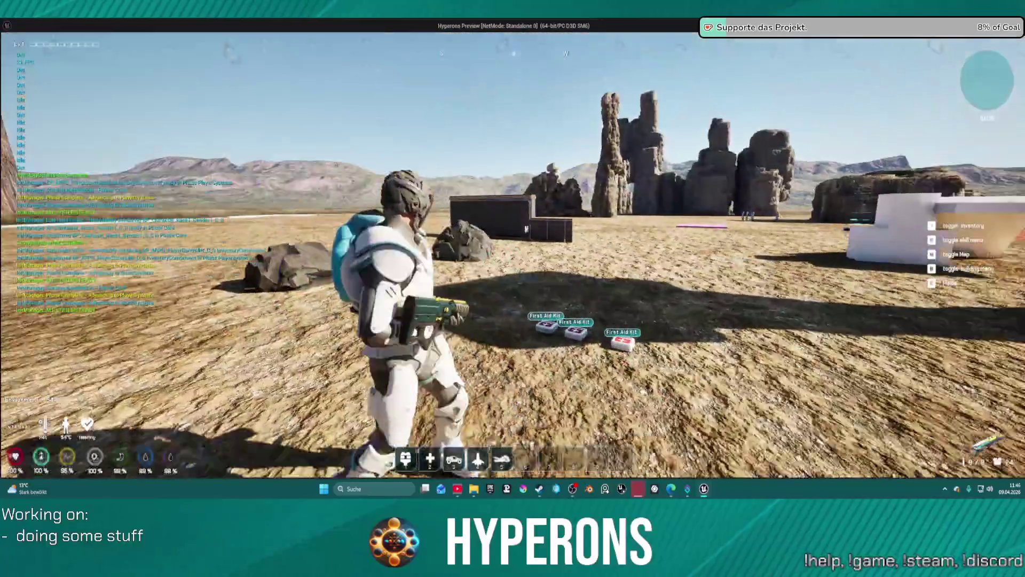
{"action": "key", "text": "w"}
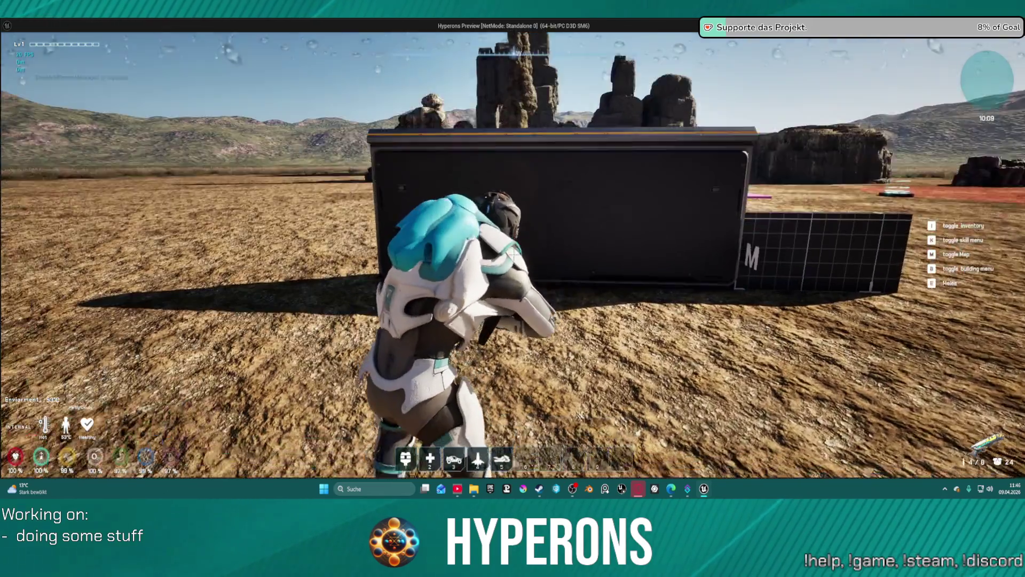
{"action": "mouse_move", "coordinate": [514, 255]}
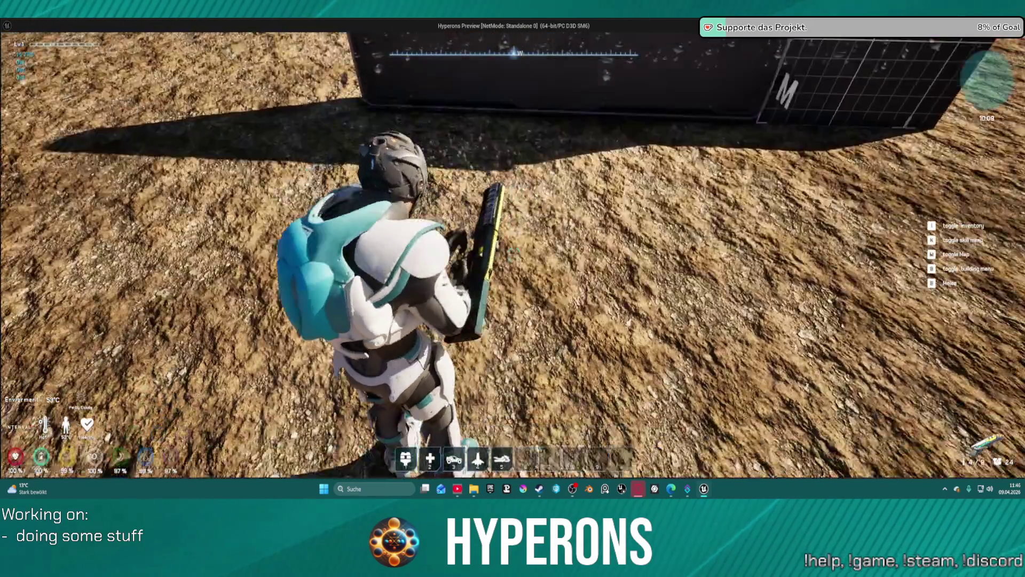
{"action": "key", "text": "r"}
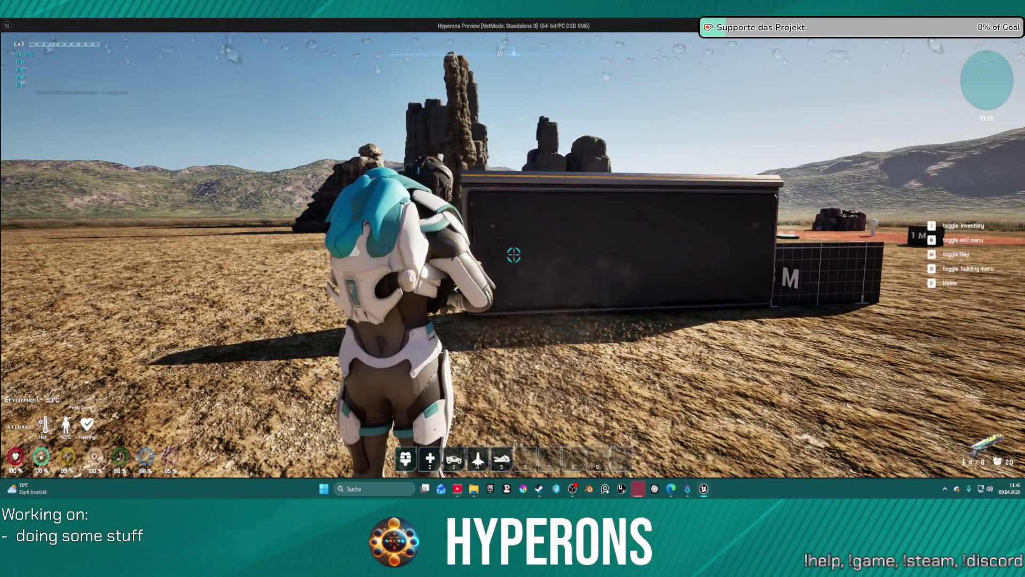
- Fire the shotgun at the dark wall, reload, exit the game, and select the wall mesh
{"action": "left_click", "coordinate": [514, 255]}
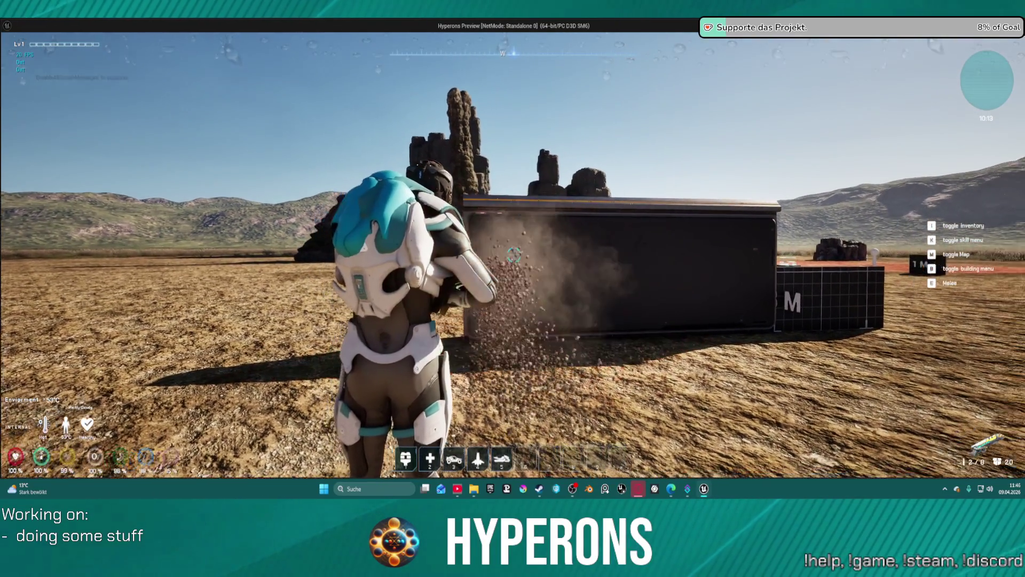
{"action": "key", "text": "a"}
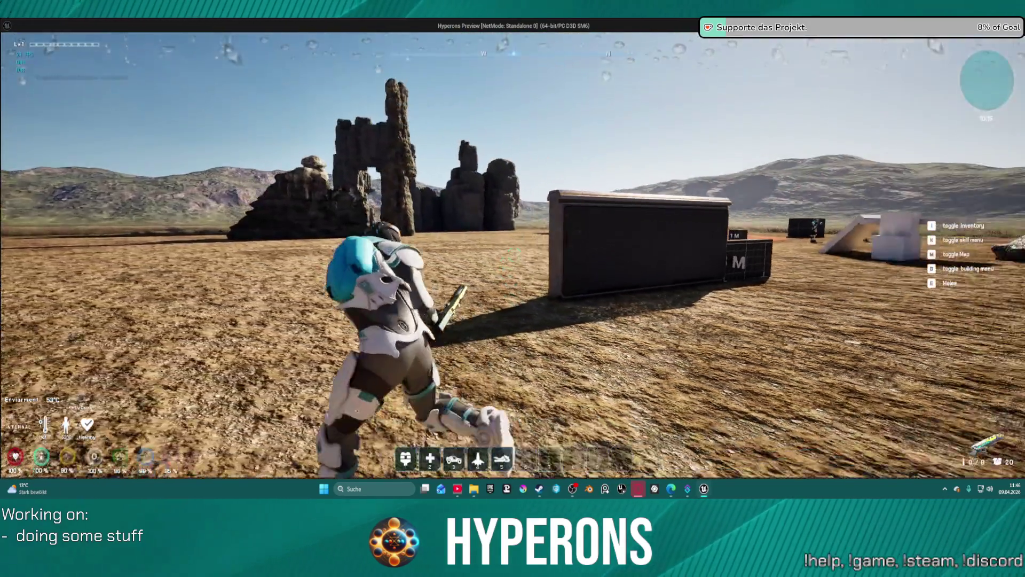
{"action": "key", "text": "r"}
{"action": "mouse_move", "coordinate": [514, 255]}
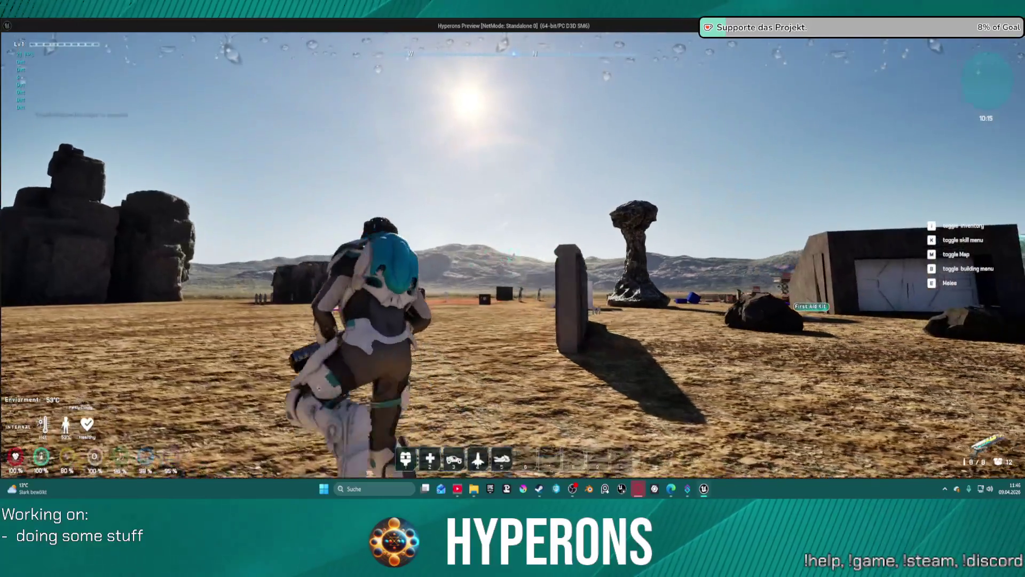
{"action": "key", "text": "w"}
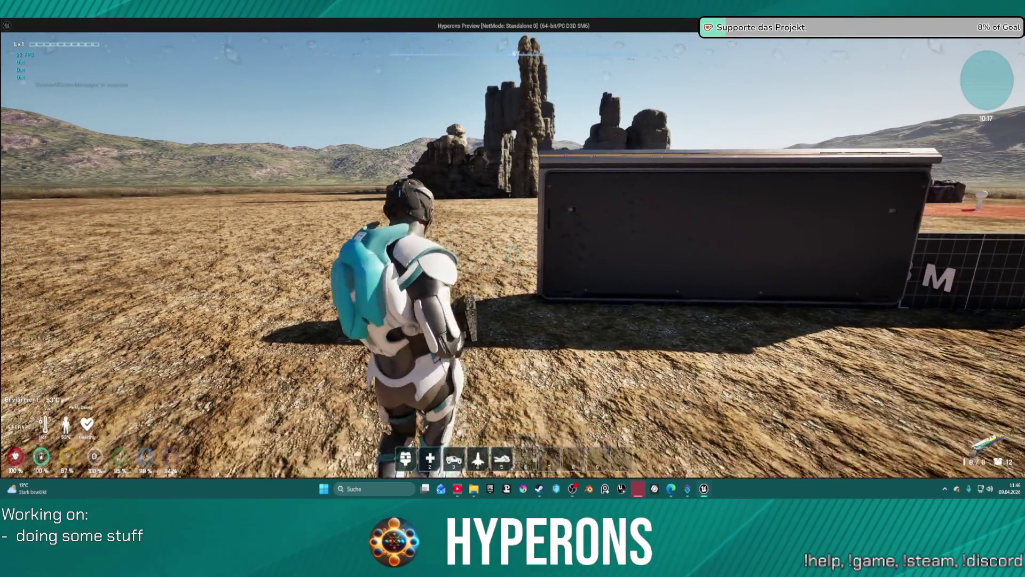
{"action": "key", "text": "Escape"}
{"action": "left_click_drag", "start_coordinate": [319, 109], "coordinate": [160, 114]}
{"action": "left_click", "coordinate": [367, 271]}
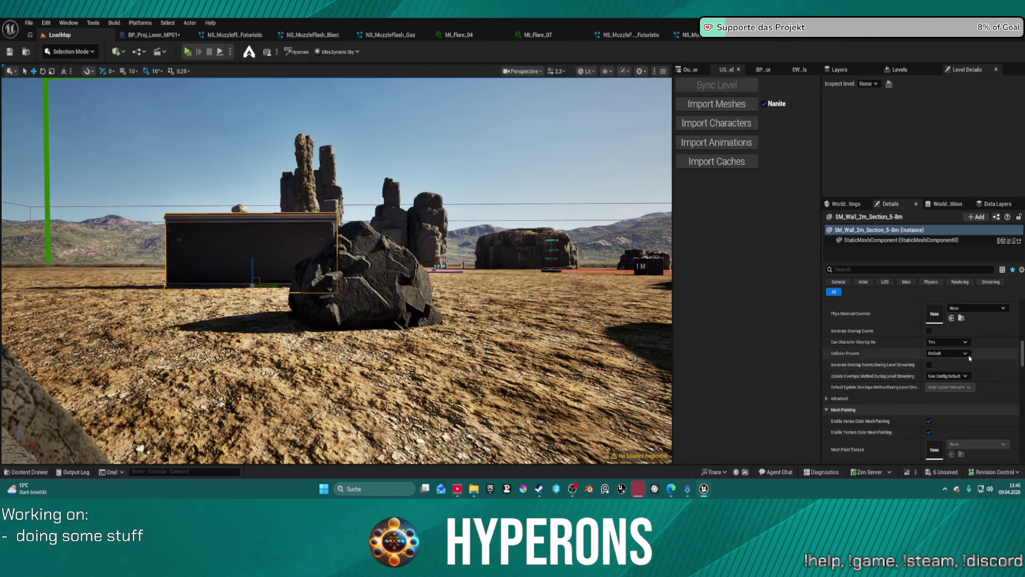
- Set the wall's Phys Material Override to PM_Metal and launch a standalone game test
{"action": "scroll", "coordinate": [968, 312], "scroll_direction": "up", "scroll_amount": 2}
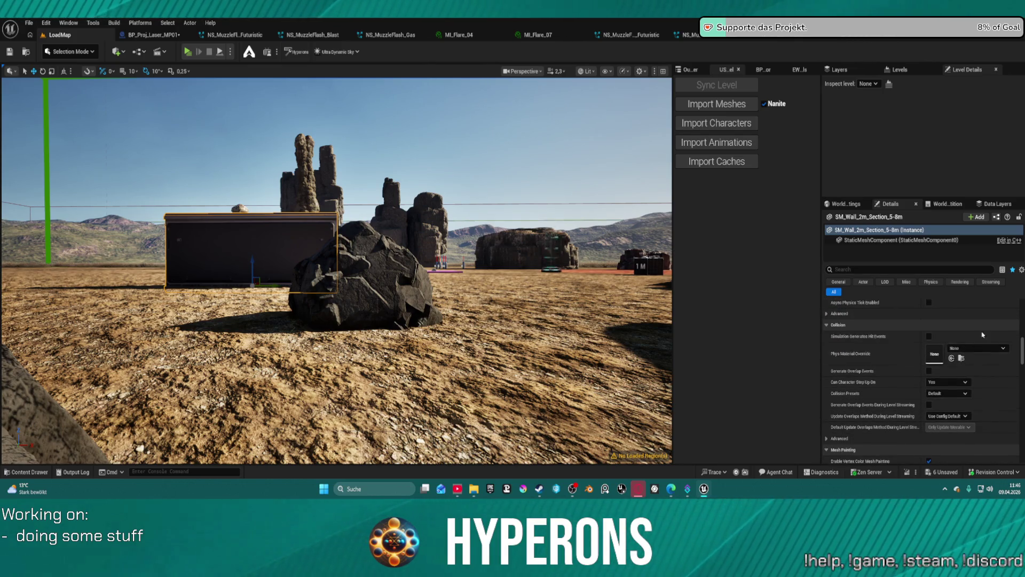
{"action": "scroll", "coordinate": [975, 350], "scroll_direction": "up", "scroll_amount": 5}
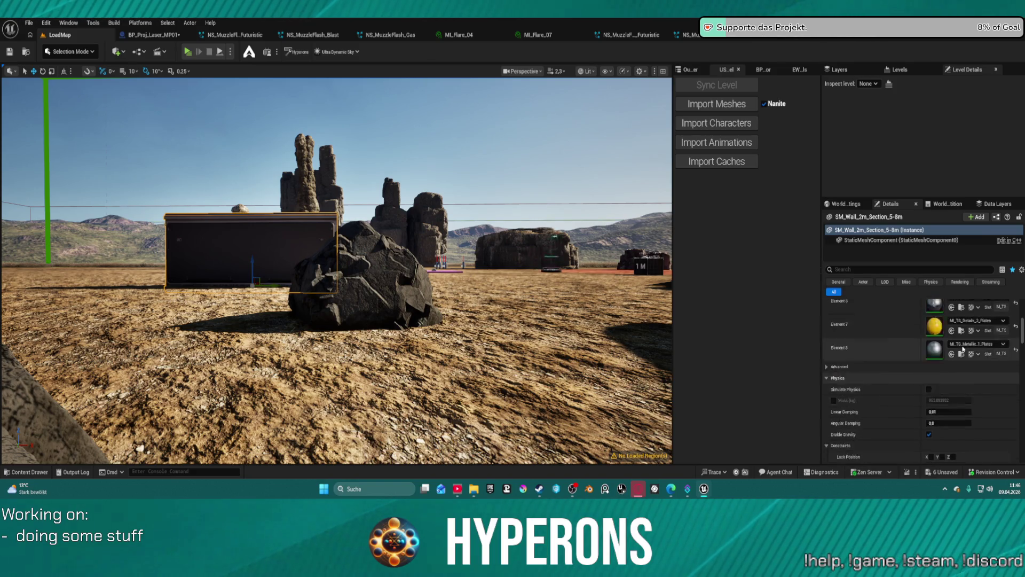
{"action": "scroll", "coordinate": [967, 358], "scroll_direction": "up", "scroll_amount": 8}
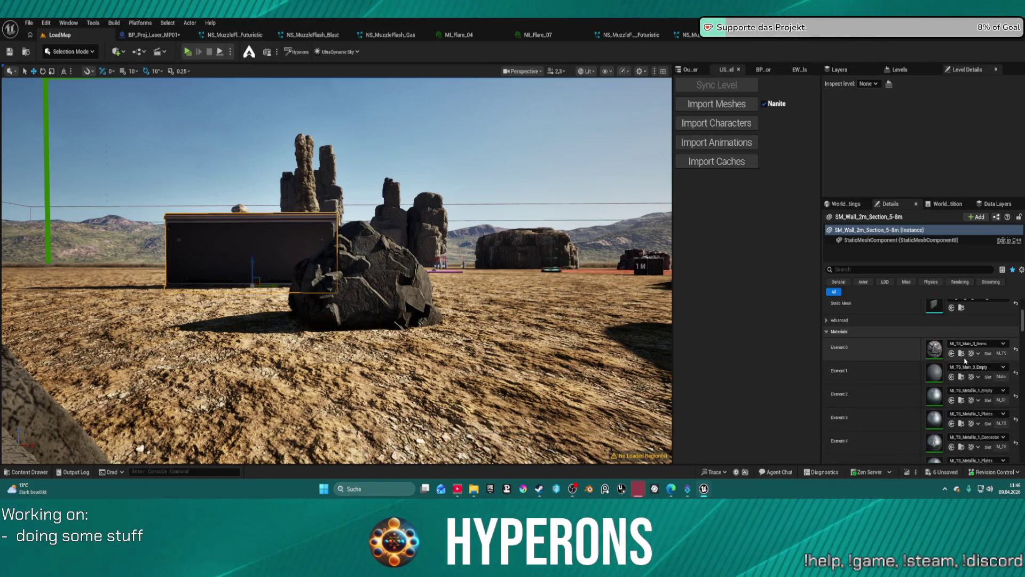
{"action": "scroll", "coordinate": [966, 361], "scroll_direction": "up", "scroll_amount": 3}
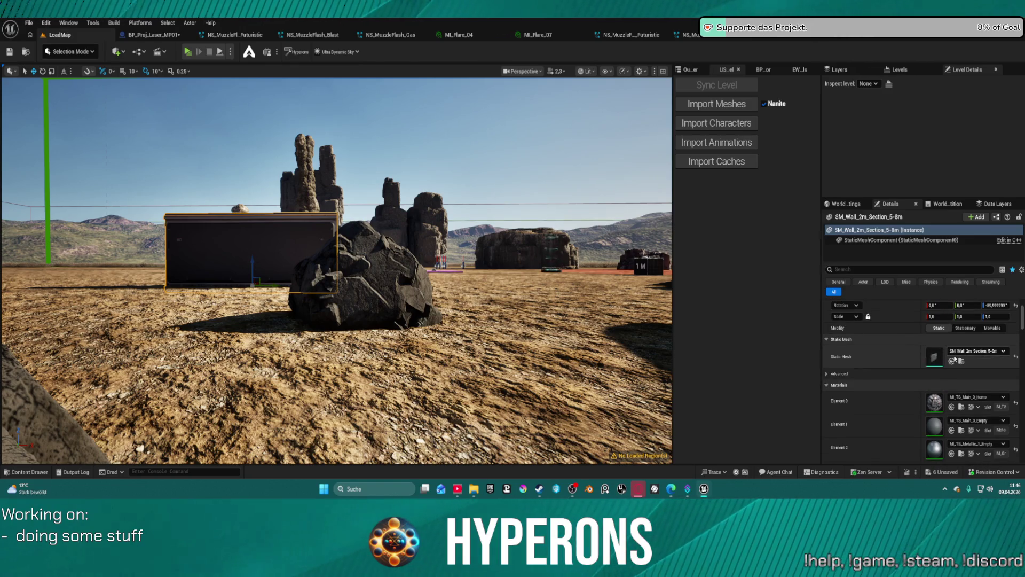
{"action": "scroll", "coordinate": [944, 450], "scroll_direction": "down", "scroll_amount": 10}
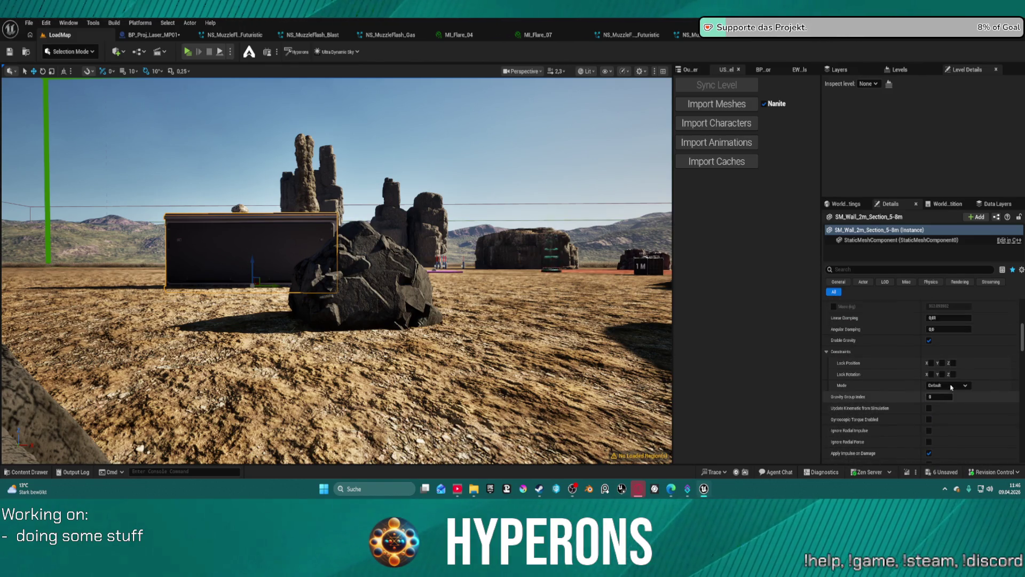
{"action": "scroll", "coordinate": [951, 388], "scroll_direction": "down", "scroll_amount": 5}
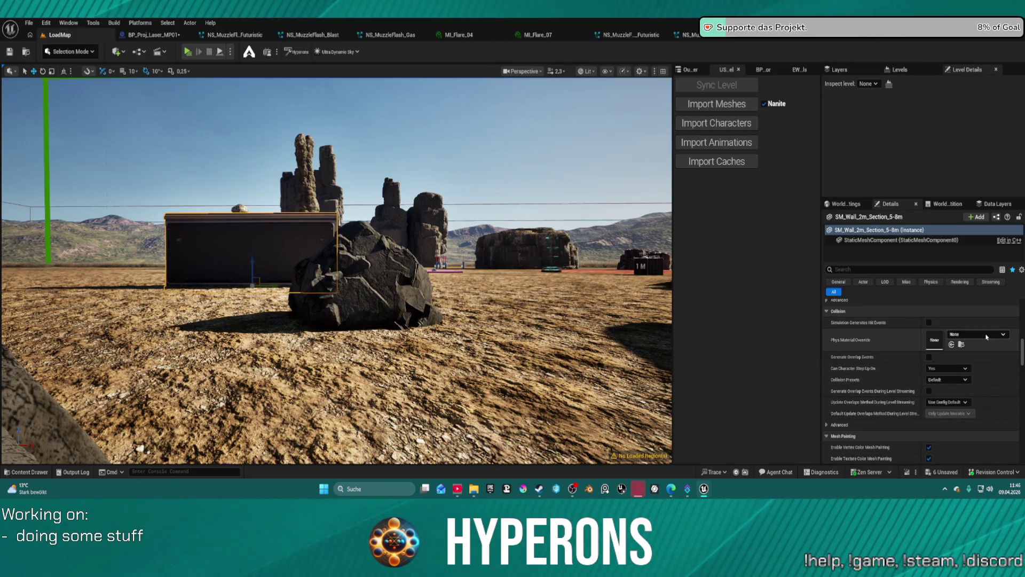
{"action": "left_click", "coordinate": [986, 334]}
{"action": "type", "text": "meta"}
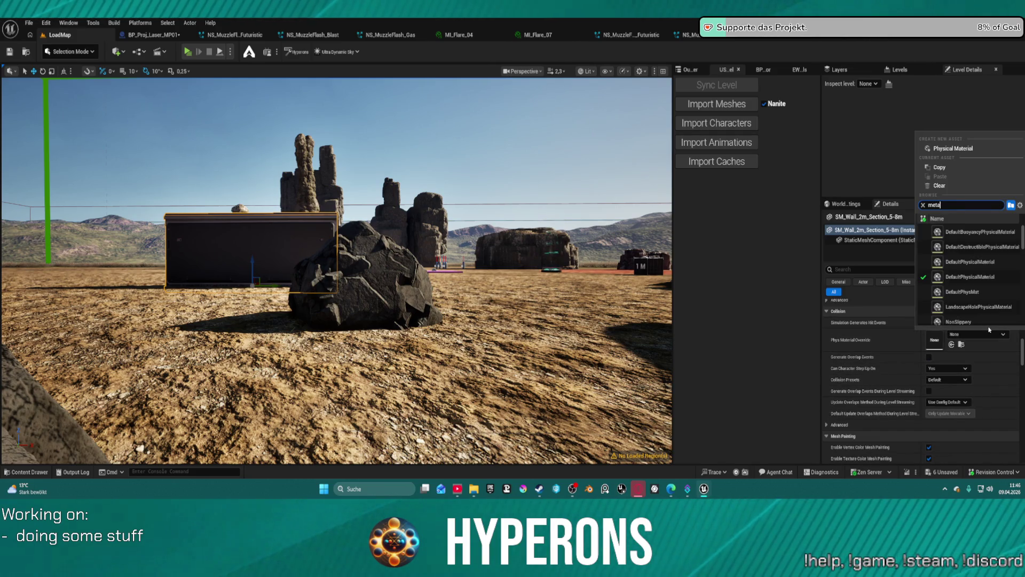
{"action": "type", "text": "l"}
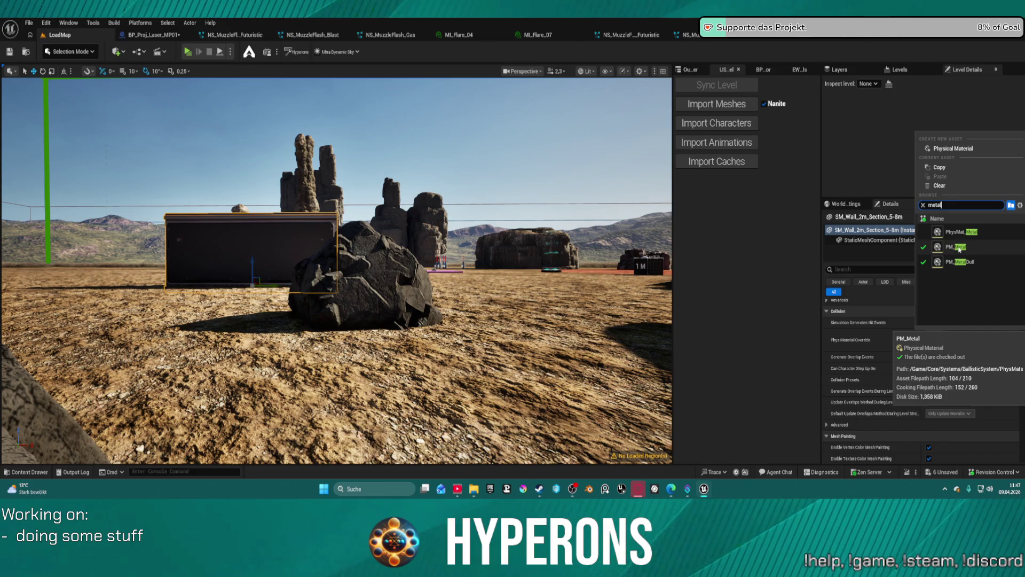
{"action": "left_click", "coordinate": [960, 248]}
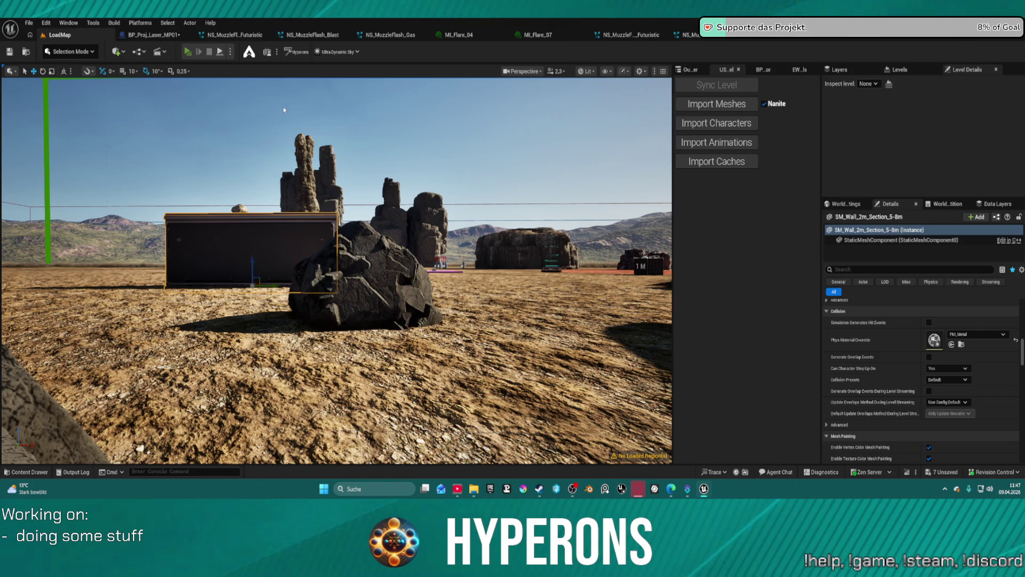
{"action": "key", "text": "alt+p"}
- Loot the red crate for Shotgun 01 and two stacks of shotgun ammo
{"action": "key", "text": "w"}
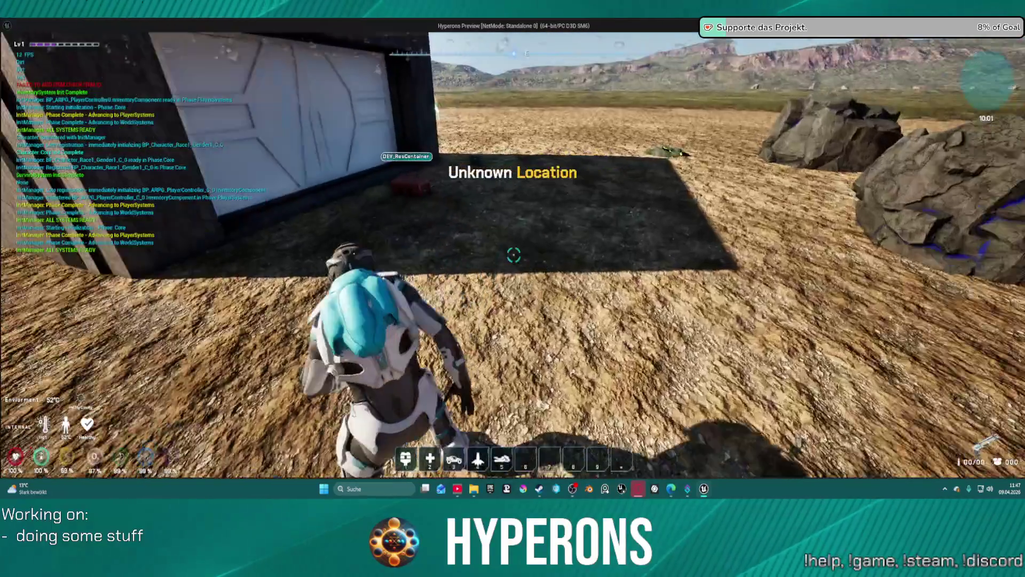
{"action": "key", "text": "f"}
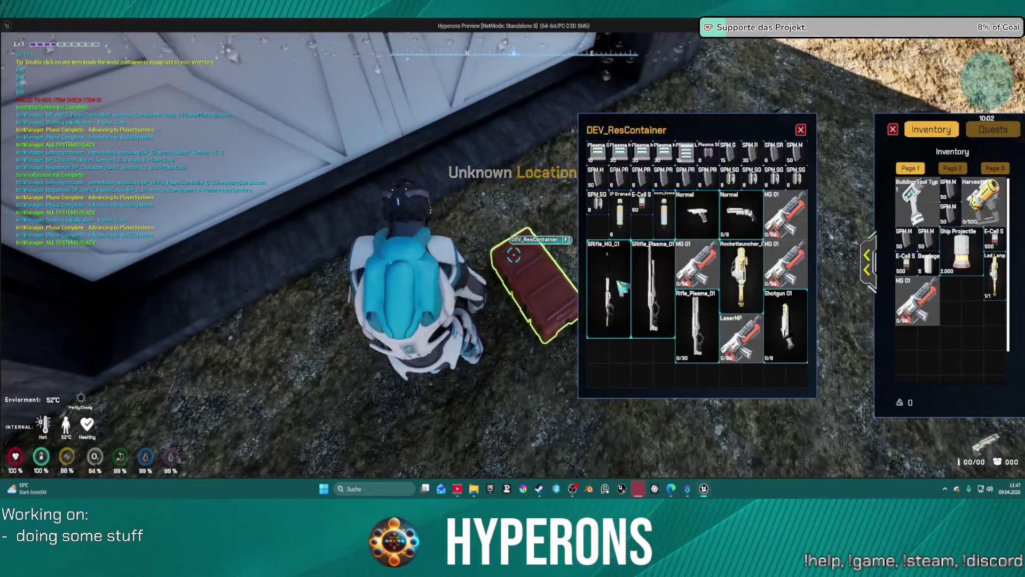
{"action": "double_click", "coordinate": [786, 326]}
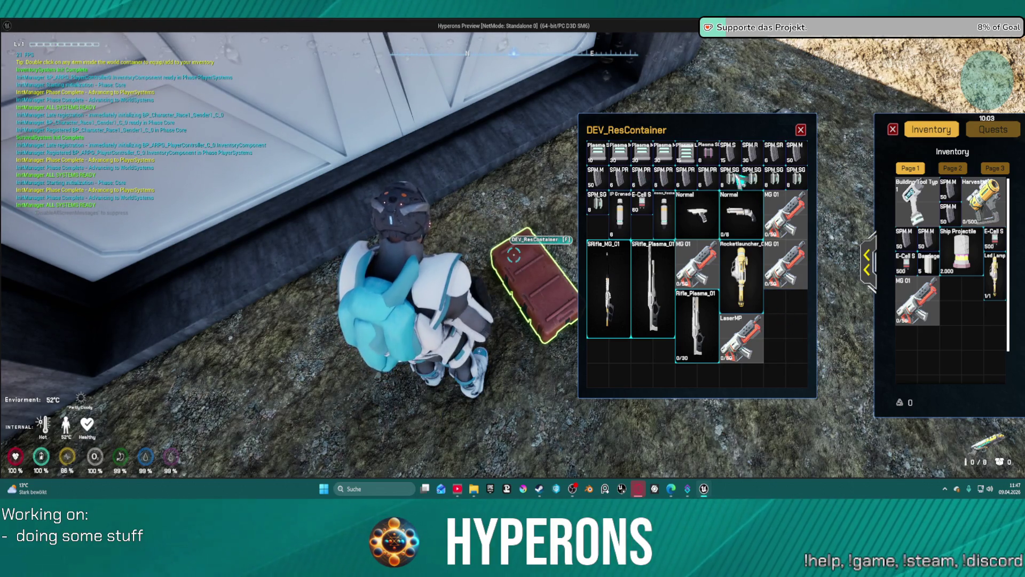
{"action": "double_click", "coordinate": [740, 182]}
{"action": "double_click", "coordinate": [753, 180]}
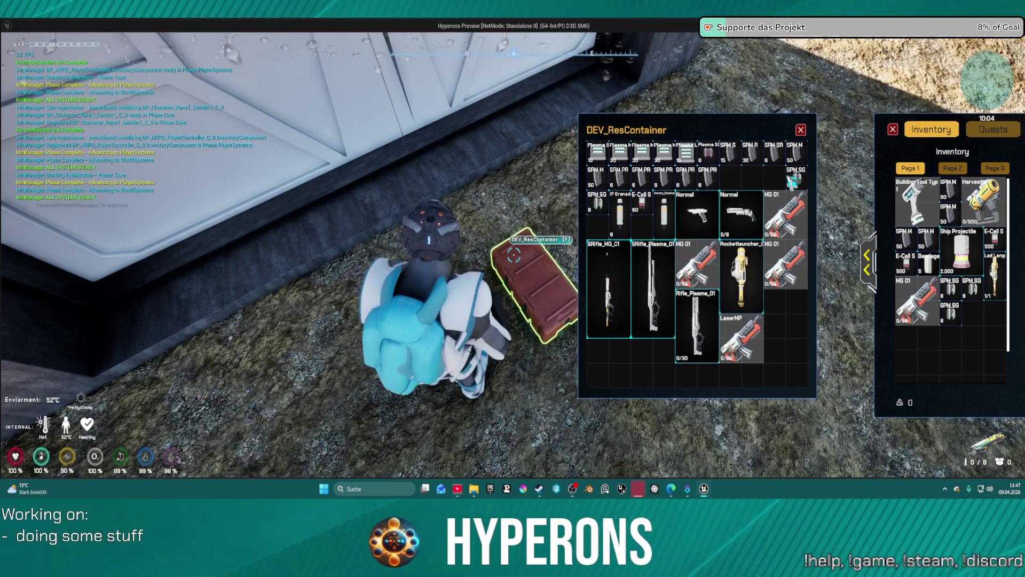
{"action": "left_click", "coordinate": [803, 129]}
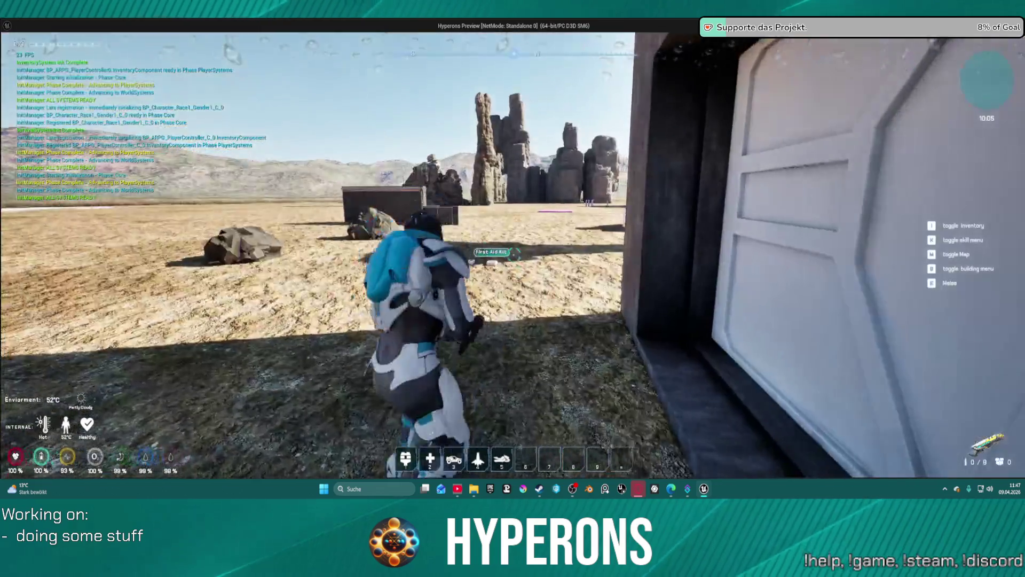
- Reload and empty the magazine into the dark wall to check impact sparks
{"action": "key", "text": "w"}
{"action": "key", "text": "r"}
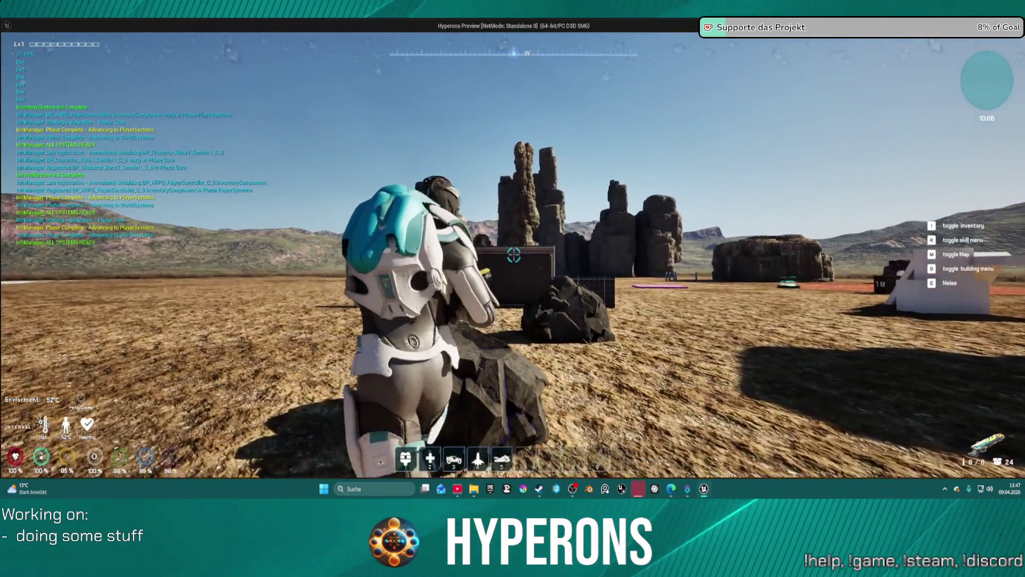
{"action": "left_click", "coordinate": [513, 255]}
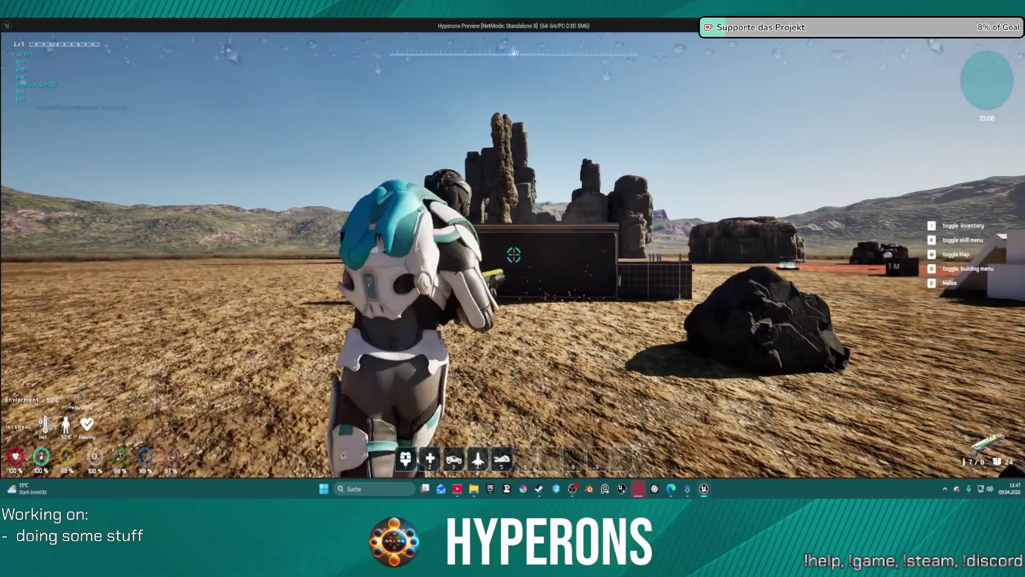
{"action": "key", "text": "w"}
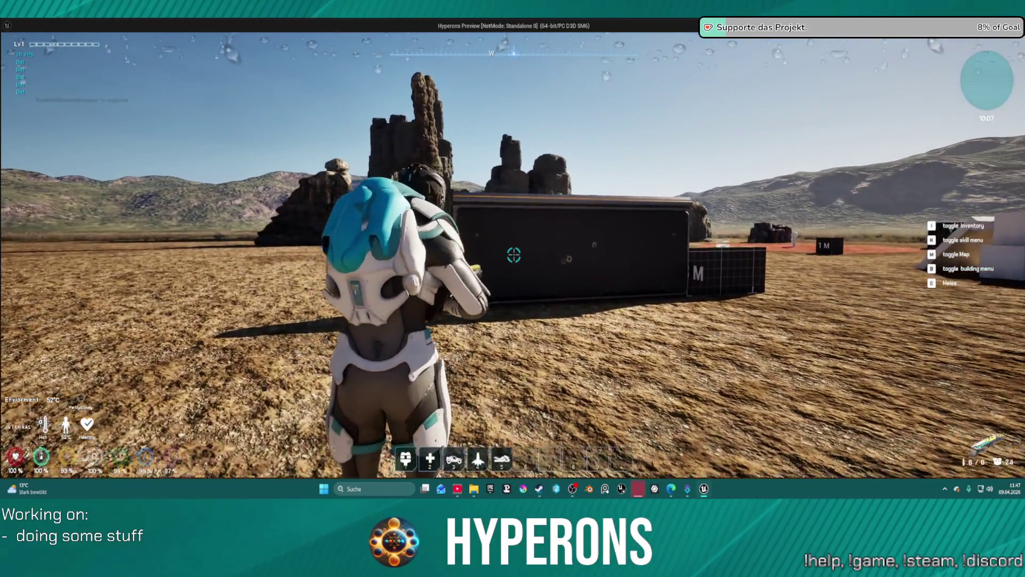
{"action": "left_click", "coordinate": [514, 256]}
{"action": "left_click", "coordinate": [514, 255]}
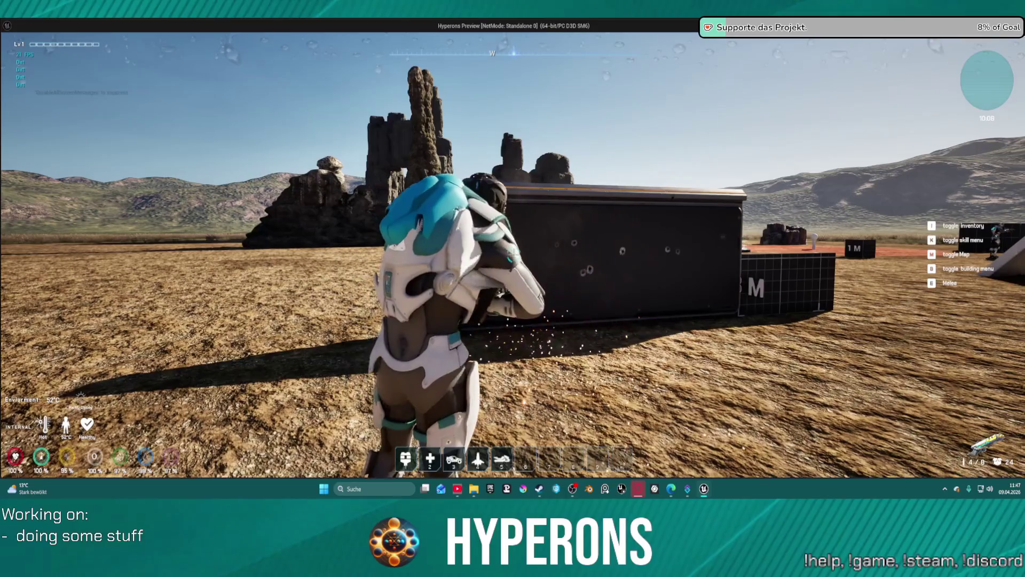
{"action": "left_click", "coordinate": [514, 256]}
{"action": "left_click", "coordinate": [514, 256]}
{"action": "left_click", "coordinate": [513, 256]}
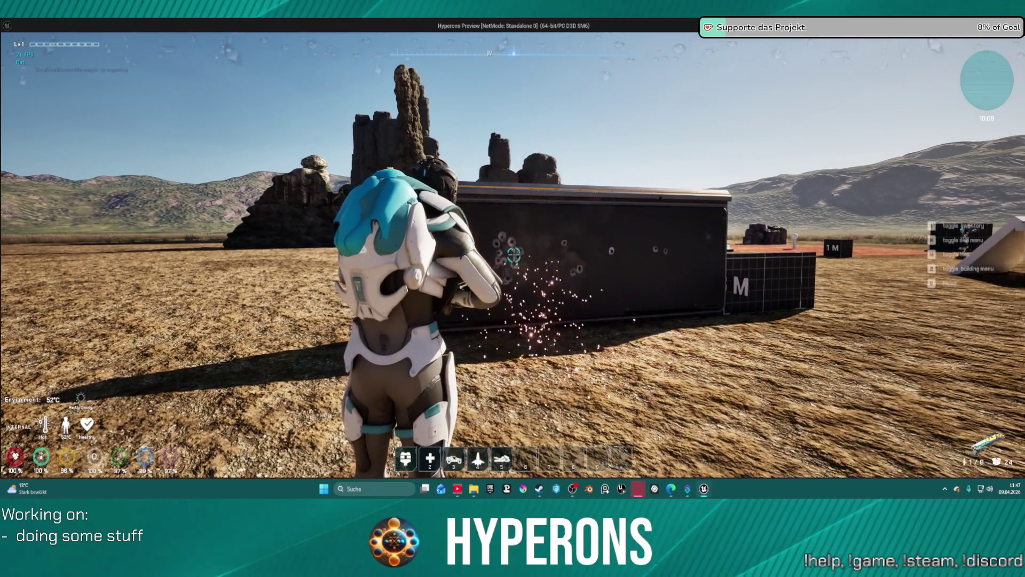
{"action": "left_click", "coordinate": [514, 256]}
- Reload the pistol and fire six shots along the wall's long side to check muzzle flash
{"action": "key", "text": "e"}
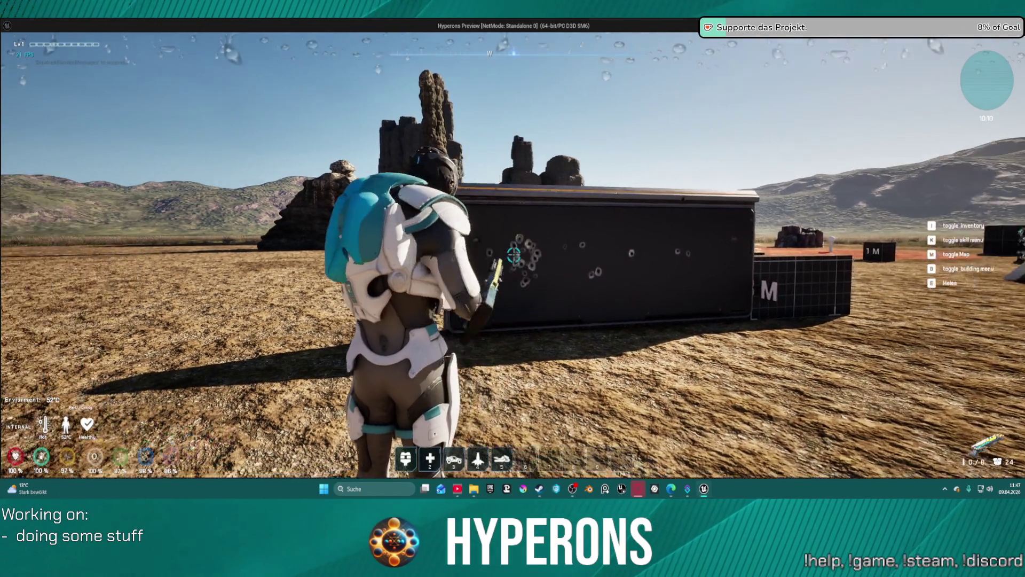
{"action": "key", "text": "r"}
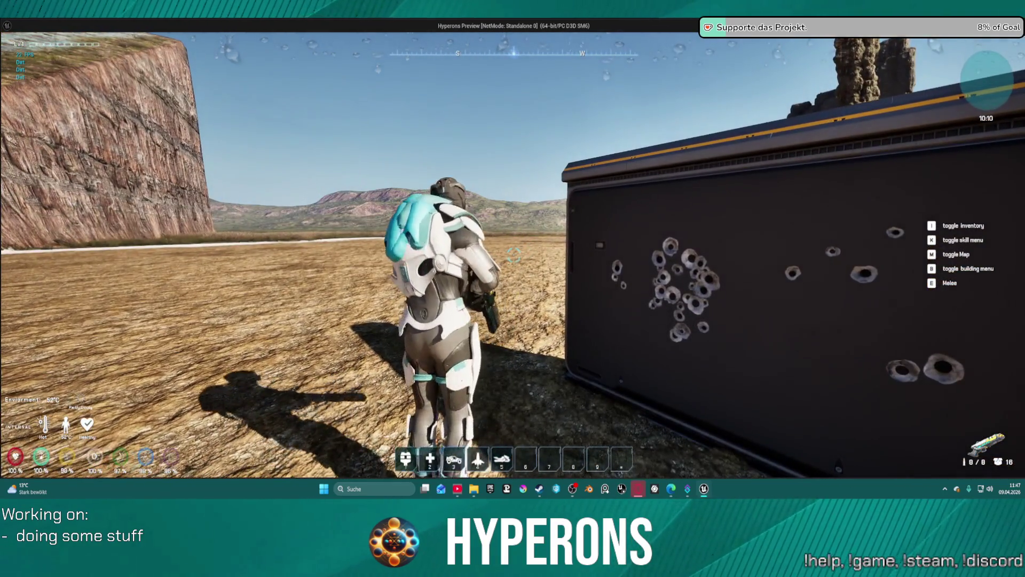
{"action": "key", "text": "w"}
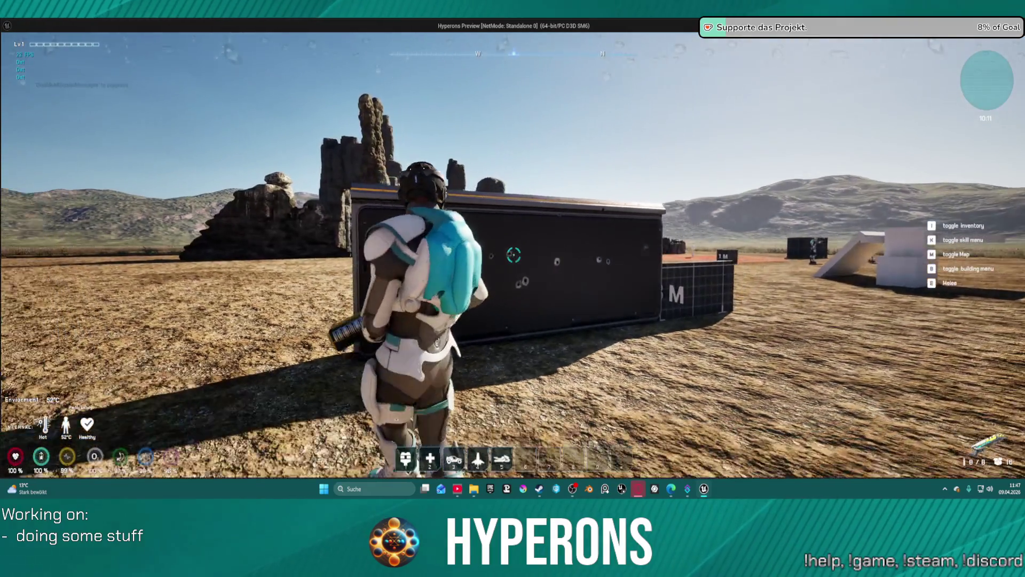
{"action": "left_click", "coordinate": [514, 255]}
{"action": "left_click", "coordinate": [514, 255]}
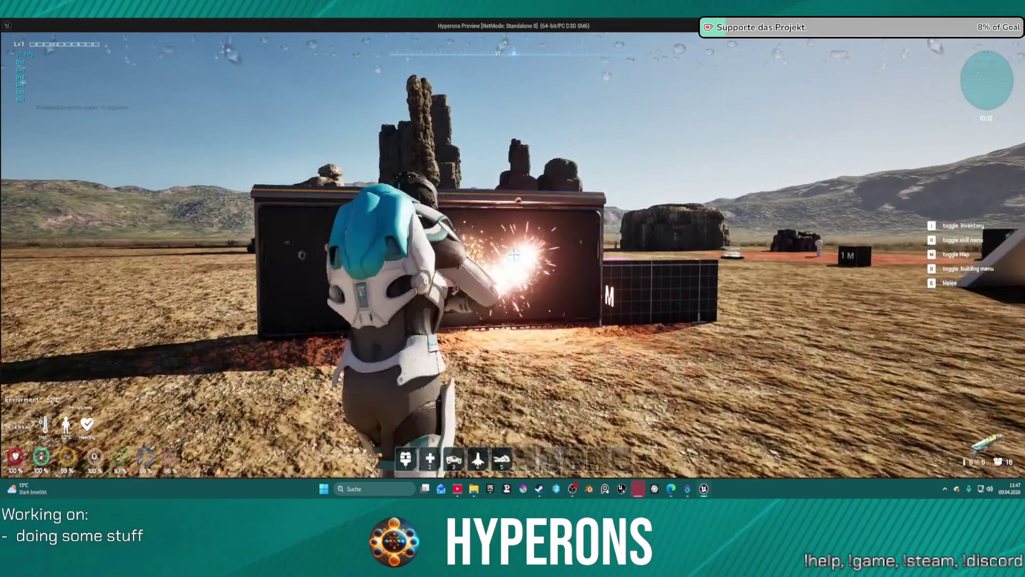
{"action": "left_click", "coordinate": [514, 255]}
{"action": "left_click", "coordinate": [514, 255]}
{"action": "left_click", "coordinate": [513, 255]}
{"action": "left_click", "coordinate": [514, 255]}
{"action": "left_click", "coordinate": [514, 255]}
{"action": "left_click", "coordinate": [514, 256]}
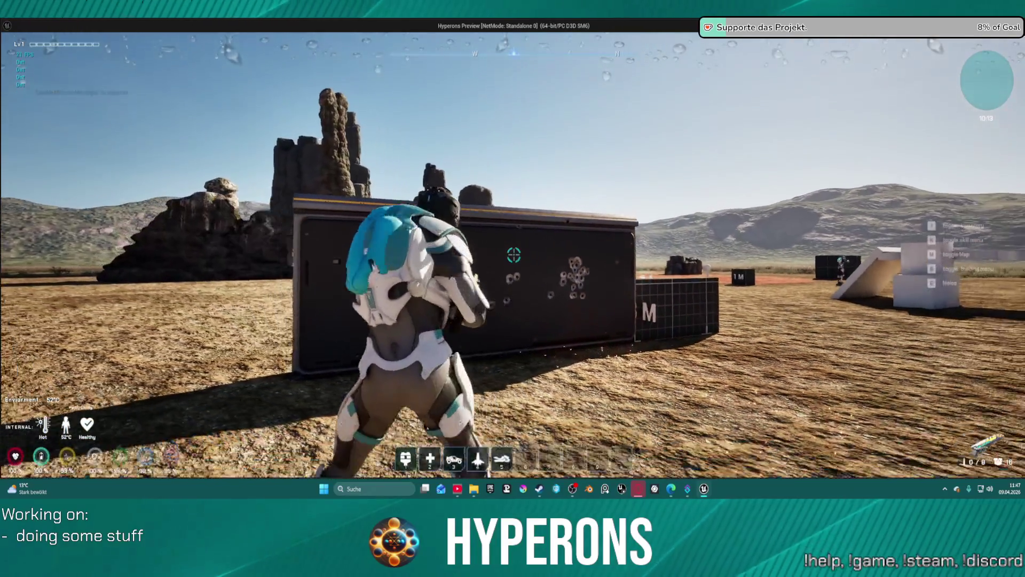
{"action": "key", "text": "r"}
{"action": "key", "text": "s"}
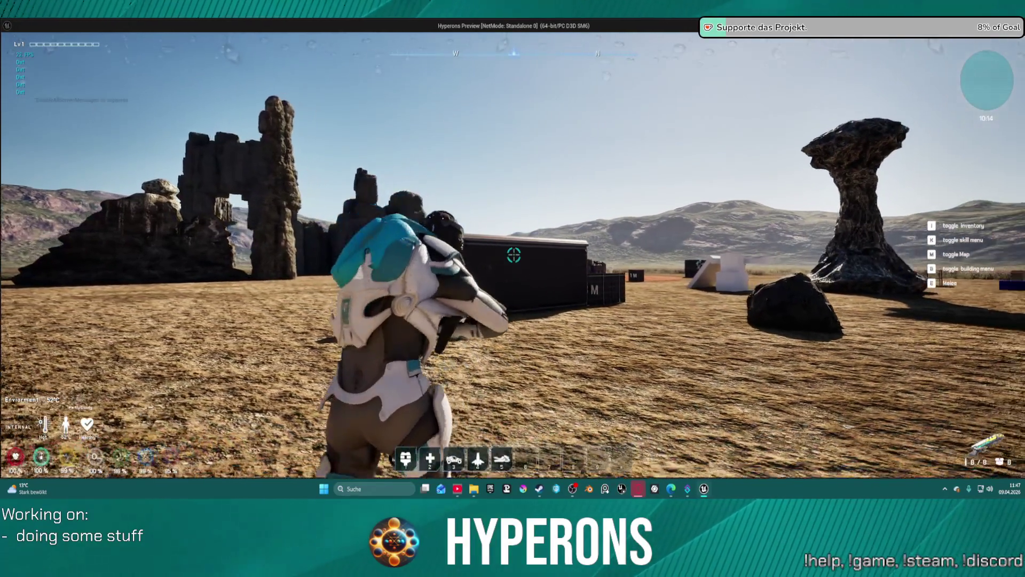
- Fire at both faces of the wall, then exit the game back to the editor
{"action": "key", "text": "w"}
{"action": "left_click", "coordinate": [514, 256]}
{"action": "left_click", "coordinate": [514, 255]}
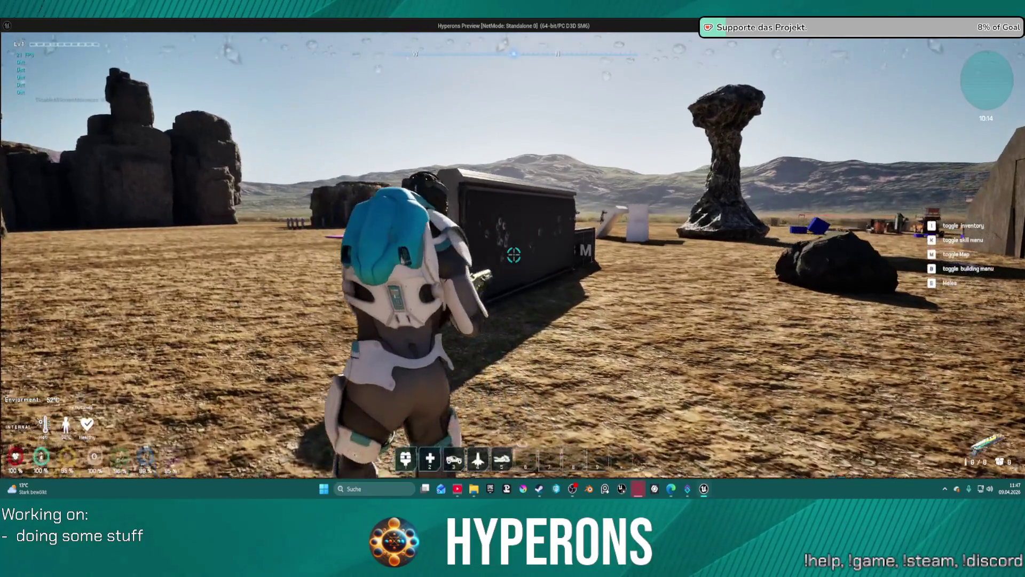
{"action": "key", "text": "w"}
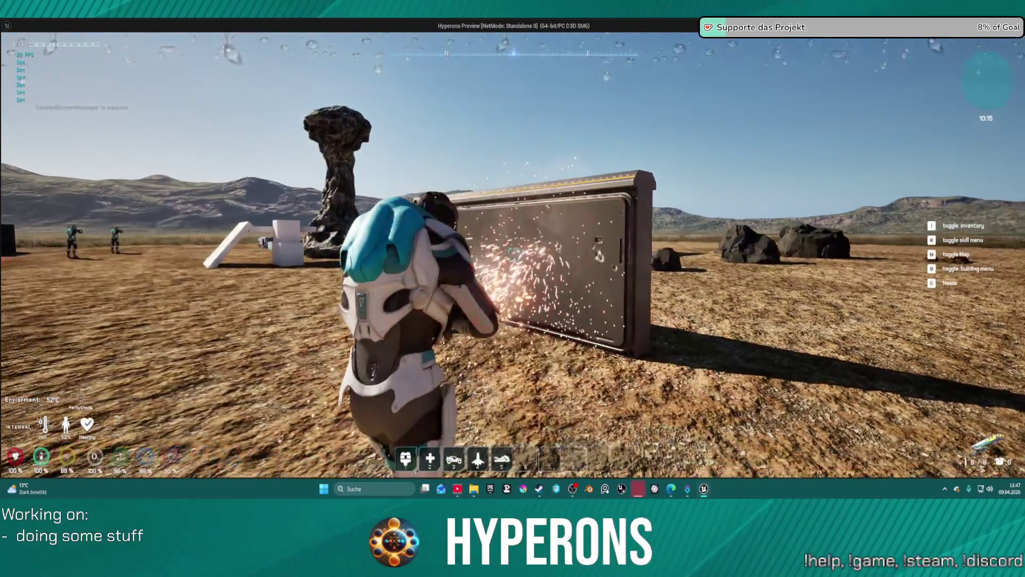
{"action": "left_click", "coordinate": [514, 255]}
{"action": "left_click", "coordinate": [514, 255]}
{"action": "left_click", "coordinate": [514, 256]}
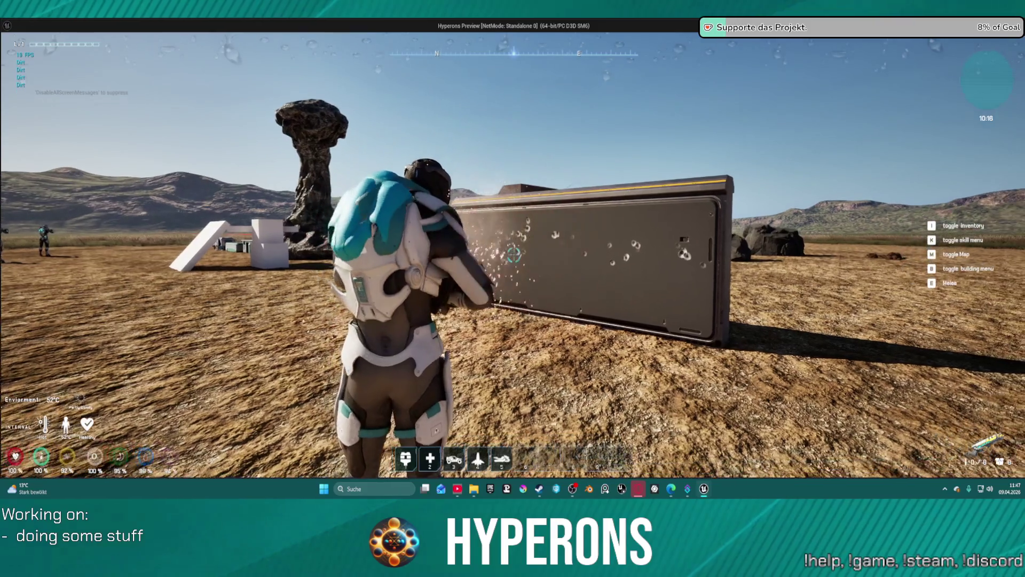
{"action": "key", "text": "w"}
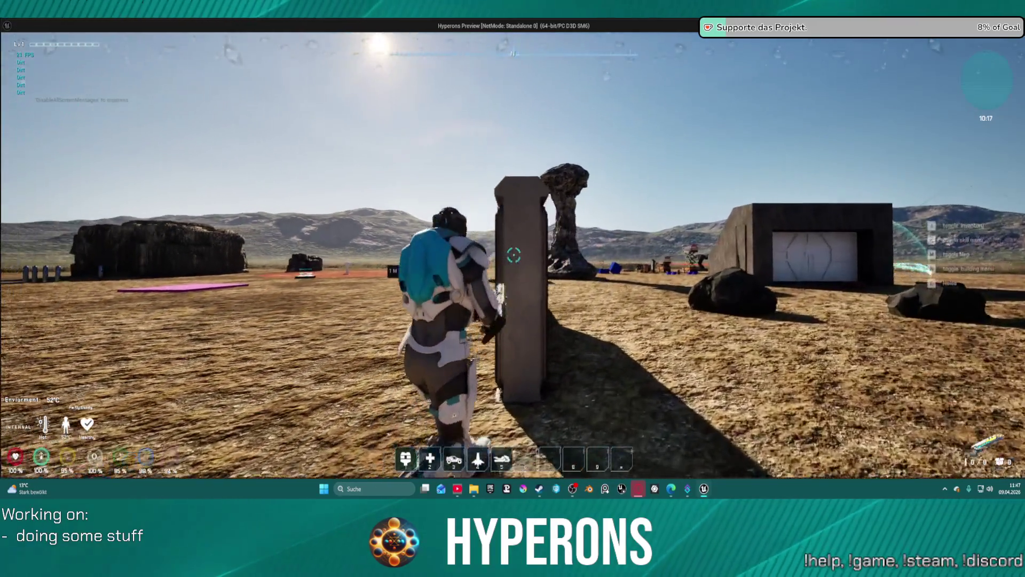
{"action": "key", "text": "Escape"}
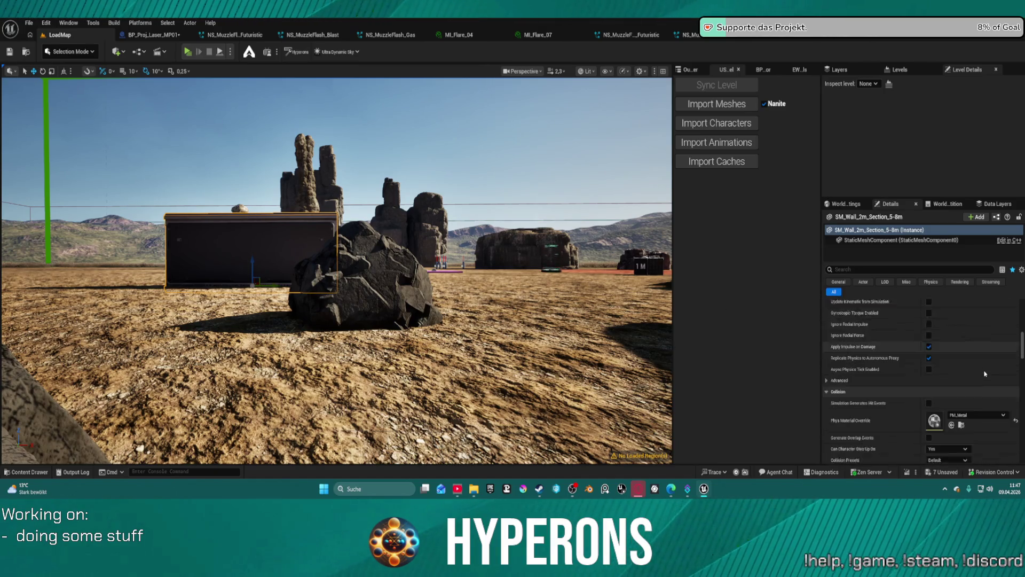
- Pick PM_Metal from the wall's Phys Material Override list
{"action": "left_click", "coordinate": [983, 341]}
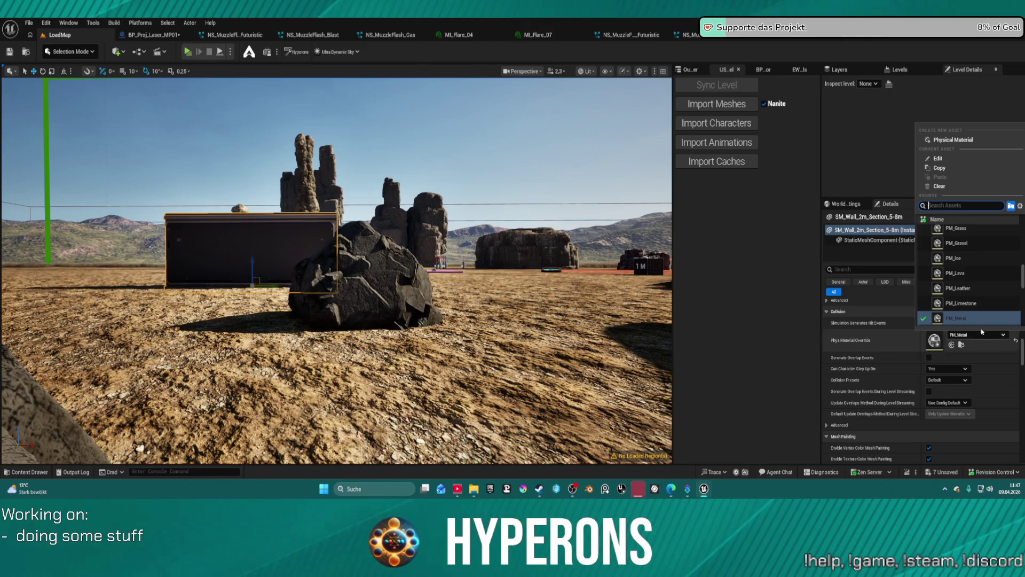
{"action": "left_click", "coordinate": [974, 317]}
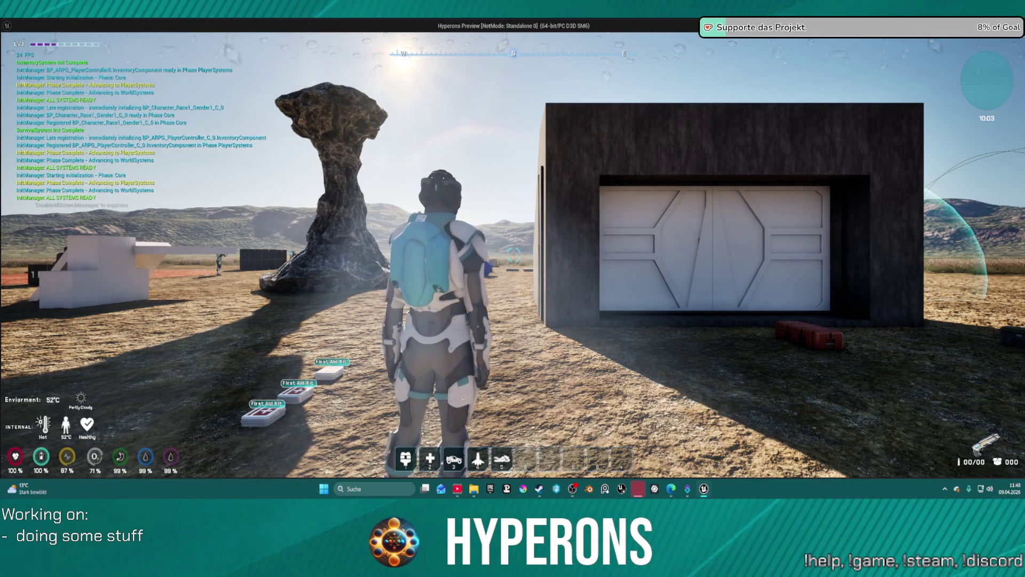
- Loot the resource container, shoot the dark container and slab, and reload the pistol
{"action": "key", "text": "f"}
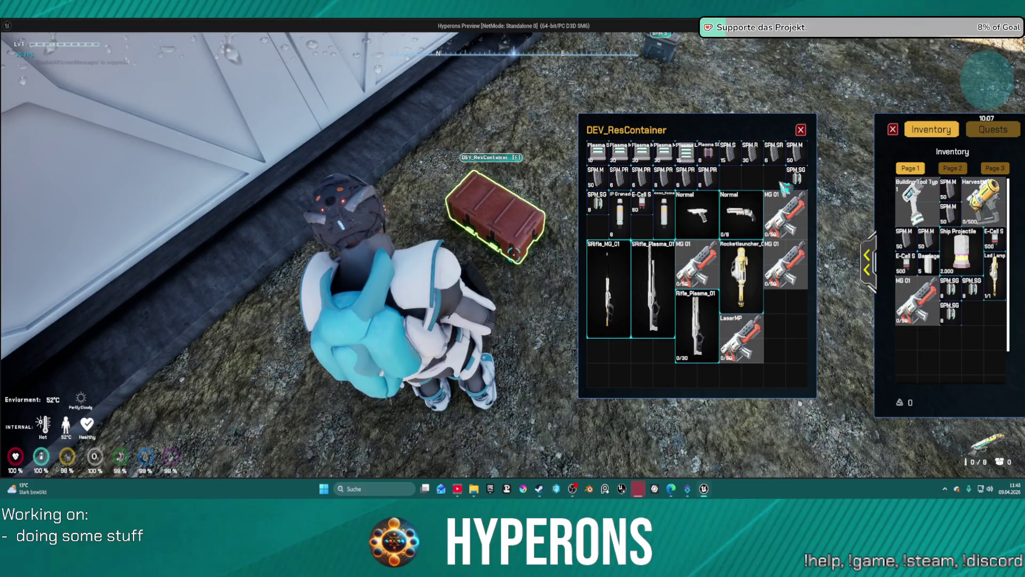
{"action": "left_click", "coordinate": [802, 131]}
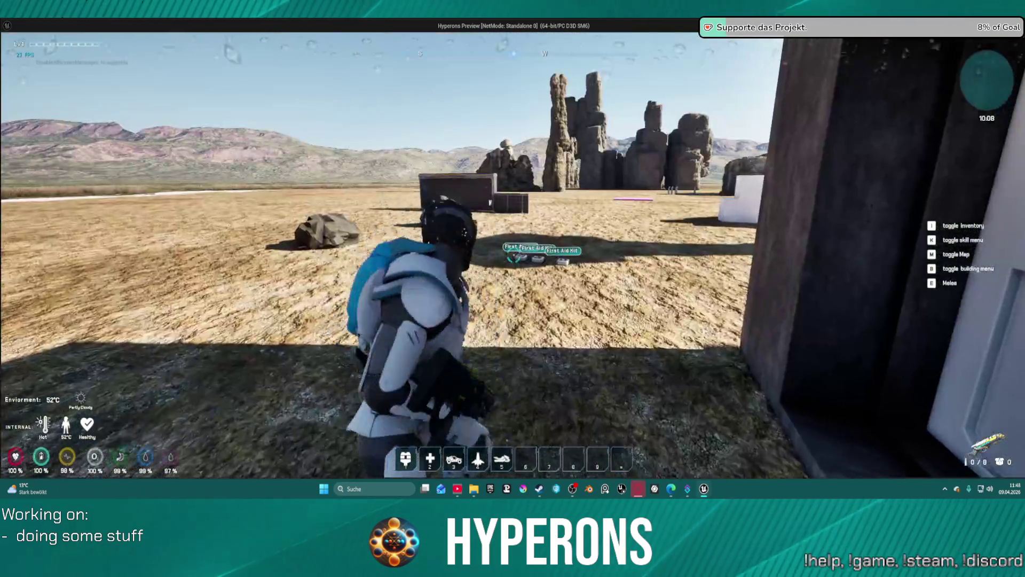
{"action": "key", "text": "w"}
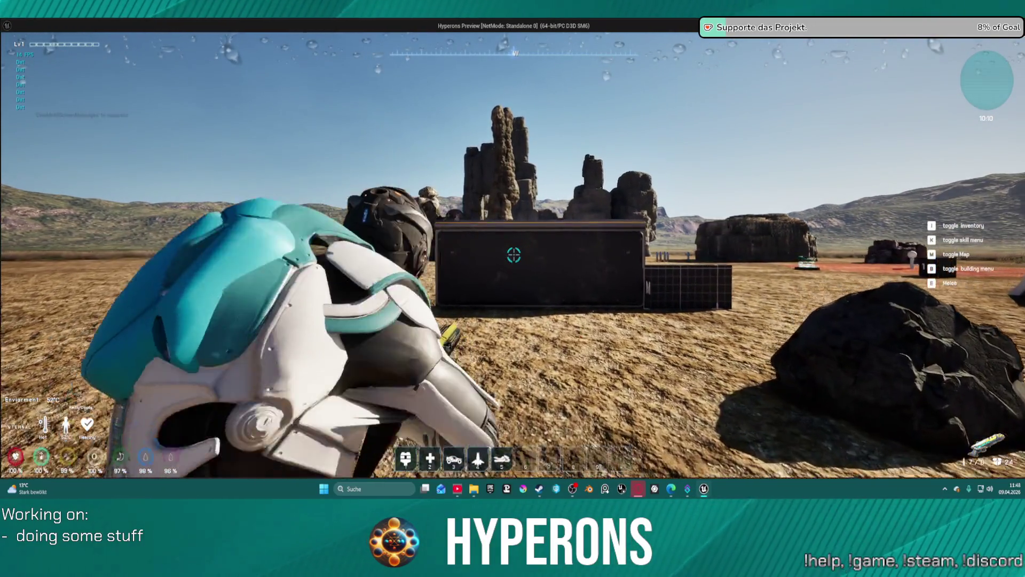
{"action": "left_click", "coordinate": [514, 255]}
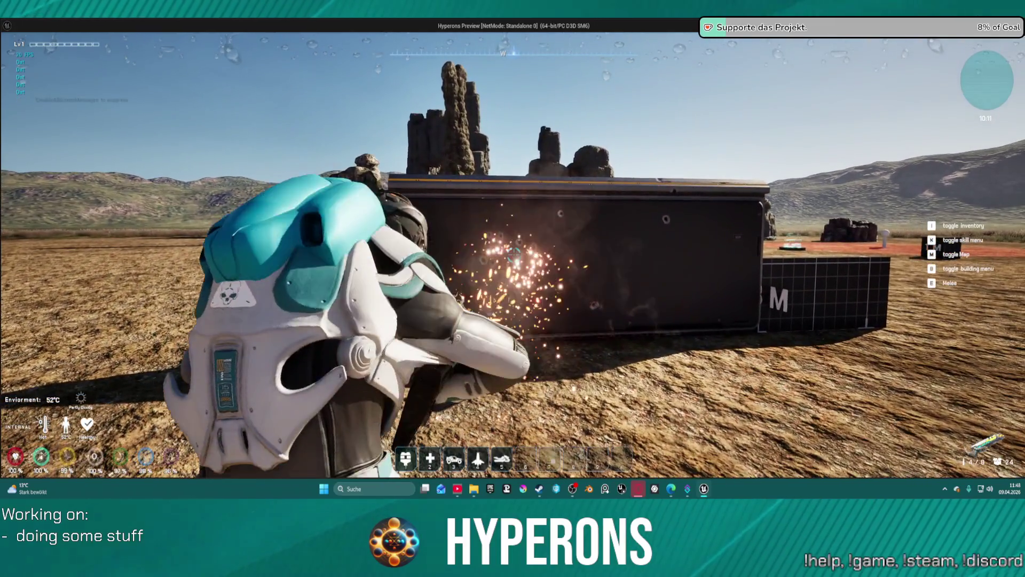
{"action": "left_click", "coordinate": [514, 255]}
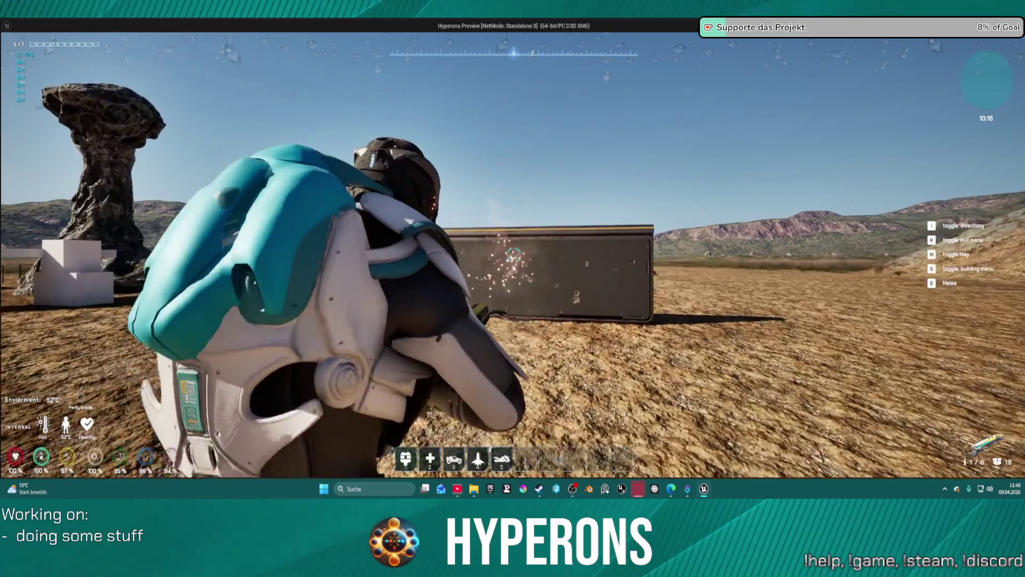
{"action": "left_click", "coordinate": [514, 255]}
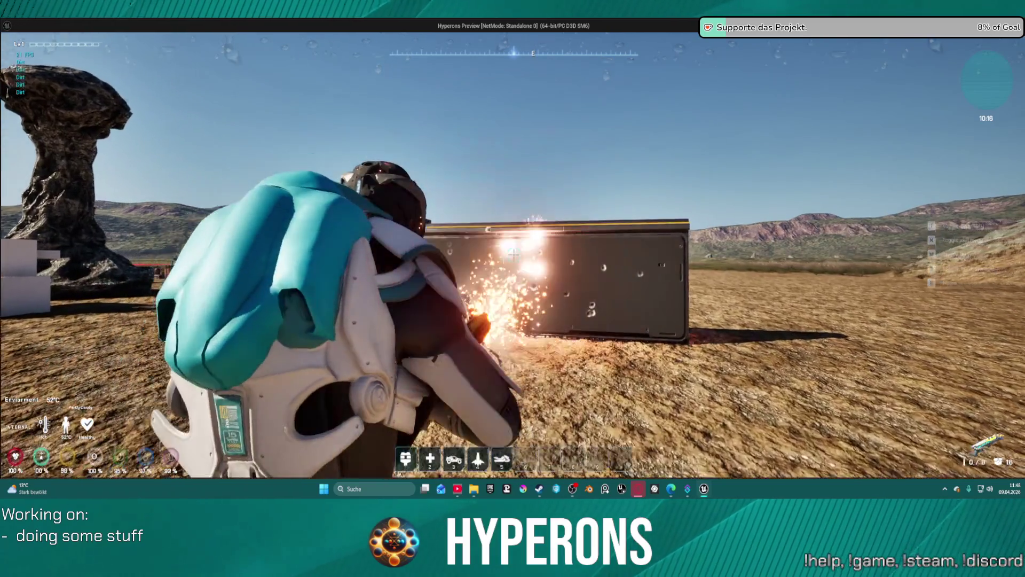
{"action": "key", "text": "w"}
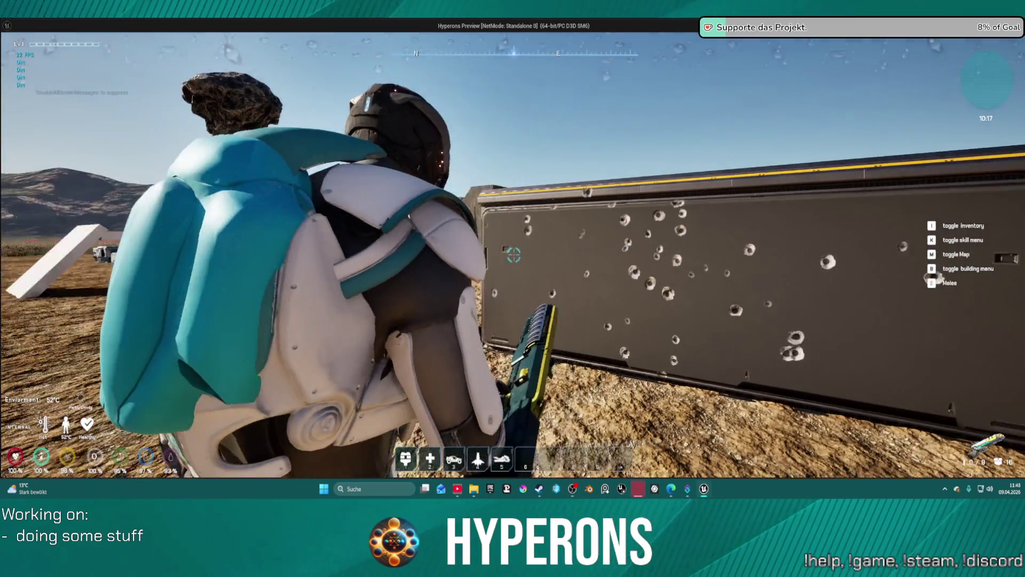
{"action": "key", "text": "r"}
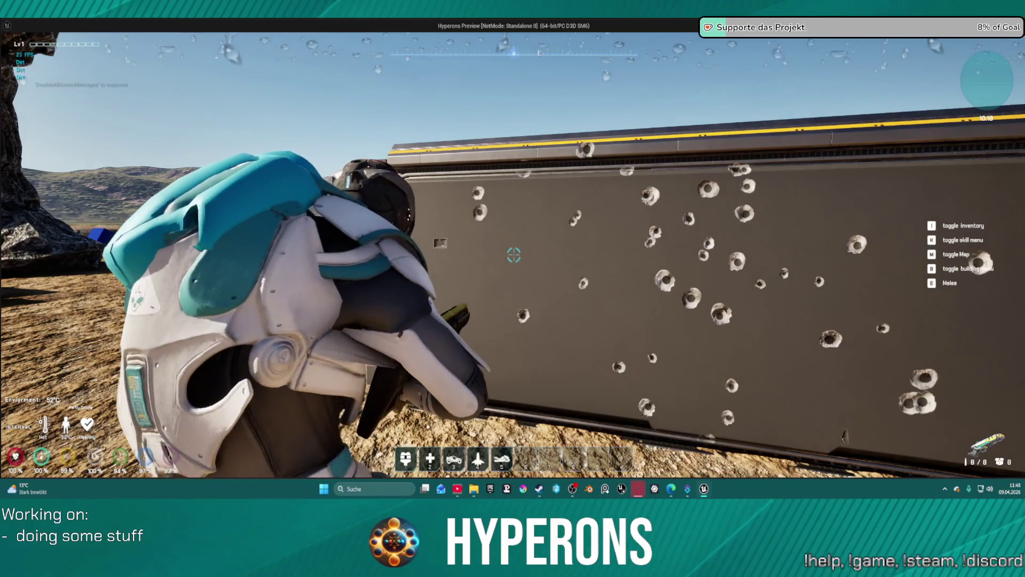
{"action": "key", "text": "w"}
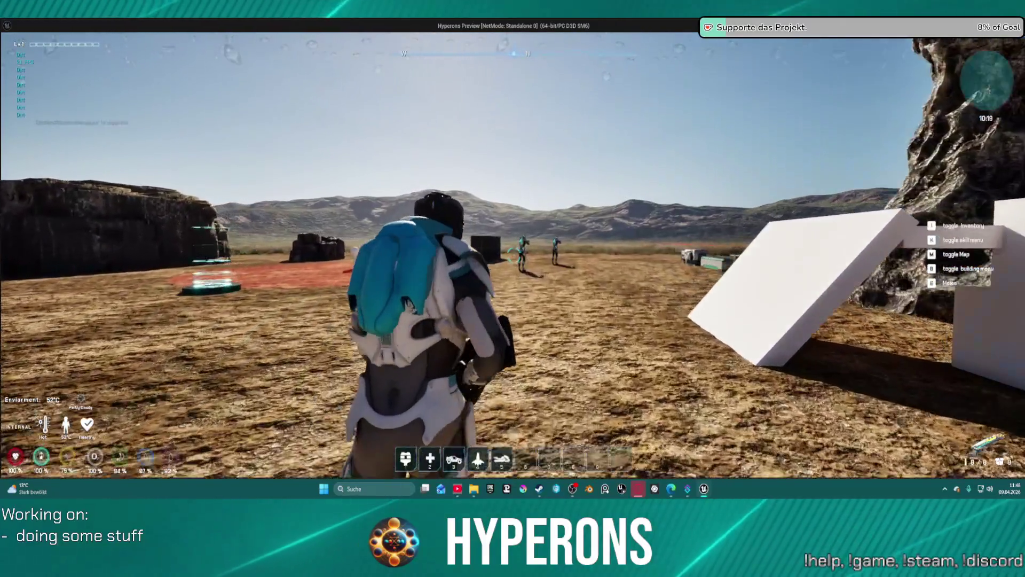
- Aim down sights to kill a distant enemy and approach its body
{"action": "right_click", "coordinate": [513, 255]}
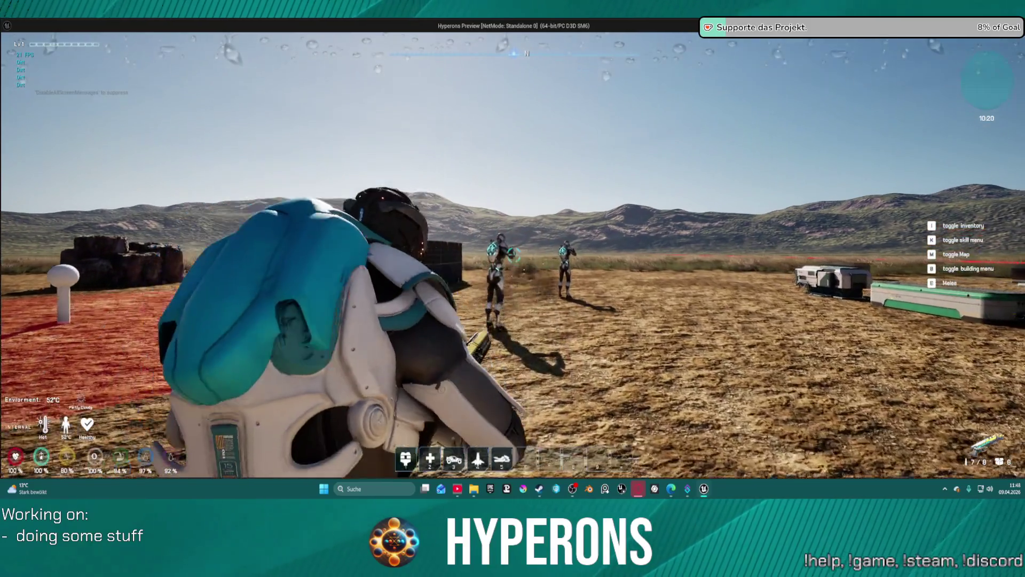
{"action": "left_click", "coordinate": [513, 255]}
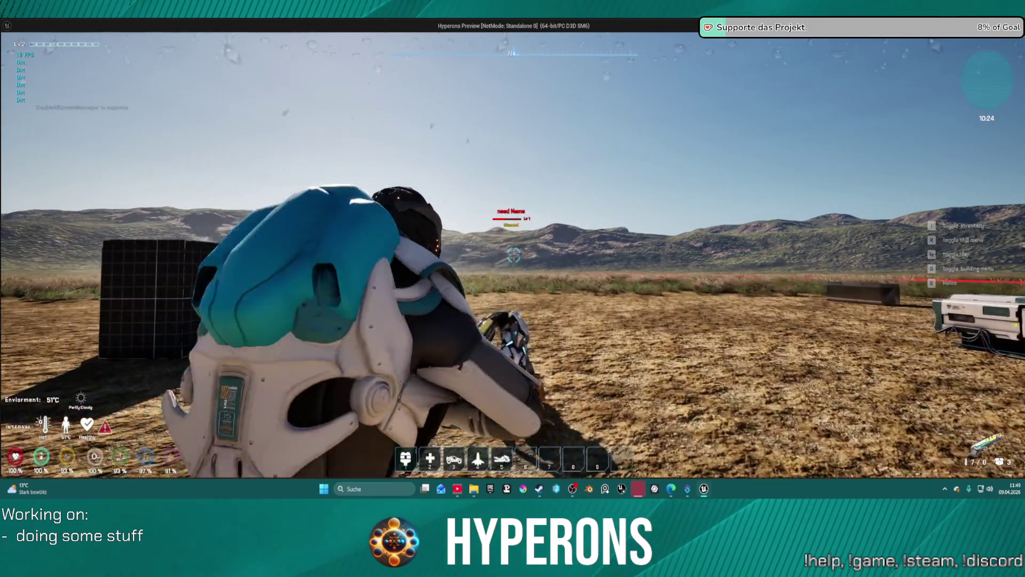
{"action": "key", "text": "w"}
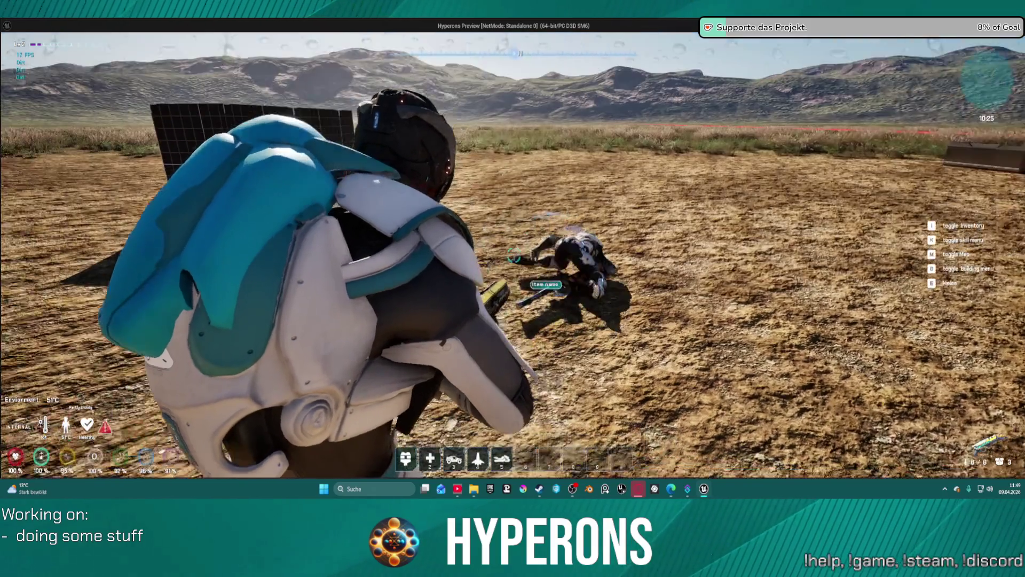
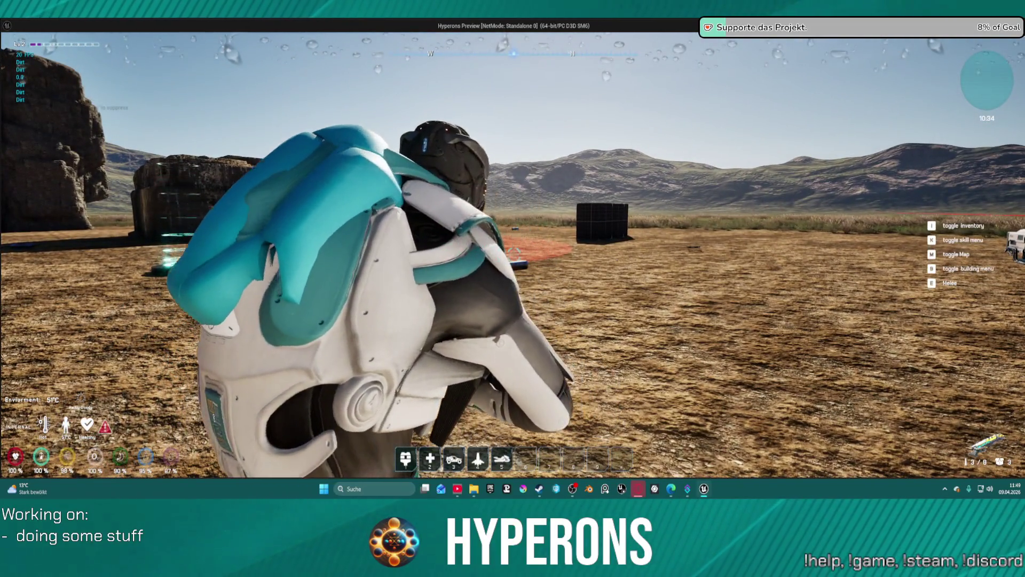
- Fire three launcher shots at the ground ahead in the standalone preview
{"action": "left_click", "coordinate": [512, 256]}
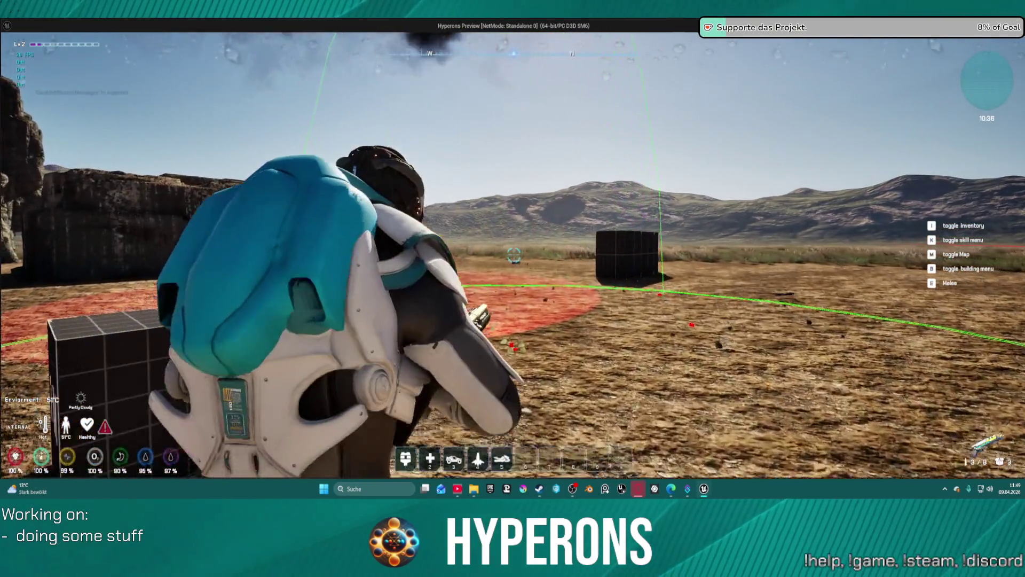
{"action": "left_click", "coordinate": [514, 255]}
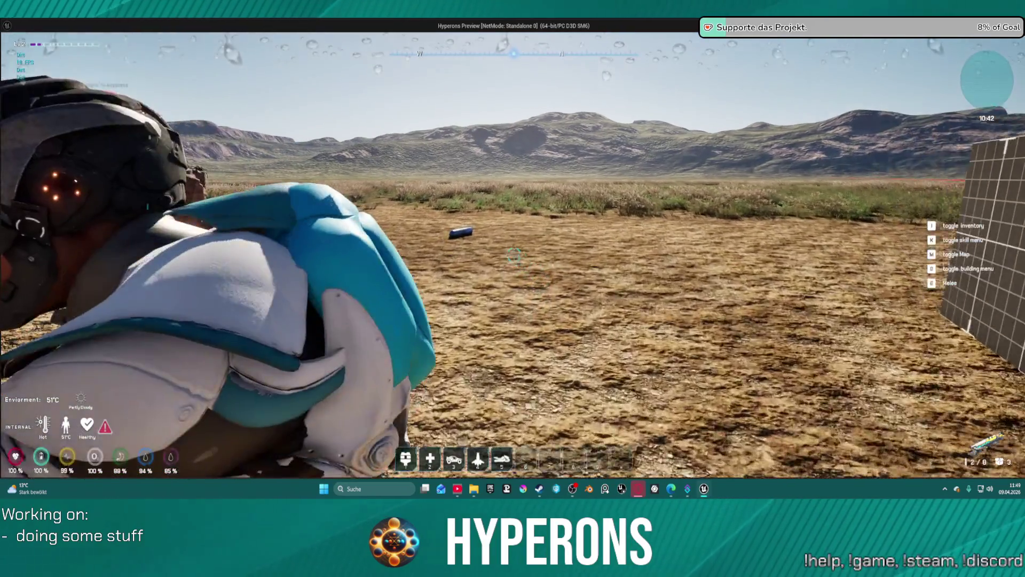
{"action": "left_click", "coordinate": [514, 255]}
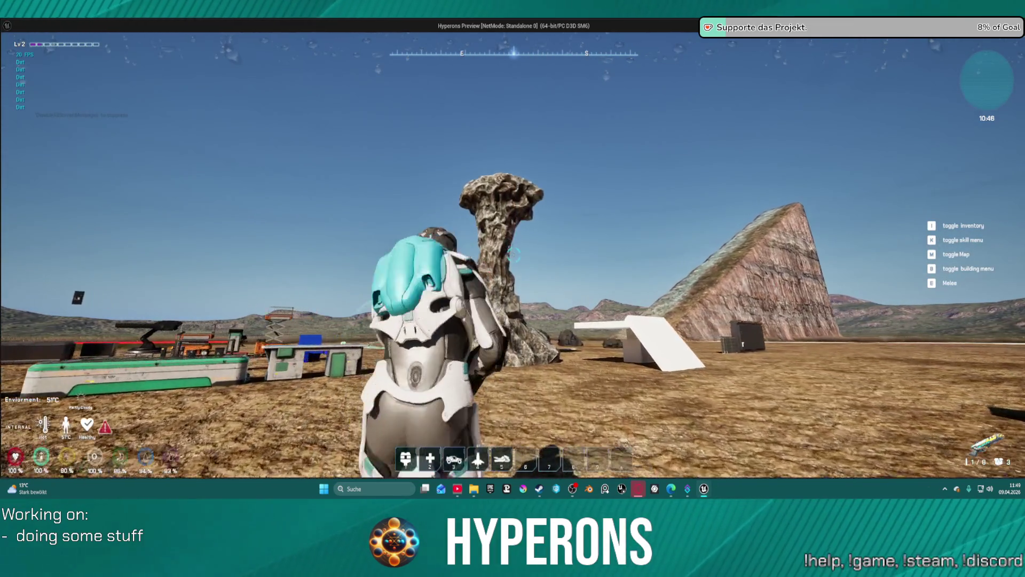
- Jetpack upward and shoot the rocks until the last round is spent
{"action": "key", "text": "space"}
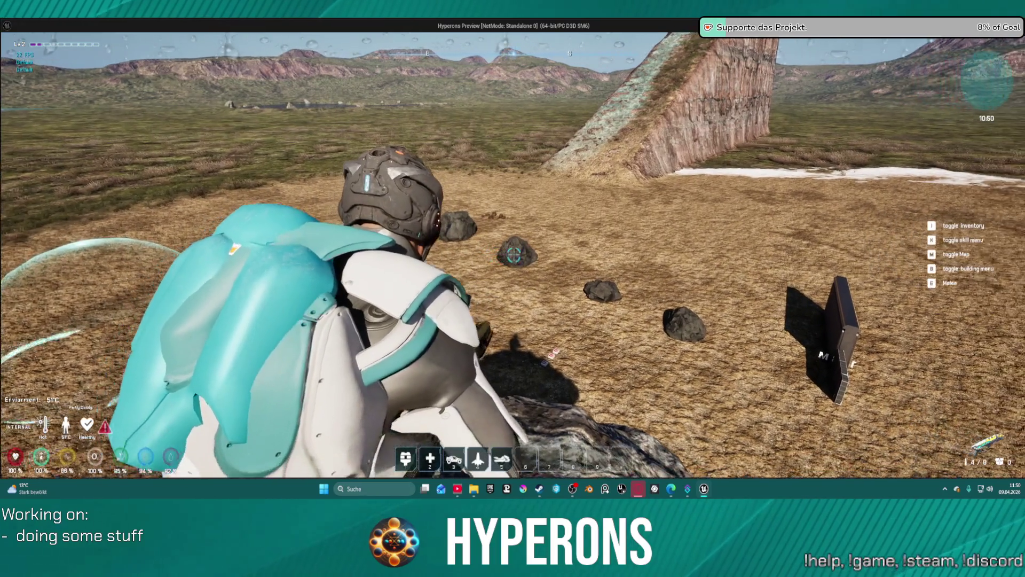
{"action": "left_click", "coordinate": [510, 256]}
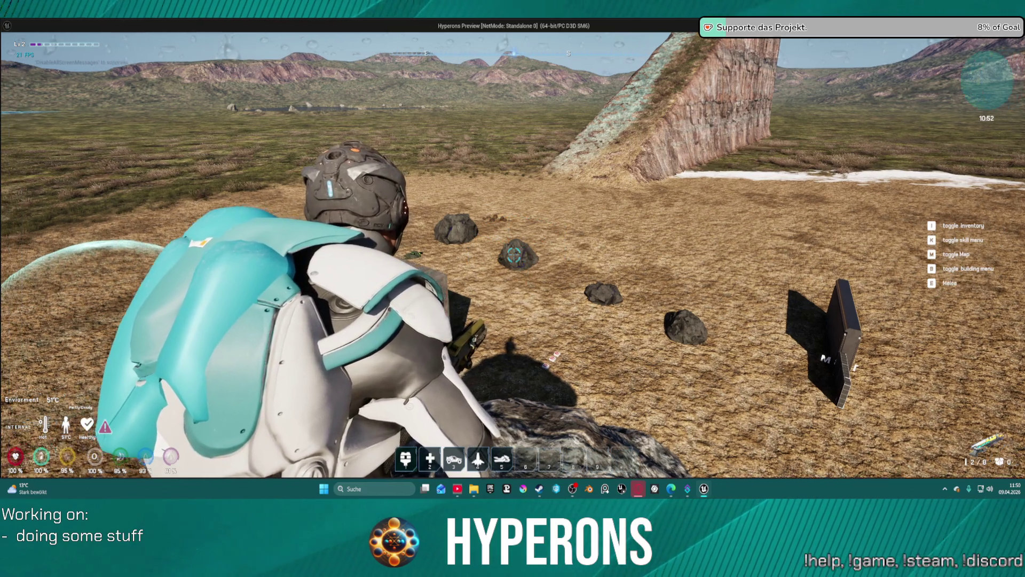
{"action": "left_click", "coordinate": [513, 255]}
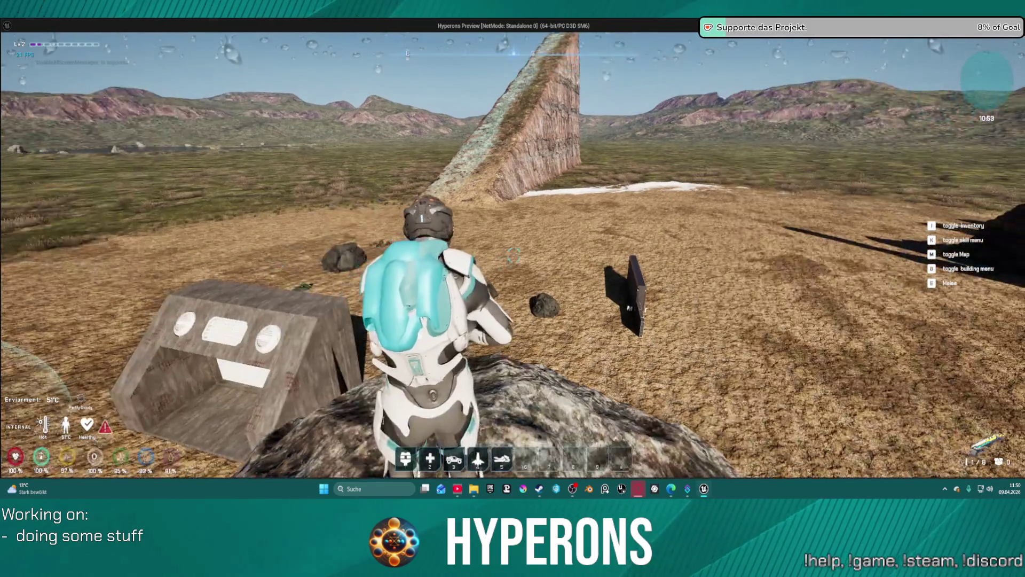
{"action": "key", "text": "w"}
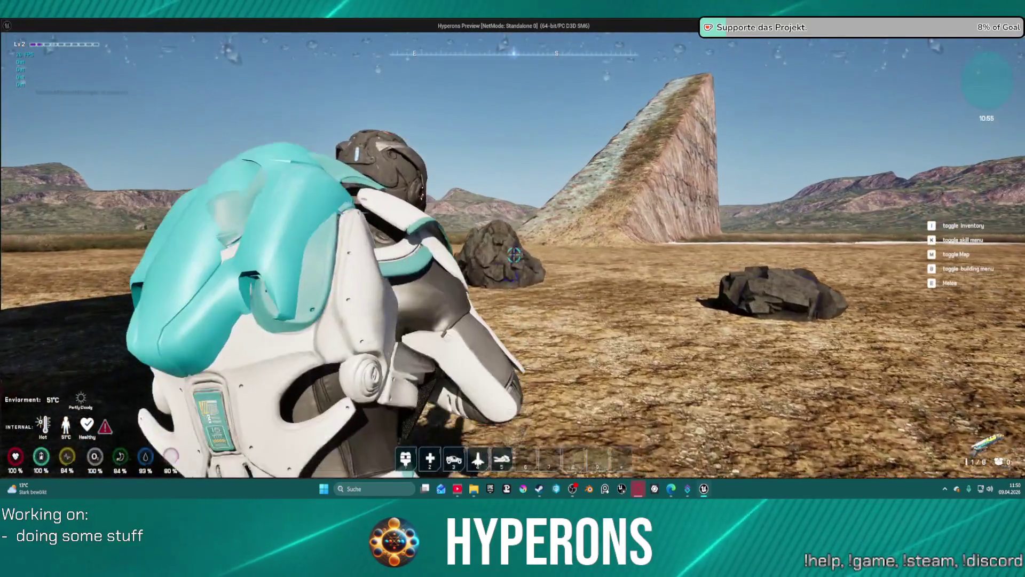
{"action": "left_click", "coordinate": [513, 255]}
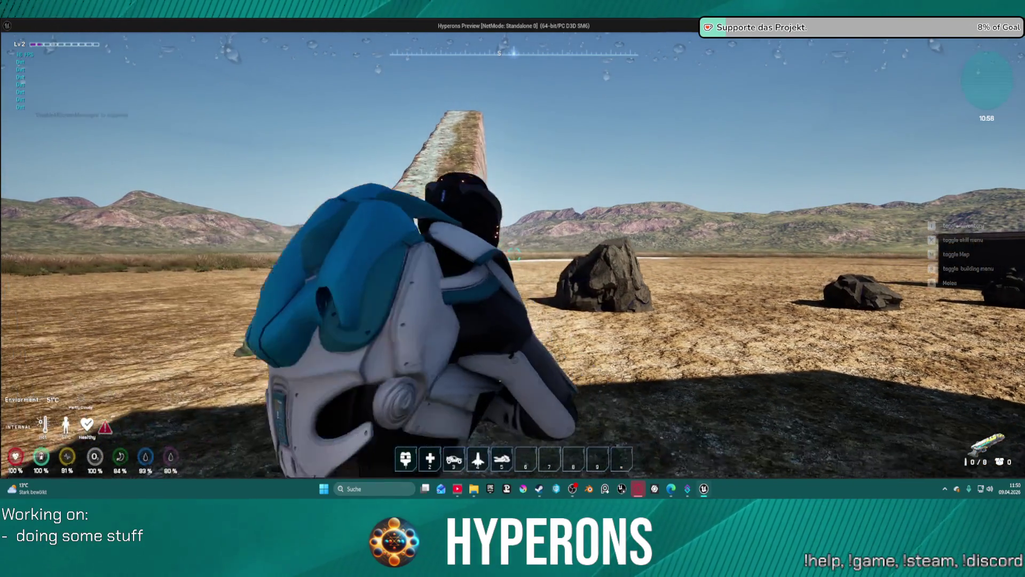
- Run forward to the dark rocks across the desert, then stop the game preview
{"action": "key", "text": "w"}
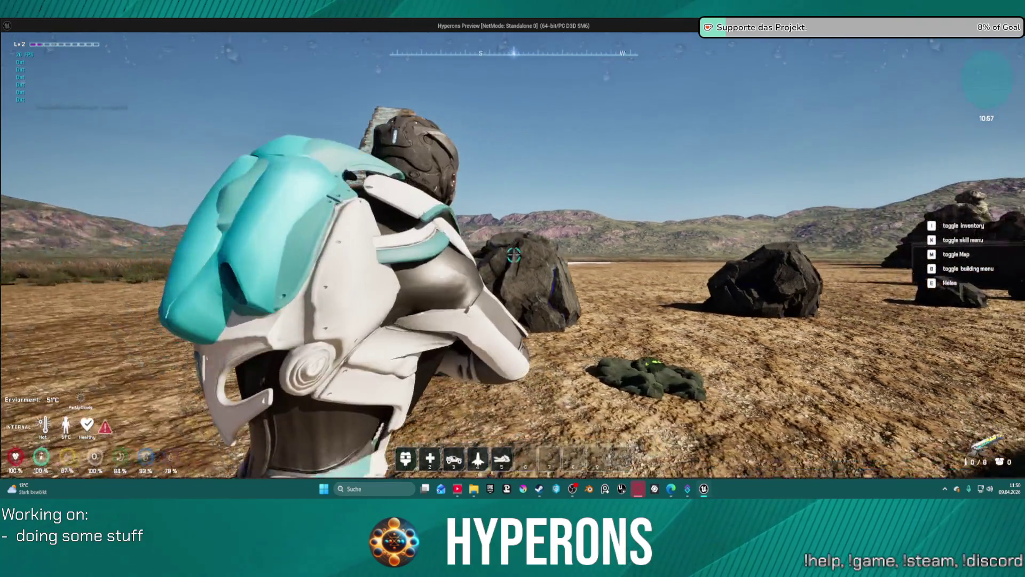
{"action": "key", "text": "w"}
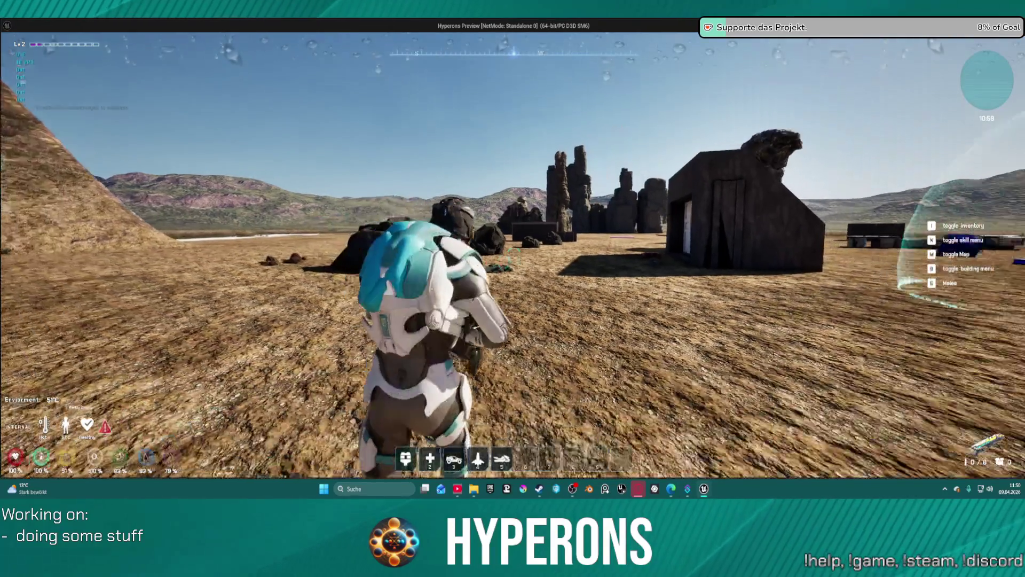
{"action": "key", "text": "w"}
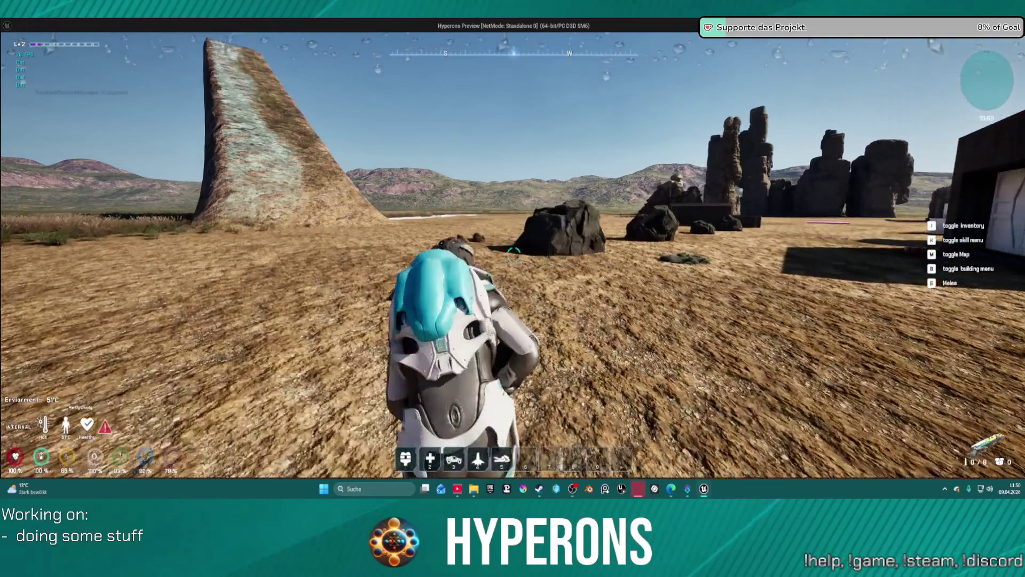
{"action": "key", "text": "w"}
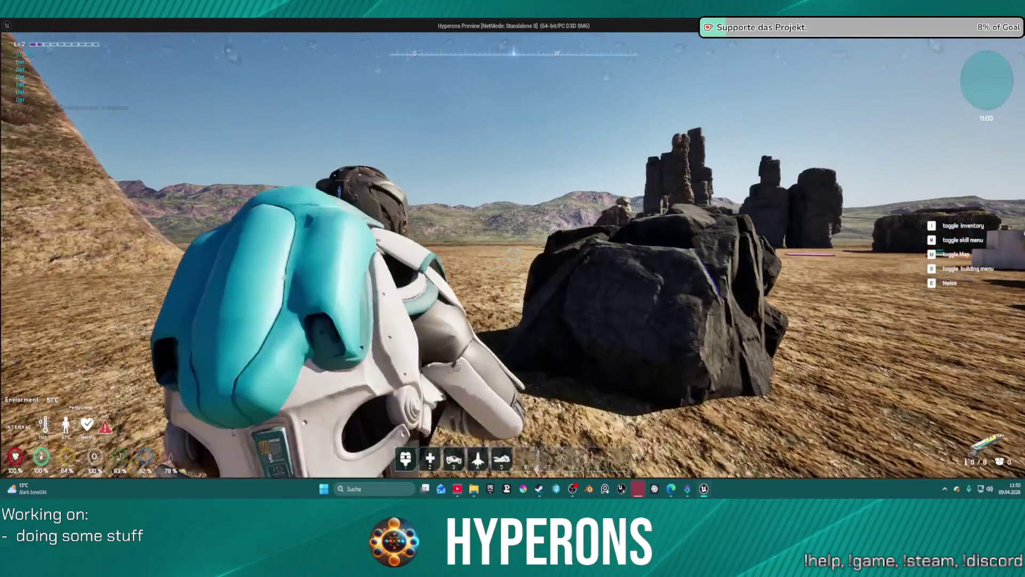
{"action": "key", "text": "w"}
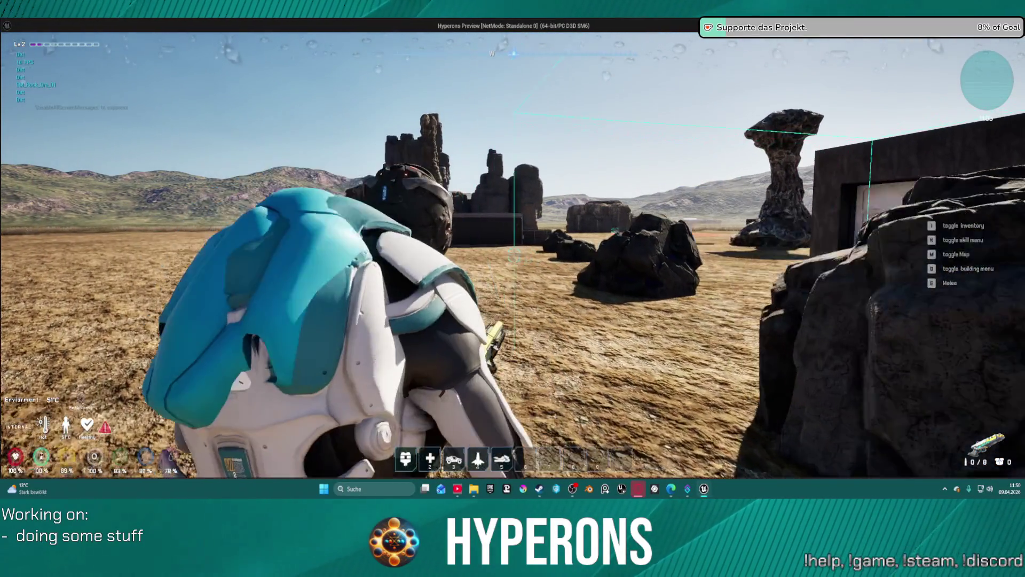
{"action": "key", "text": "Escape"}
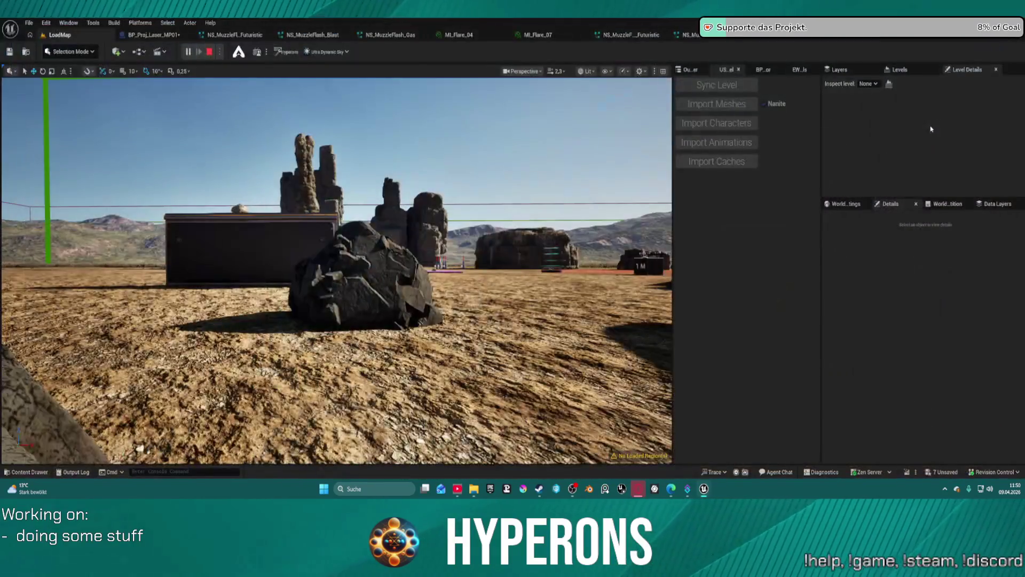
- Bring up the Content Drawer and select the Core > General folder
{"action": "key", "text": "ctrl+space"}
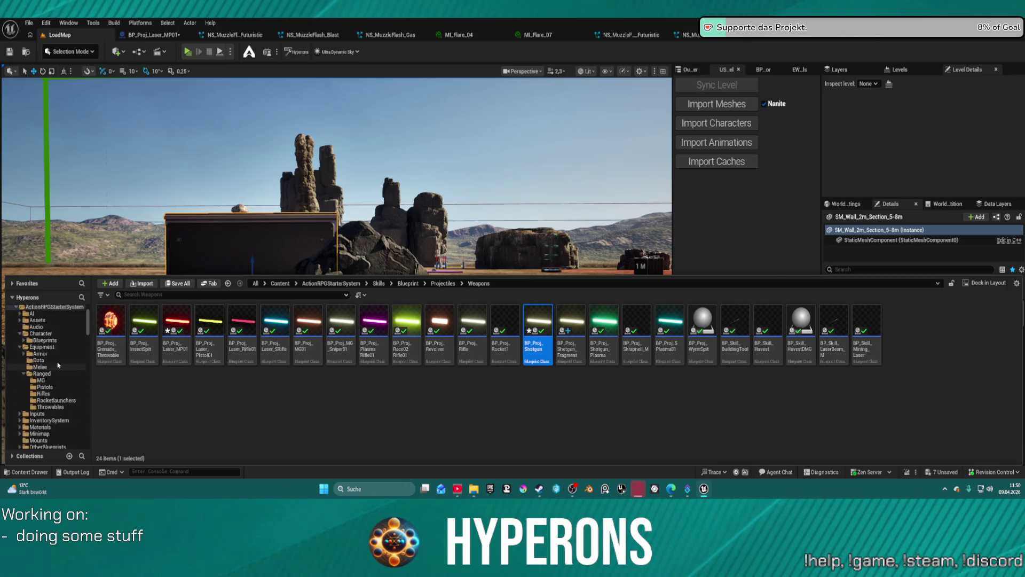
{"action": "scroll", "coordinate": [69, 351], "scroll_direction": "down", "scroll_amount": 5}
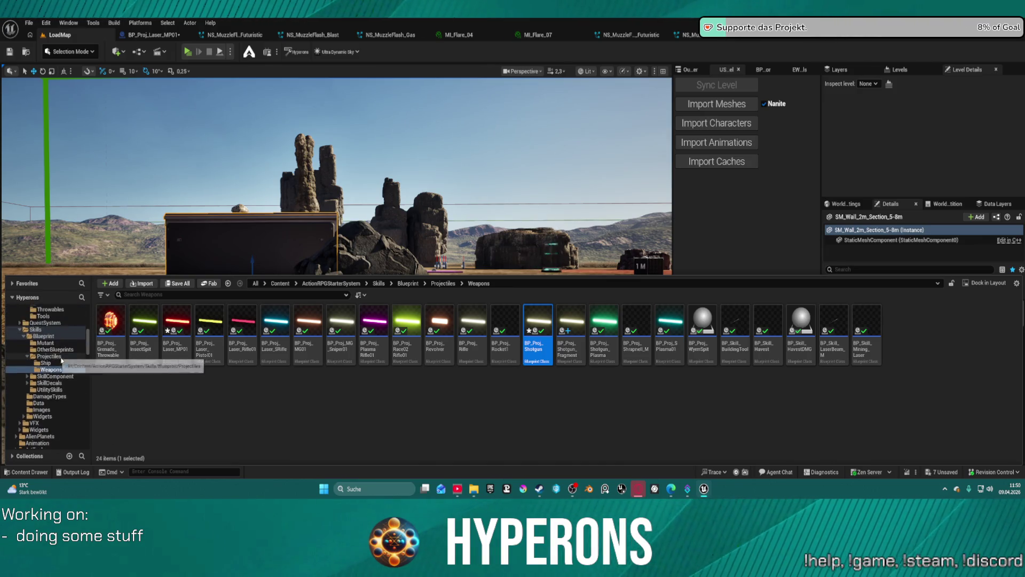
{"action": "scroll", "coordinate": [76, 373], "scroll_direction": "down", "scroll_amount": 3}
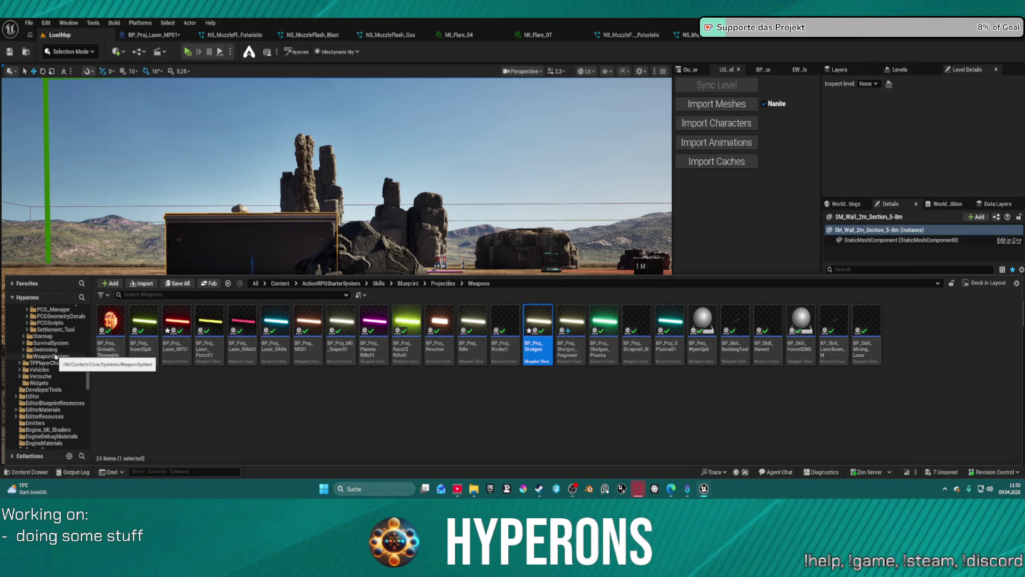
{"action": "scroll", "coordinate": [51, 353], "scroll_direction": "up", "scroll_amount": 10}
{"action": "scroll", "coordinate": [43, 347], "scroll_direction": "up", "scroll_amount": 3}
{"action": "left_click", "coordinate": [39, 390]}
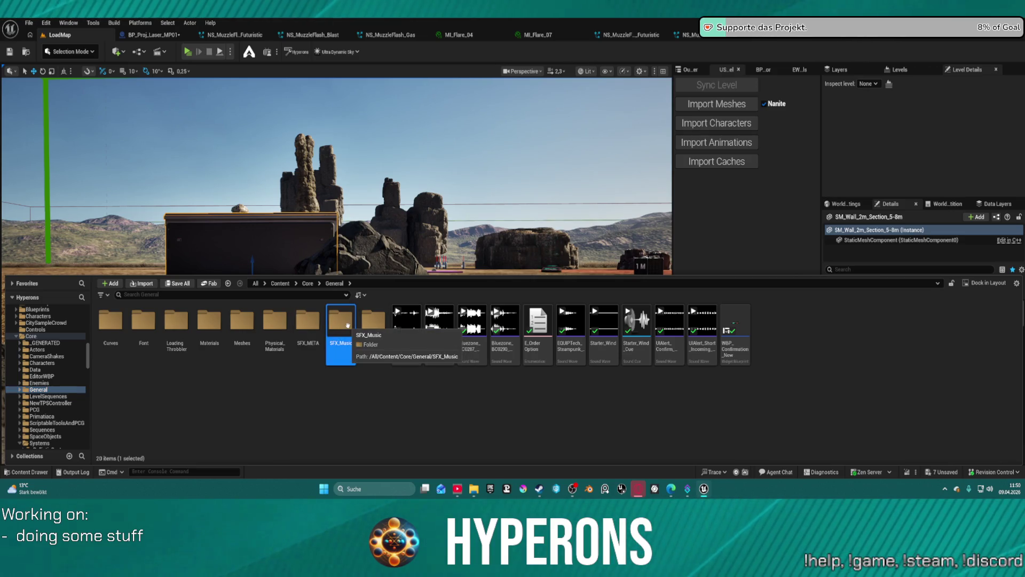
- Open SFX_META > Weapons and select the SFX_Laser_Beam1 MetaSound
{"action": "double_click", "coordinate": [308, 321]}
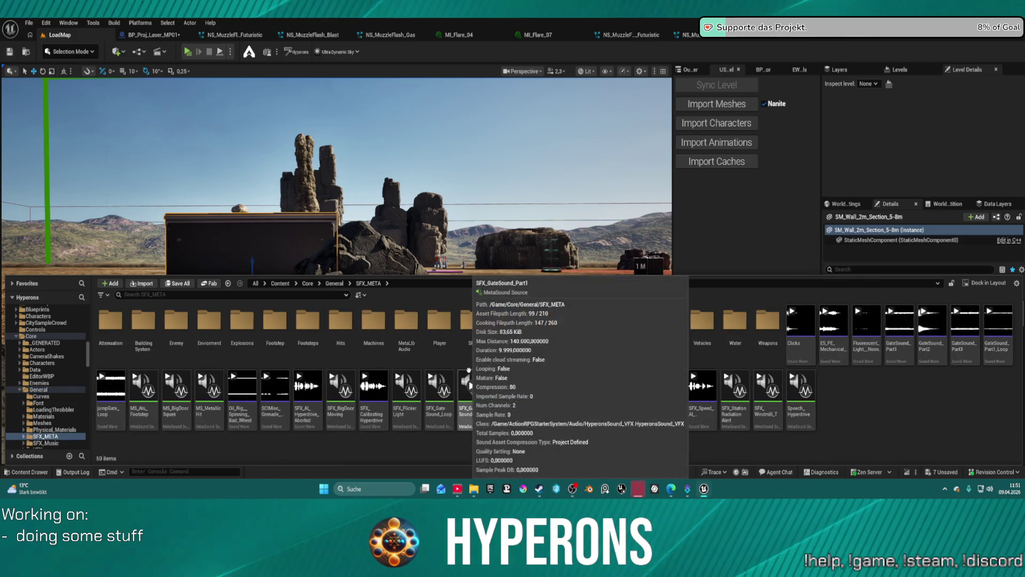
{"action": "double_click", "coordinate": [769, 323]}
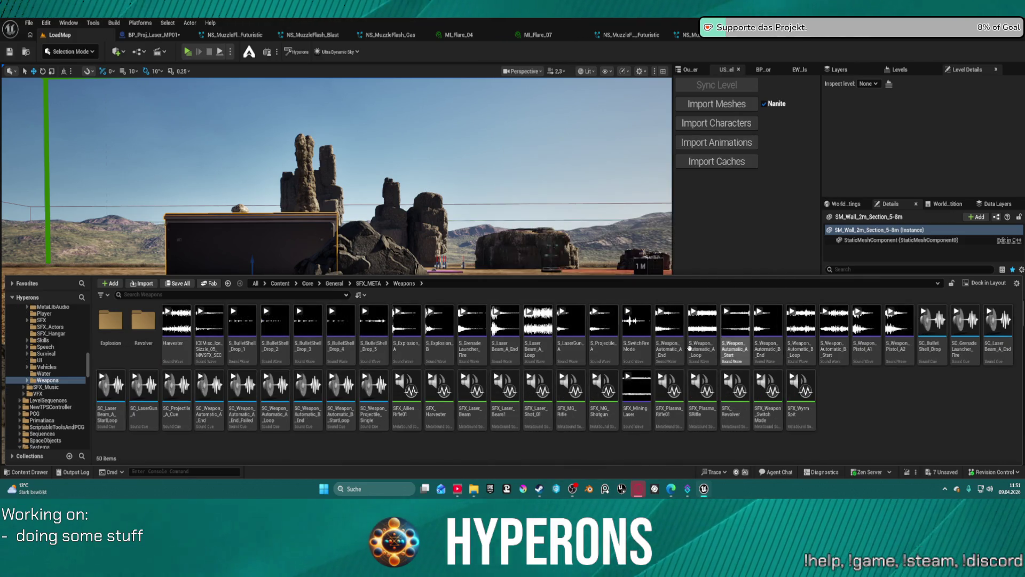
{"action": "left_click", "coordinate": [212, 334]}
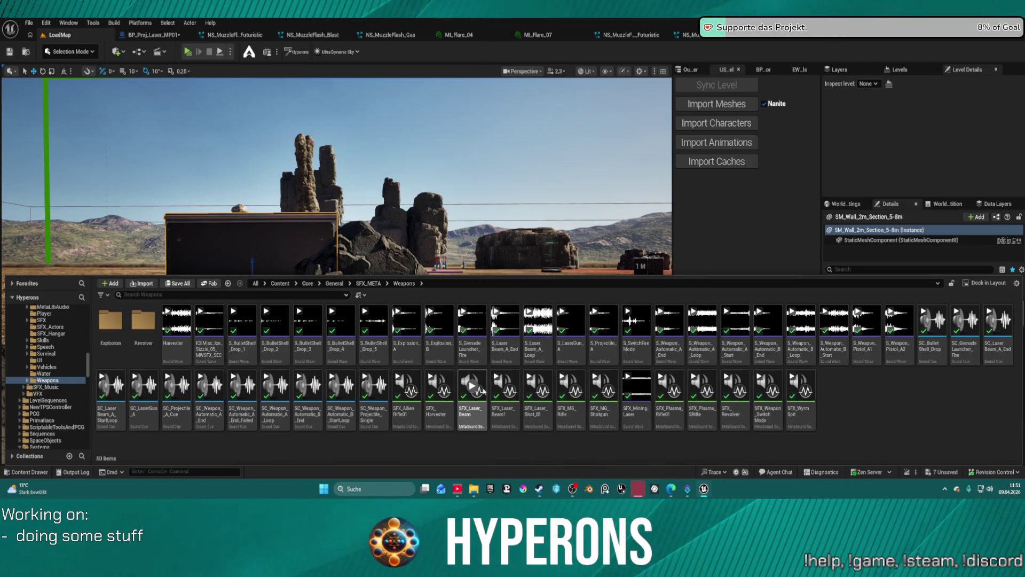
{"action": "left_click", "coordinate": [501, 386]}
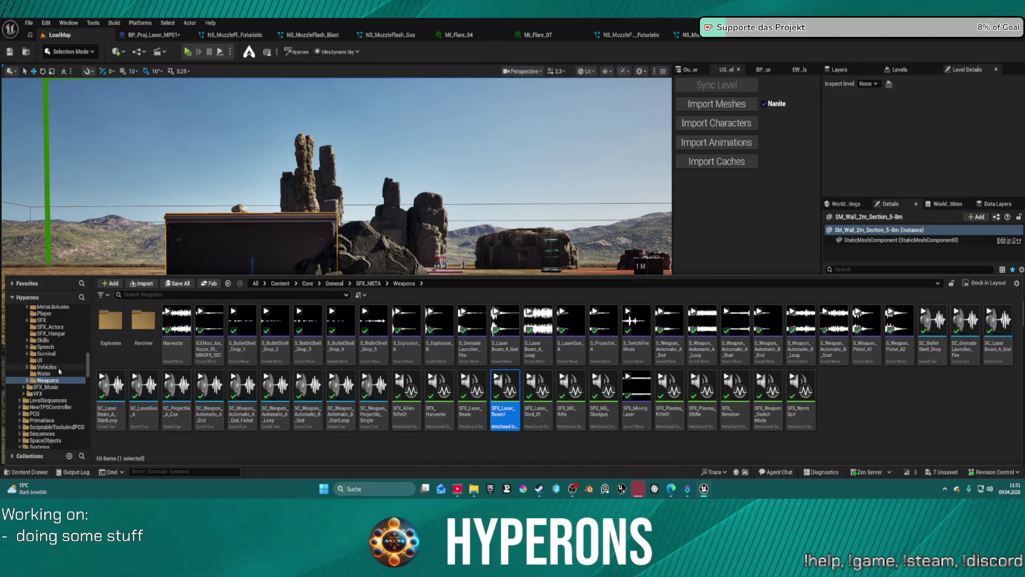
- Show the Physical_Materials folder from the folder tree
{"action": "scroll", "coordinate": [54, 368], "scroll_direction": "up", "scroll_amount": 1}
{"action": "scroll", "coordinate": [54, 355], "scroll_direction": "up", "scroll_amount": 1}
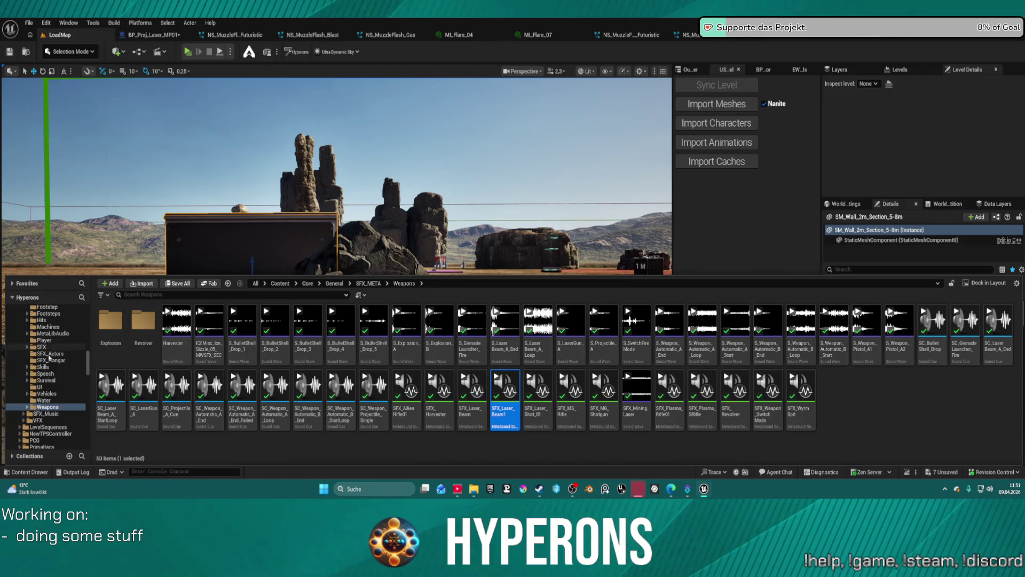
{"action": "scroll", "coordinate": [57, 398], "scroll_direction": "up", "scroll_amount": 4}
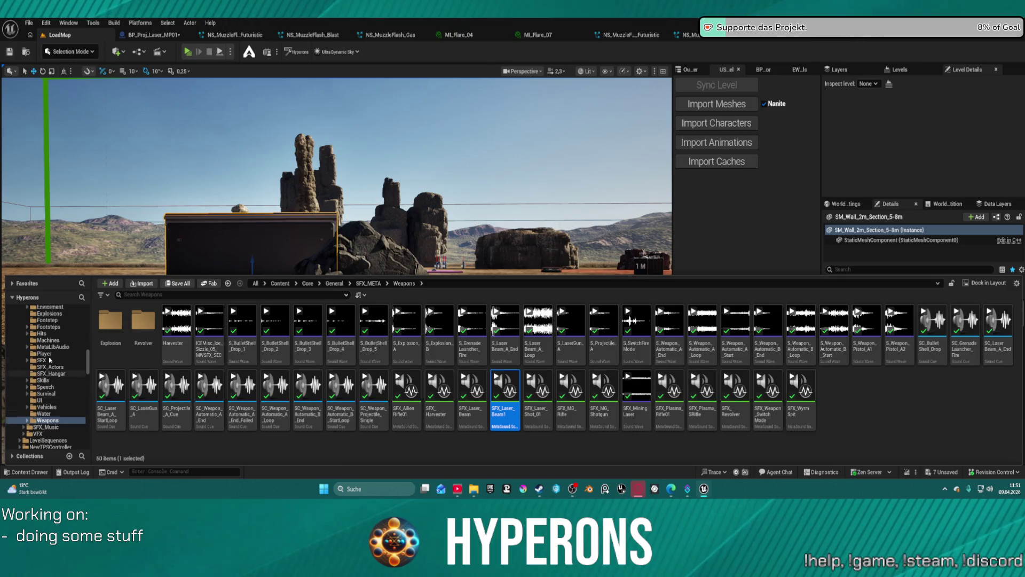
{"action": "left_click", "coordinate": [45, 314]}
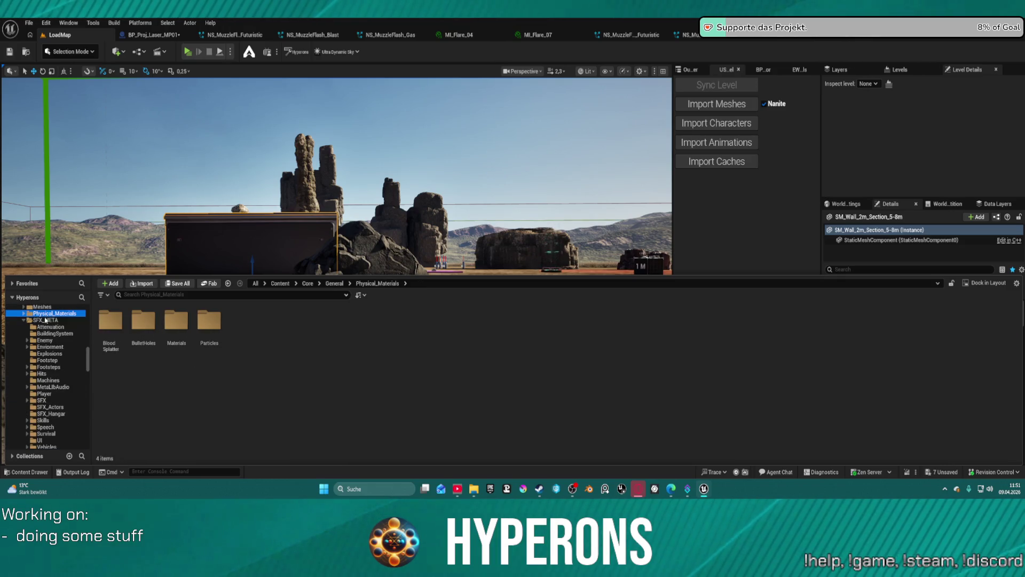
- Search the SFX_META folder for 'laser'
{"action": "left_click", "coordinate": [45, 320]}
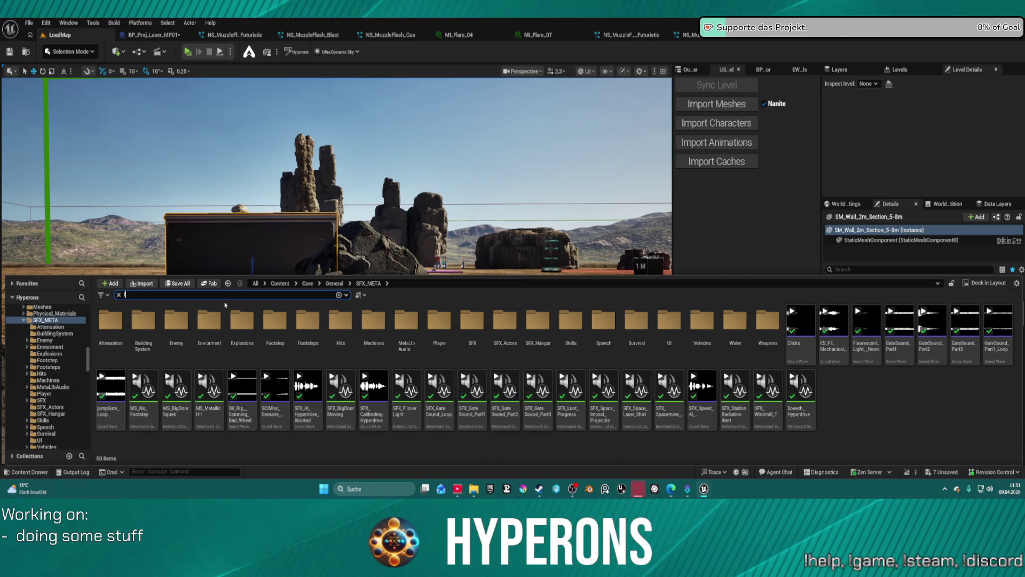
{"action": "type", "text": "laser"}
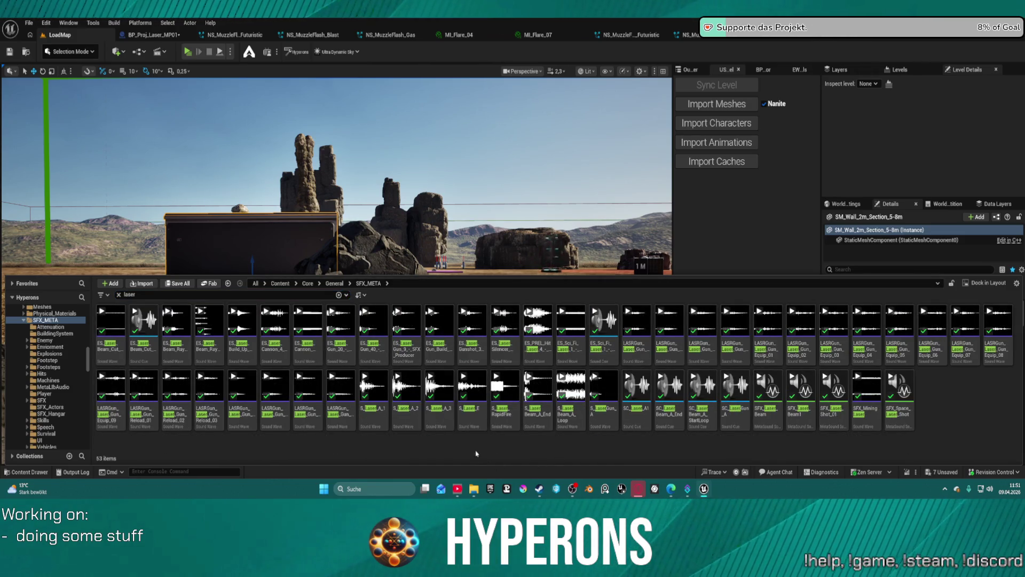
{"action": "scroll", "coordinate": [67, 335], "scroll_direction": "up", "scroll_amount": 10}
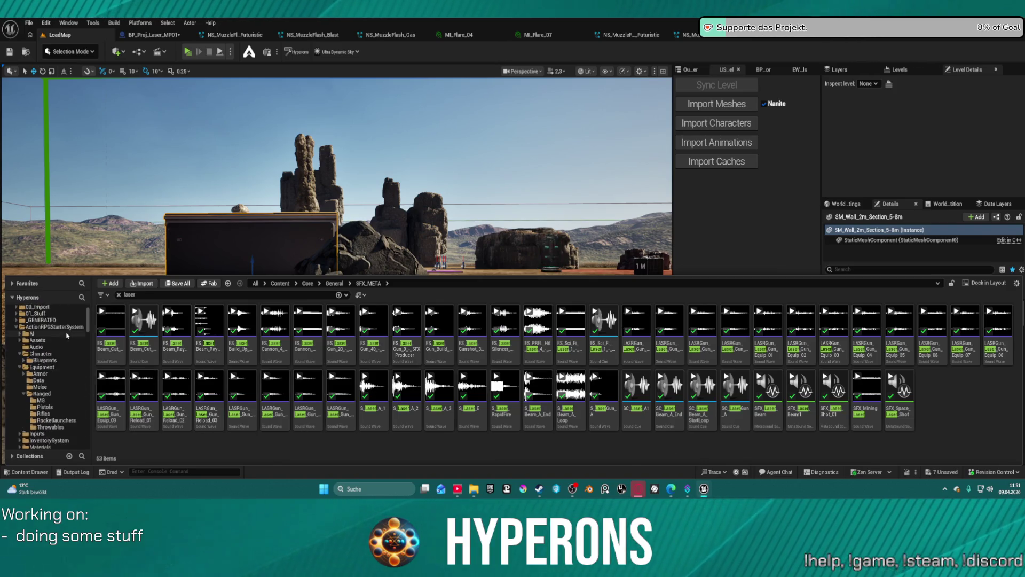
{"action": "scroll", "coordinate": [68, 335], "scroll_direction": "down", "scroll_amount": 6}
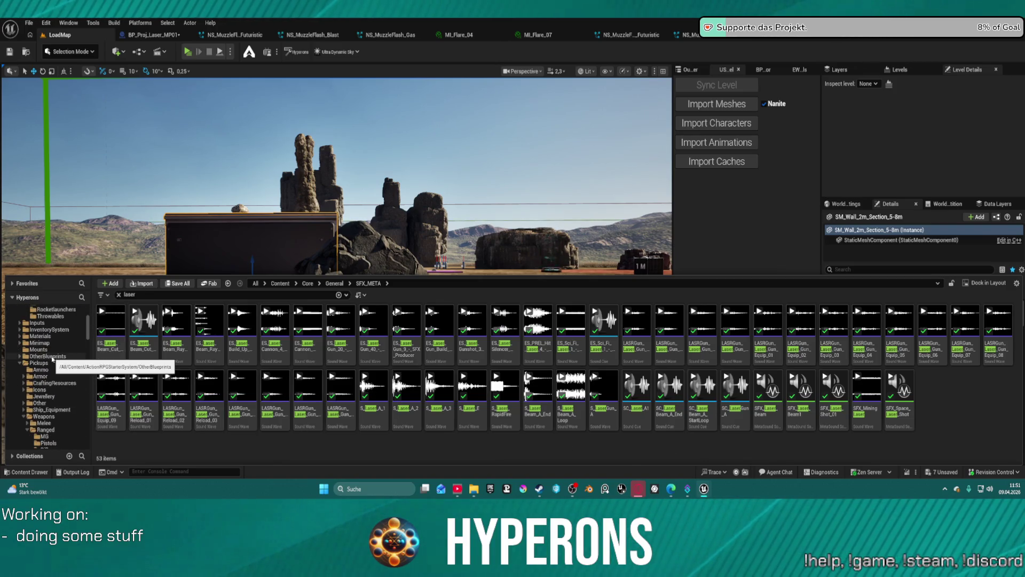
{"action": "scroll", "coordinate": [53, 358], "scroll_direction": "up", "scroll_amount": 6}
- Show 01_Stuff with the 'laser' search cleared and the Filters list open
{"action": "left_click", "coordinate": [40, 336]}
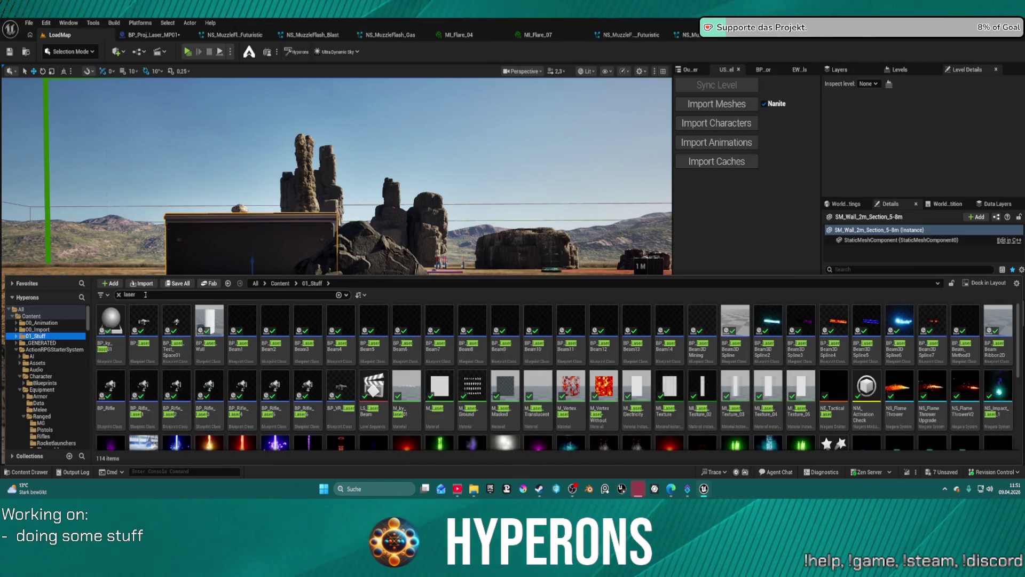
{"action": "left_click", "coordinate": [119, 295]}
{"action": "left_click", "coordinate": [100, 294]}
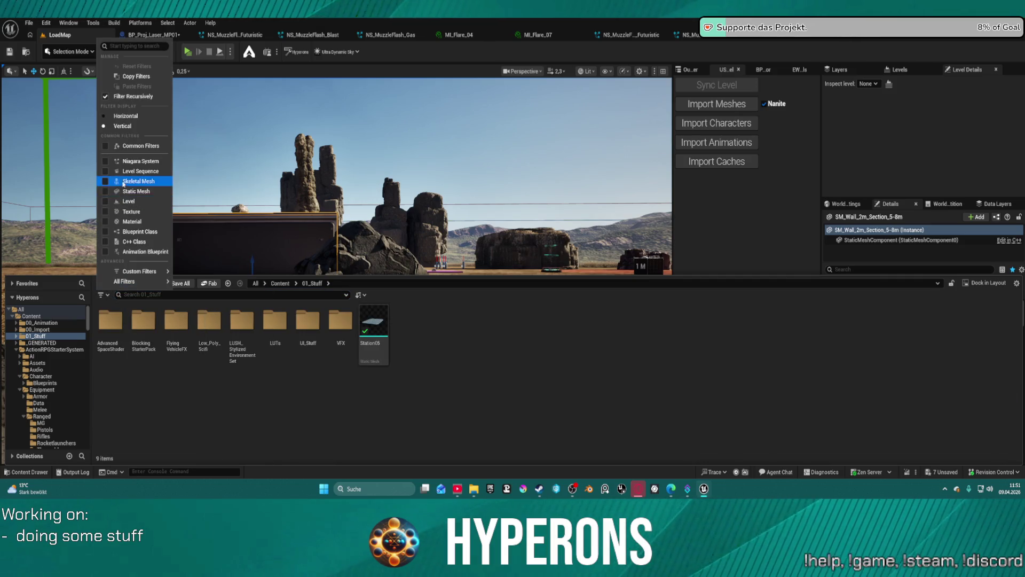
- Apply the MetaSound Source filter from All Filters > Audio
{"action": "mouse_move", "coordinate": [145, 281]}
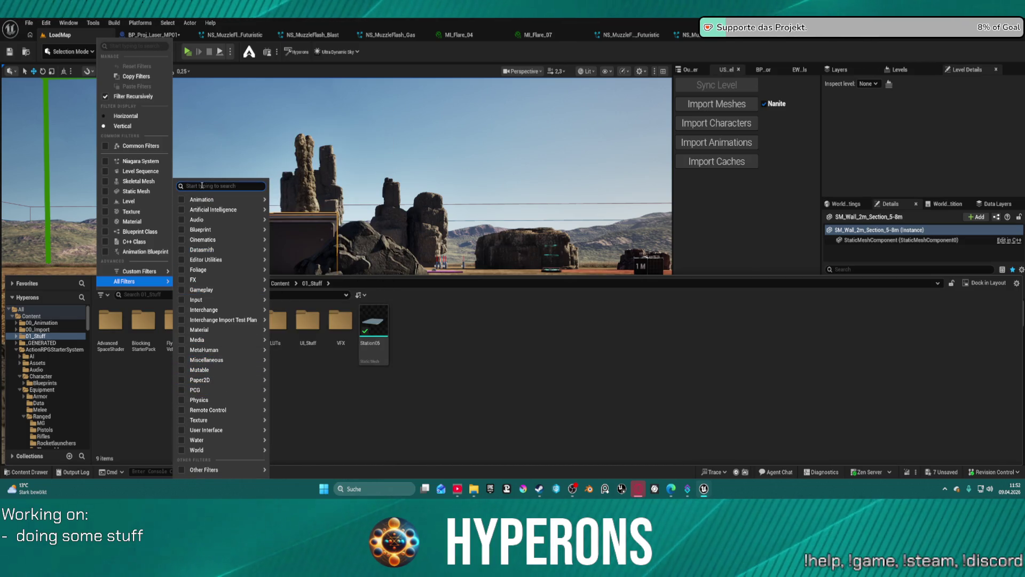
{"action": "mouse_move", "coordinate": [228, 183]}
{"action": "scroll", "coordinate": [219, 335], "scroll_direction": "down", "scroll_amount": 2}
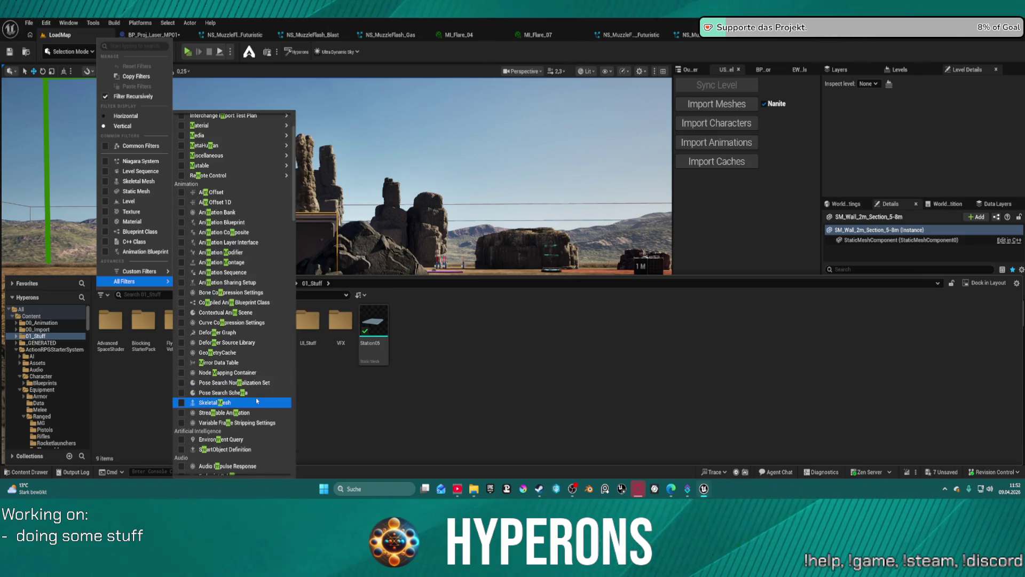
{"action": "scroll", "coordinate": [217, 352], "scroll_direction": "down", "scroll_amount": 5}
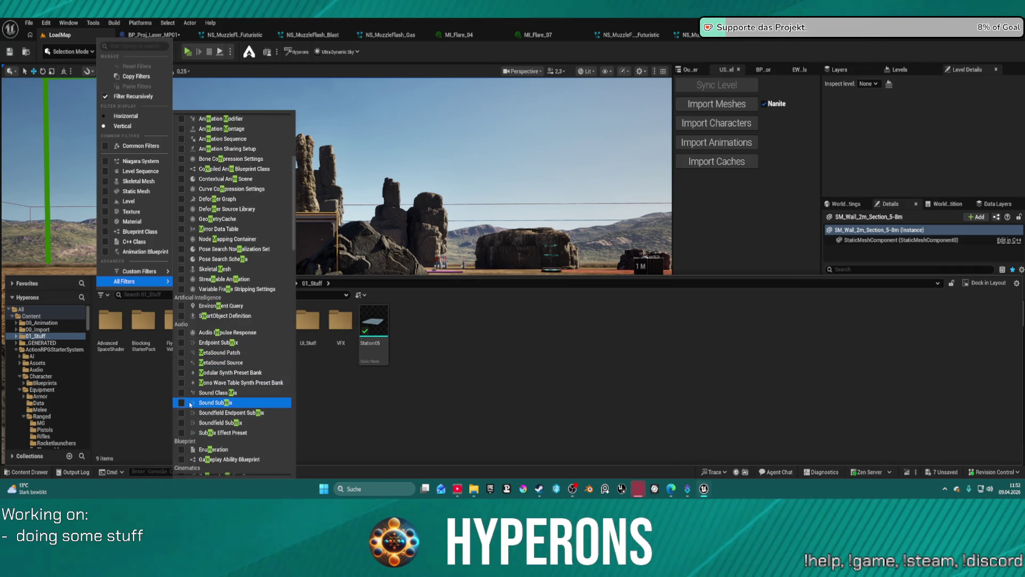
{"action": "left_click", "coordinate": [184, 366]}
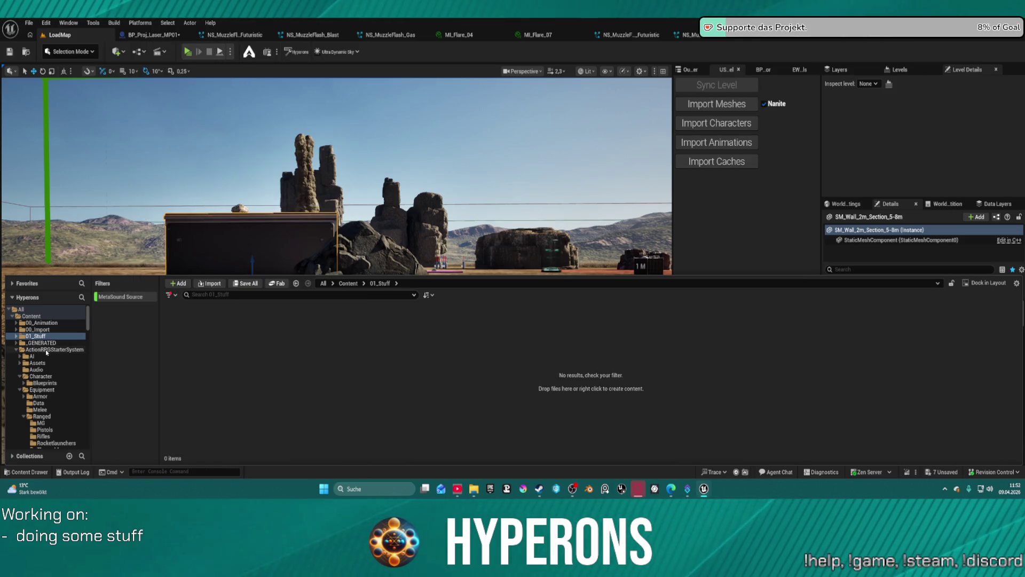
- Reselect 01_Stuff and add the Sound Wave filter by searching 'wa'
{"action": "left_click", "coordinate": [36, 336]}
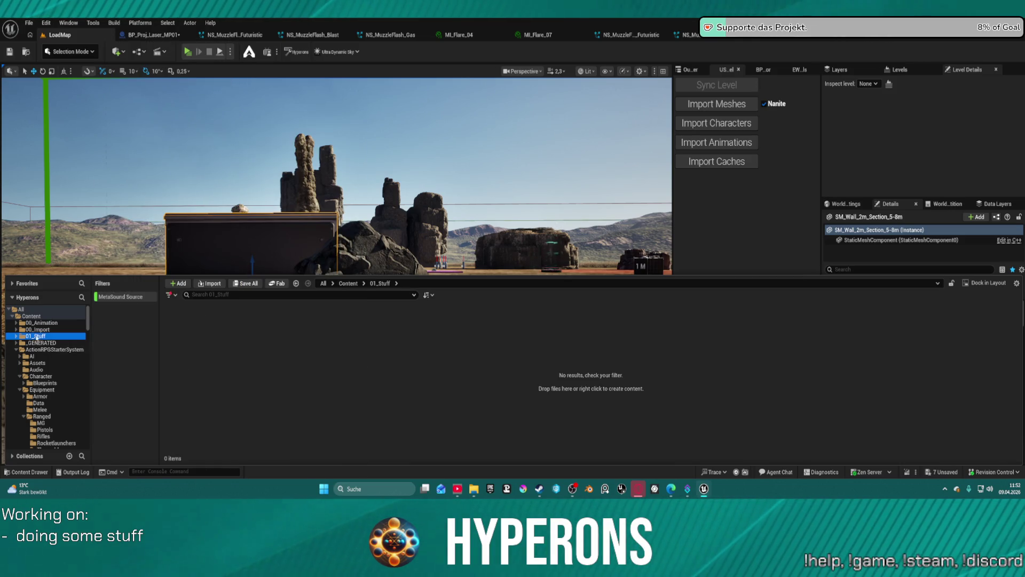
{"action": "left_click", "coordinate": [171, 295]}
{"action": "mouse_move", "coordinate": [213, 280]}
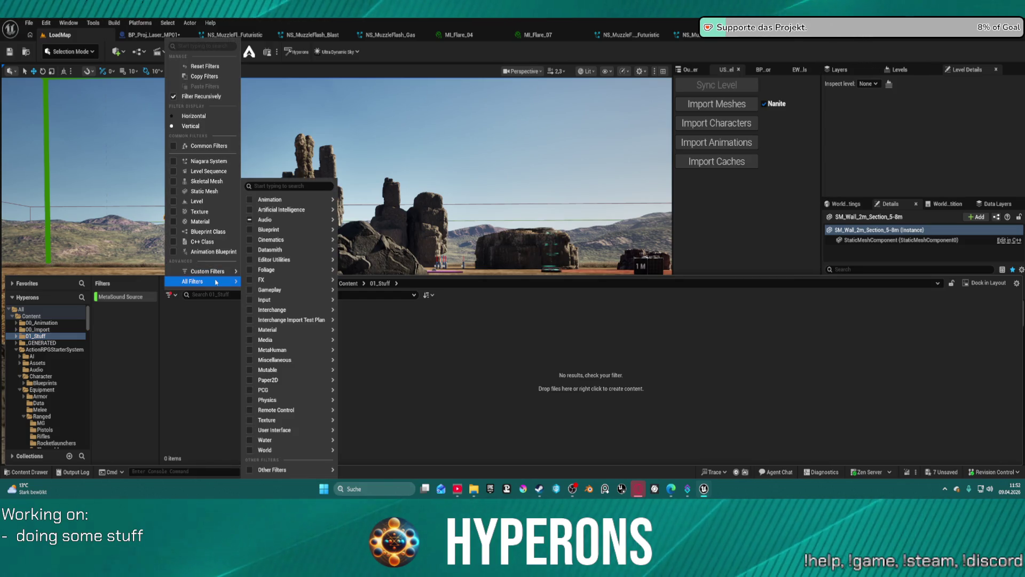
{"action": "mouse_move", "coordinate": [265, 390]}
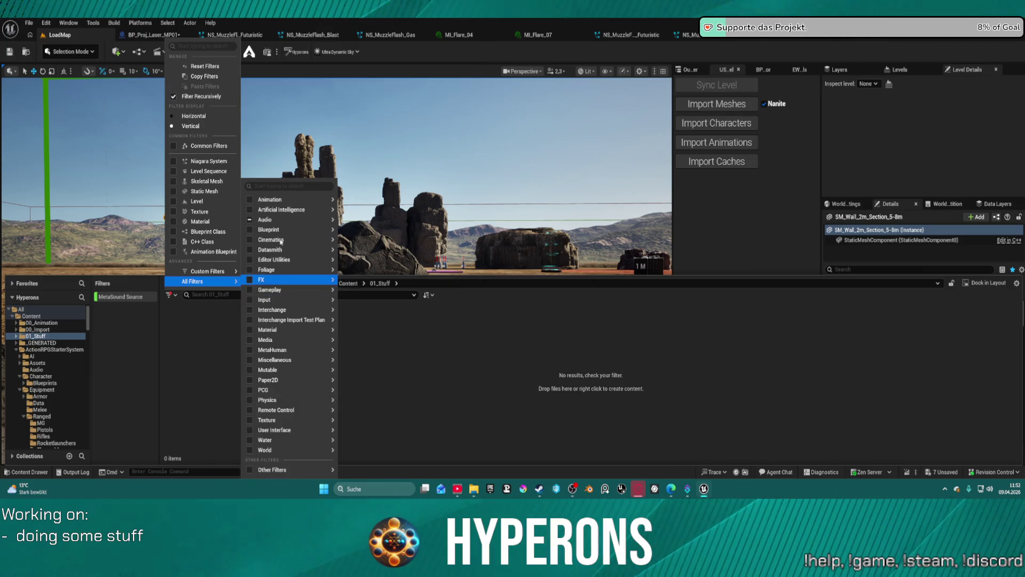
{"action": "mouse_move", "coordinate": [265, 220]}
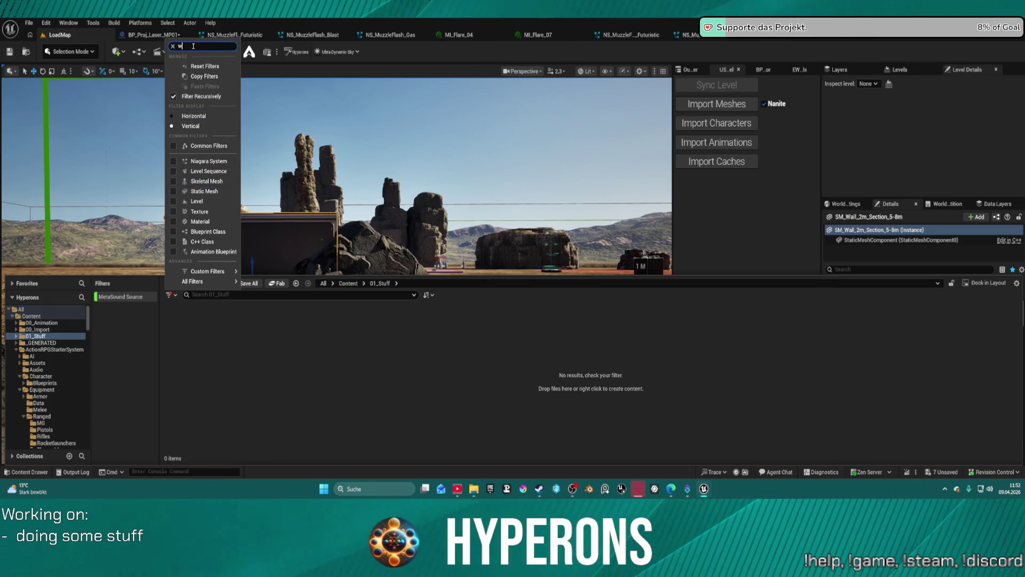
{"action": "type", "text": "wa"}
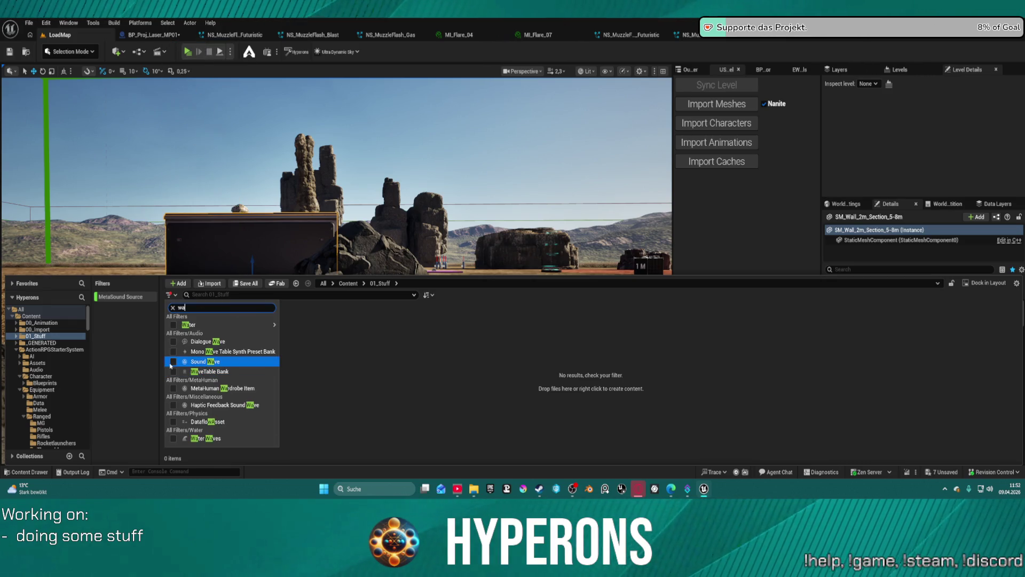
{"action": "left_click", "coordinate": [174, 363]}
{"action": "left_click", "coordinate": [547, 387]}
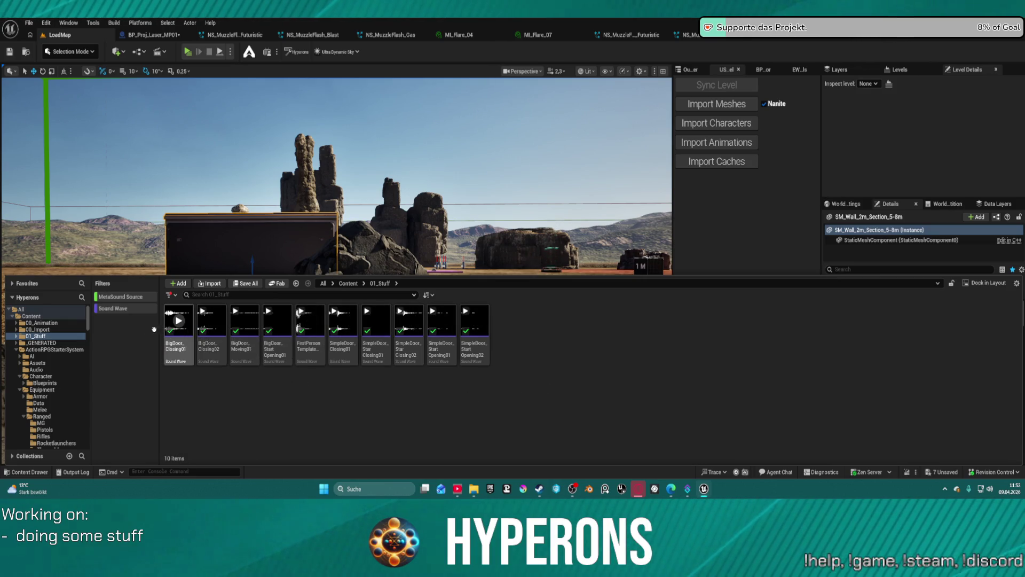
- Turn off the MetaSound Source and Sound Wave filters in 01_Stuff
{"action": "left_click", "coordinate": [32, 336]}
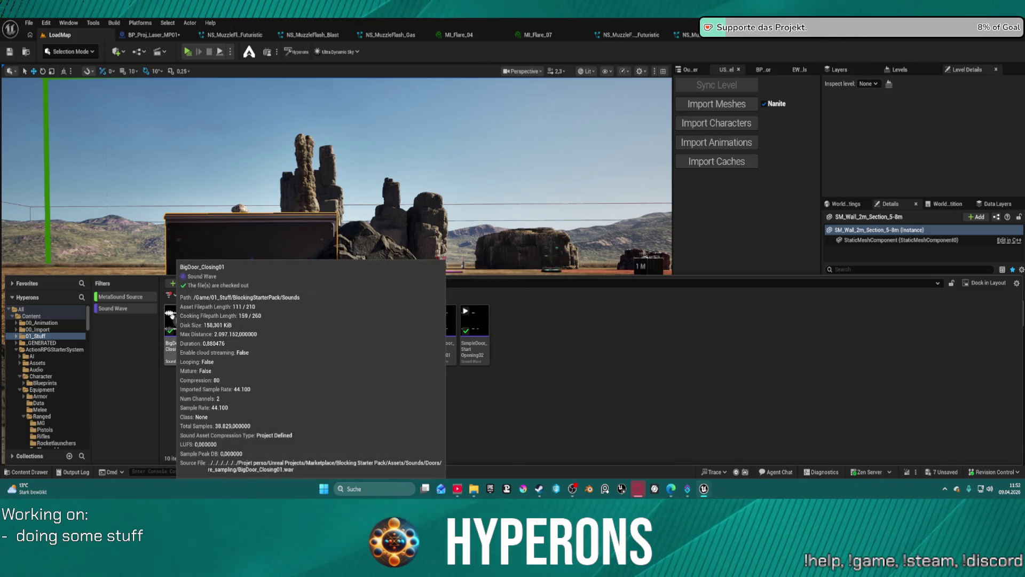
{"action": "mouse_move", "coordinate": [214, 322]}
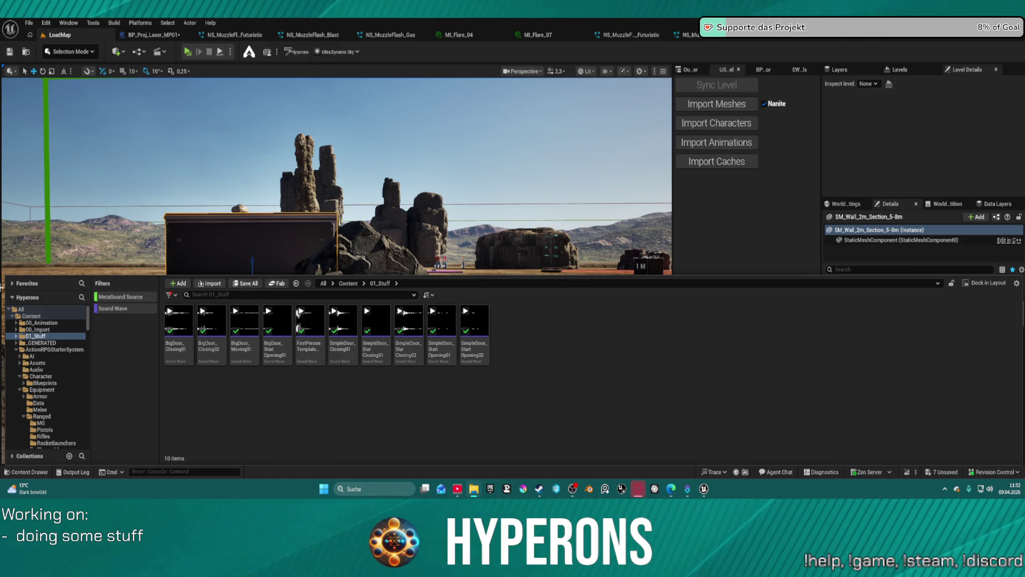
{"action": "left_click", "coordinate": [120, 296]}
{"action": "left_click", "coordinate": [113, 308]}
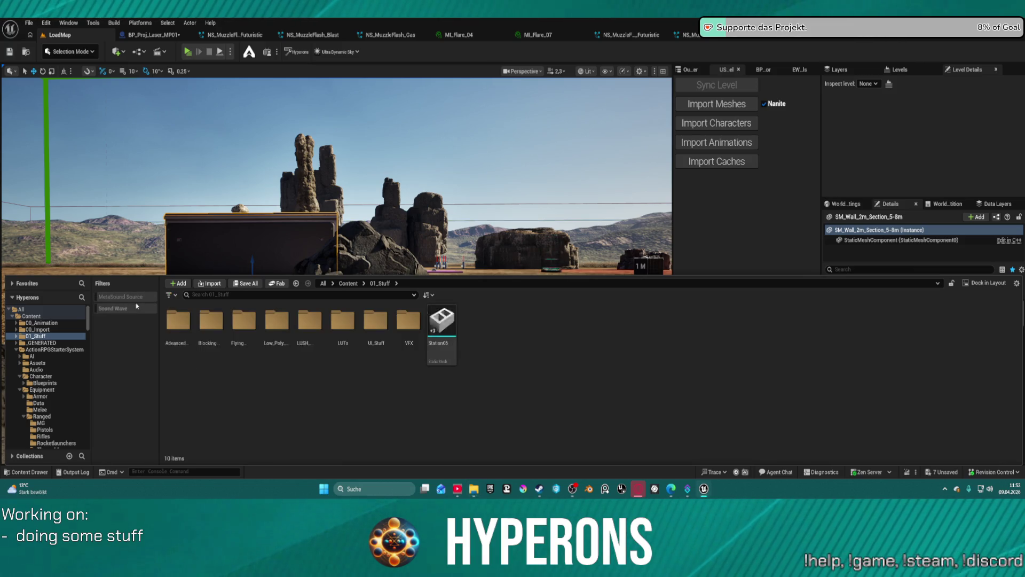
- Select SFX_META in the folder tree and open its Weapons folder
{"action": "scroll", "coordinate": [61, 371], "scroll_direction": "down", "scroll_amount": 5}
{"action": "scroll", "coordinate": [61, 369], "scroll_direction": "down", "scroll_amount": 10}
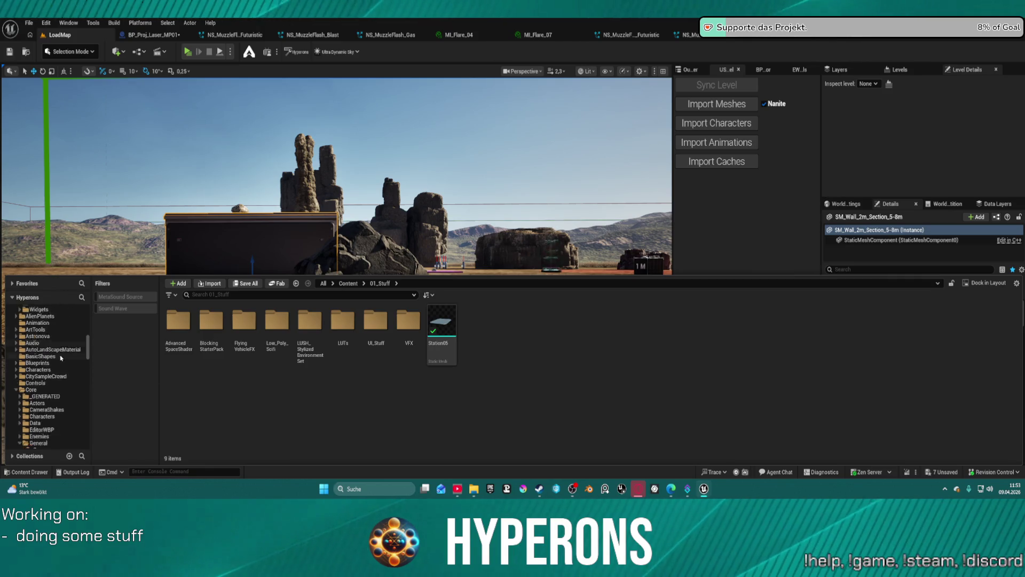
{"action": "scroll", "coordinate": [60, 357], "scroll_direction": "down", "scroll_amount": 5}
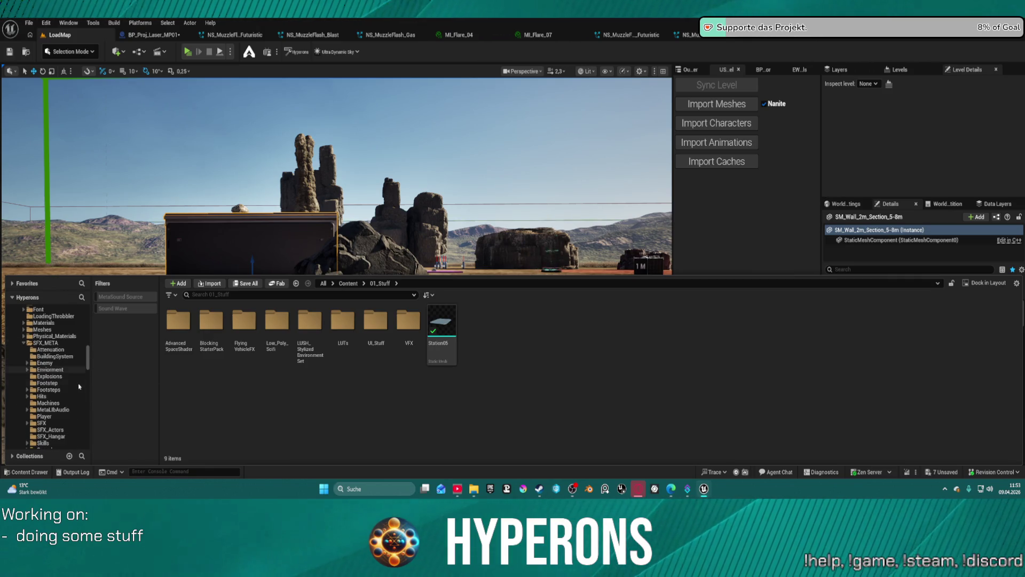
{"action": "scroll", "coordinate": [57, 356], "scroll_direction": "down", "scroll_amount": 3}
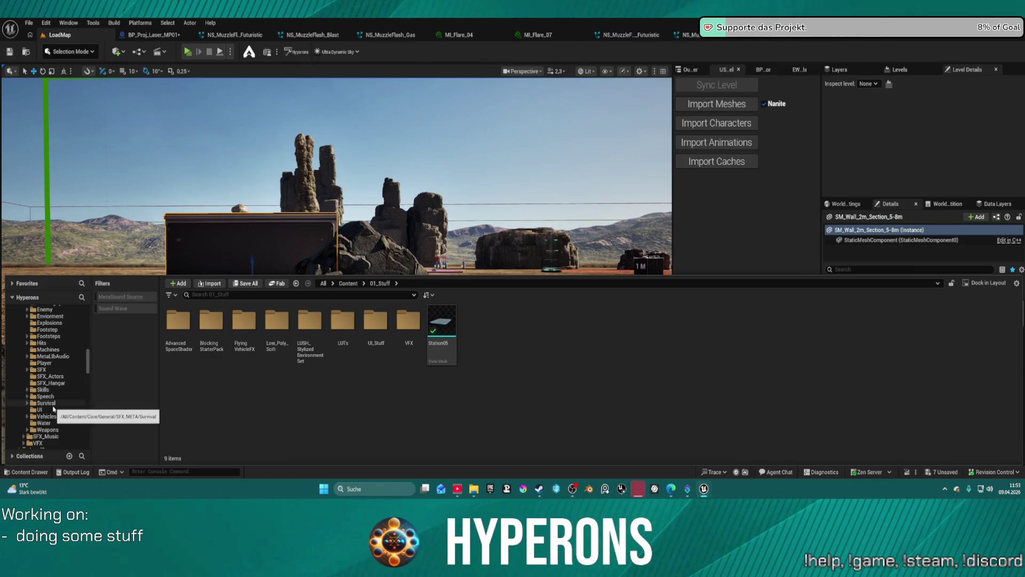
{"action": "scroll", "coordinate": [66, 406], "scroll_direction": "up", "scroll_amount": 3}
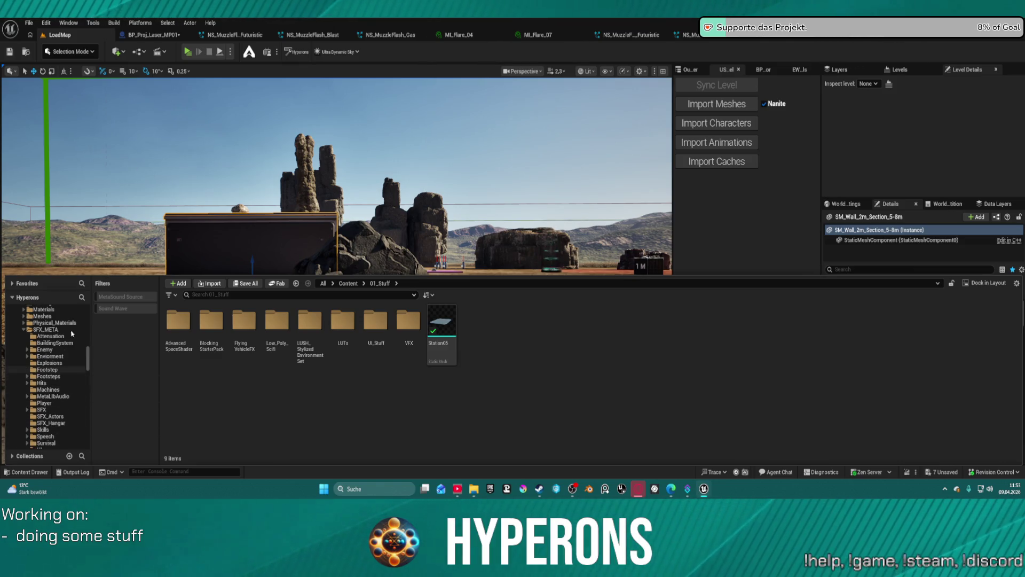
{"action": "left_click", "coordinate": [54, 330]}
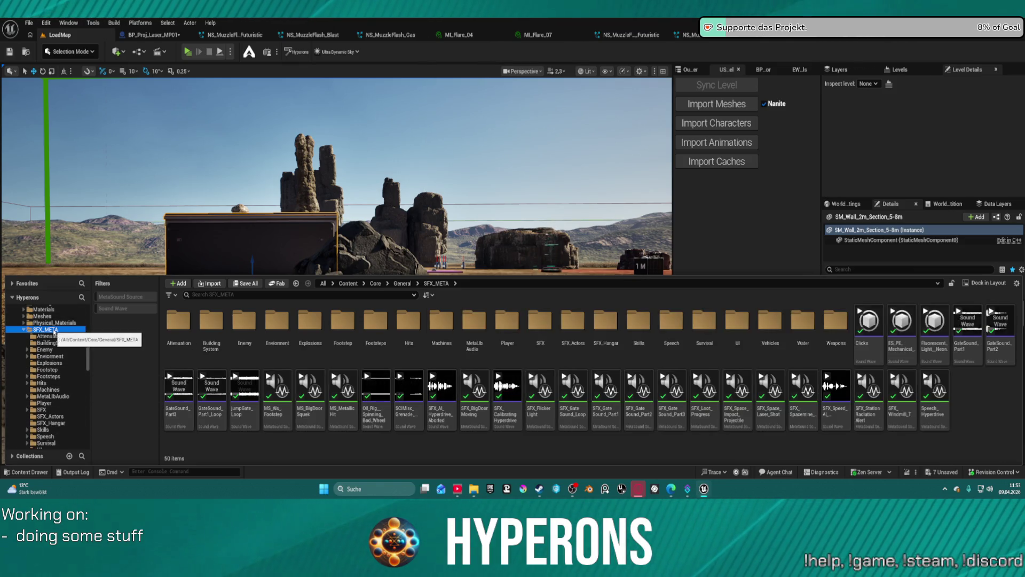
{"action": "double_click", "coordinate": [837, 323]}
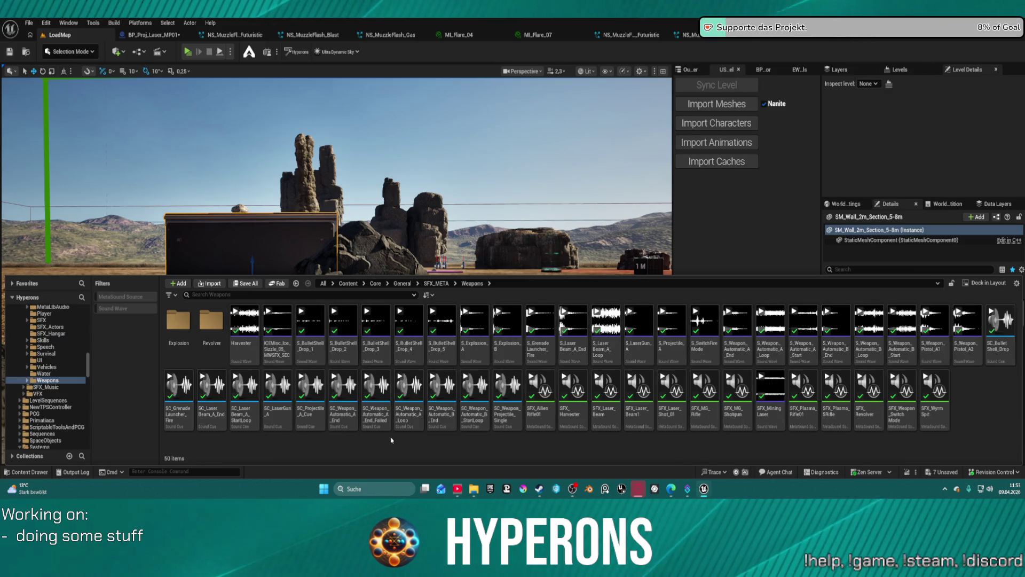
- Create a folder named Laser in Weapons and open it
{"action": "right_click", "coordinate": [392, 439]}
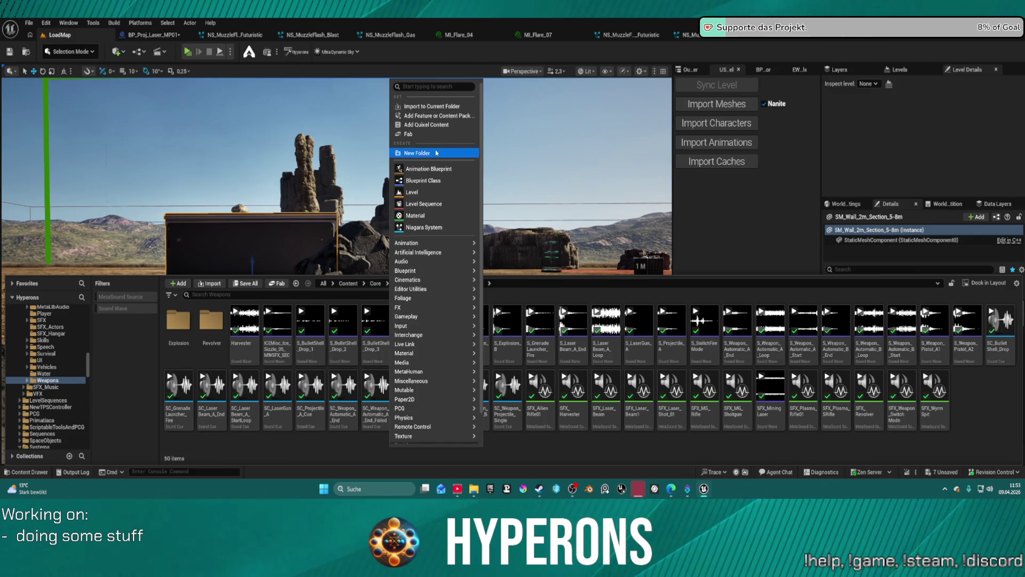
{"action": "left_click", "coordinate": [436, 152]}
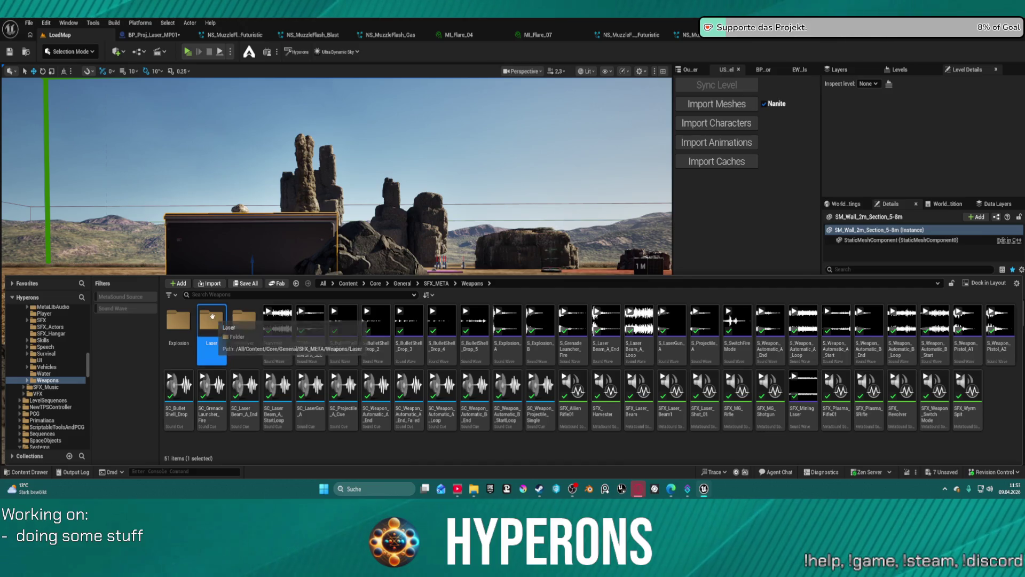
{"action": "double_click", "coordinate": [213, 320]}
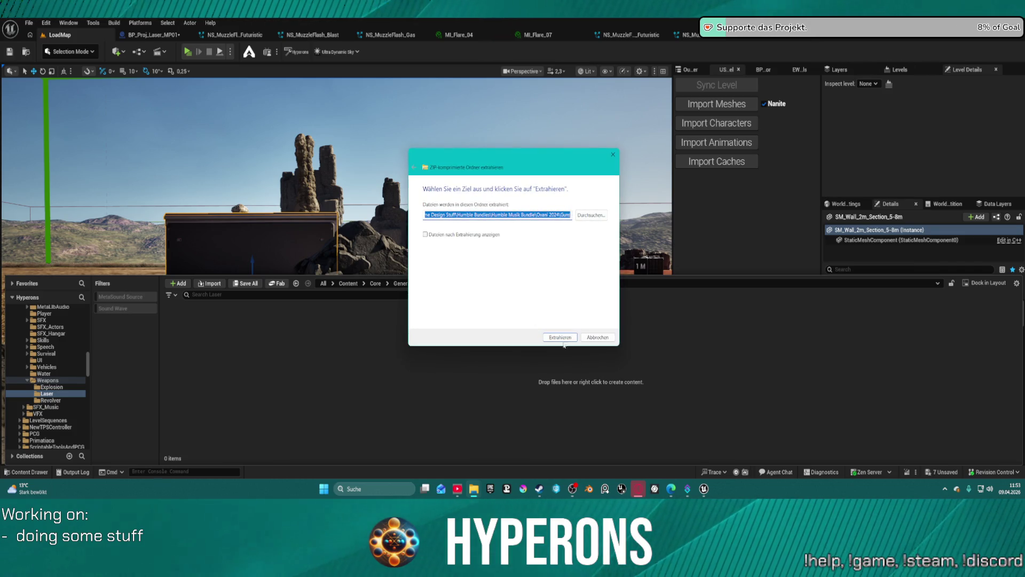
- Extract the Humble Musik Bundle ZIP archive with Extrahieren
{"action": "left_click", "coordinate": [555, 338]}
{"action": "left_click", "coordinate": [556, 337]}
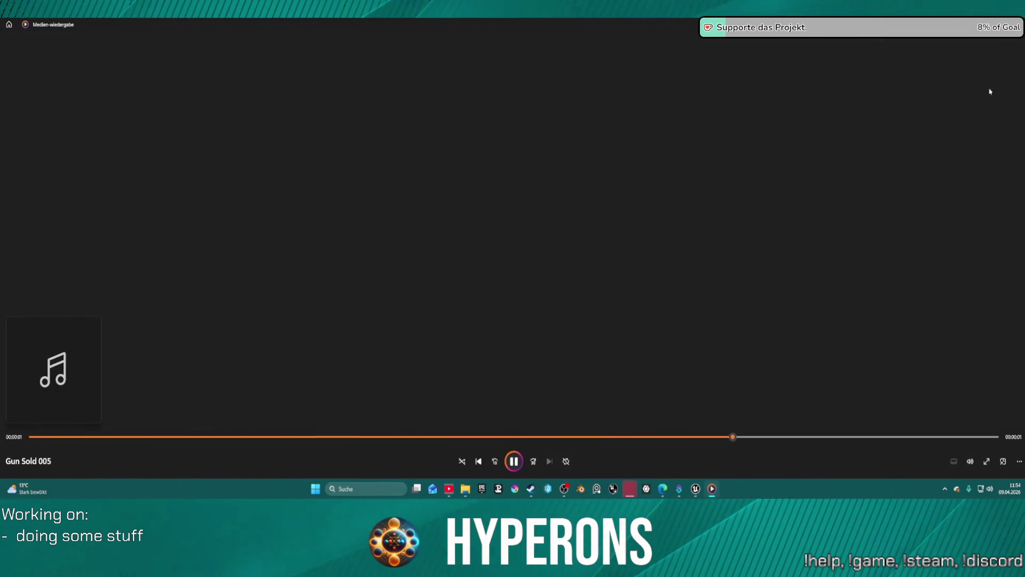
- Audition the M4 rifle and 12ga shotgun gunshot samples, closing Media Player after each
{"action": "key", "text": "alt+F4"}
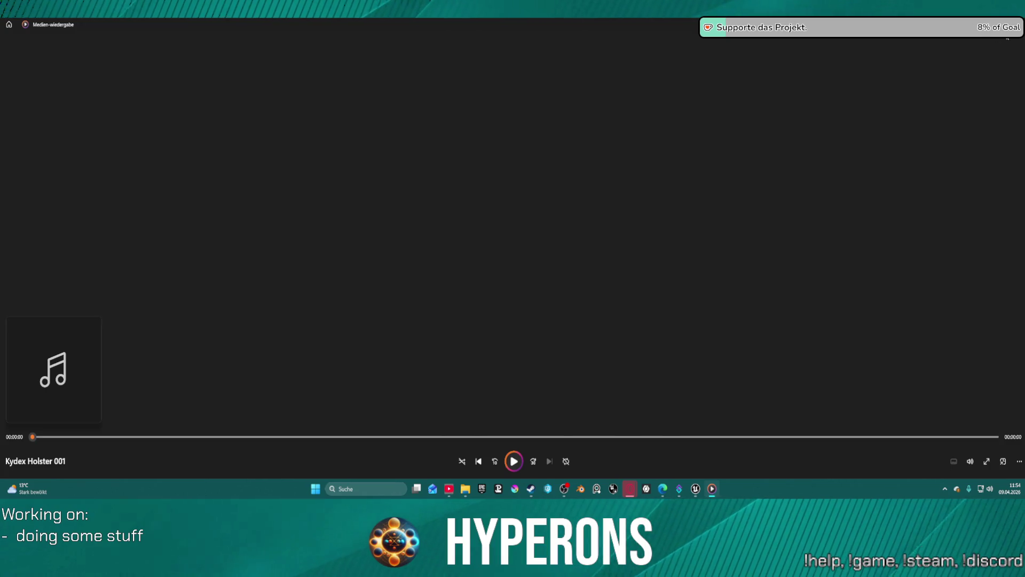
{"action": "key", "text": "alt+F4"}
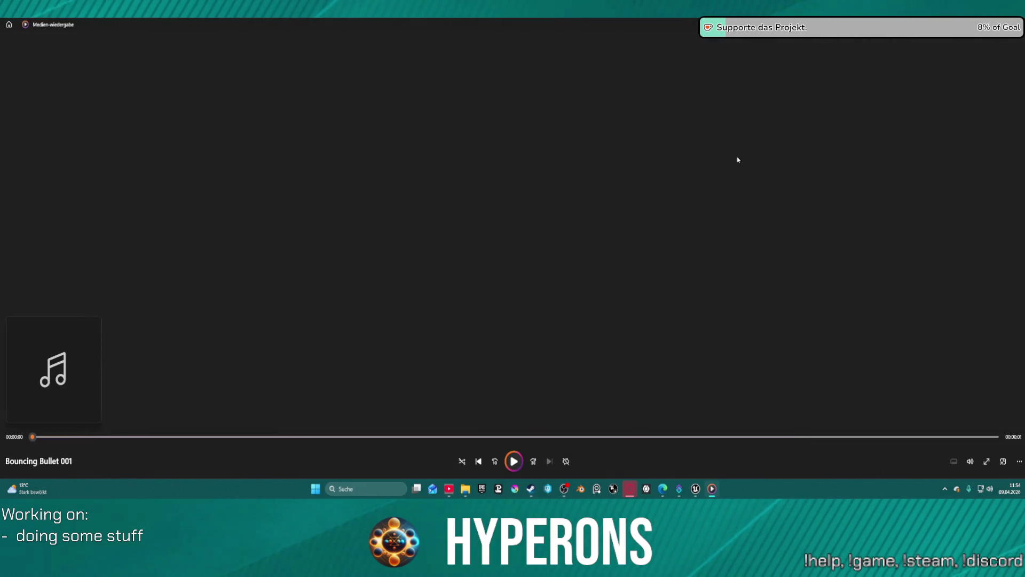
{"action": "key", "text": "alt+F4"}
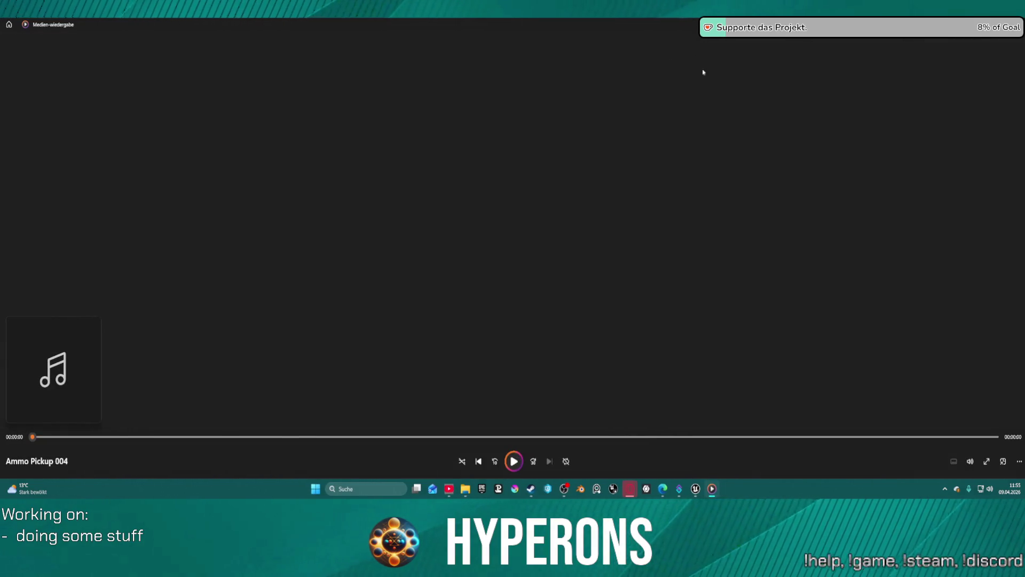
{"action": "key", "text": "alt+F4"}
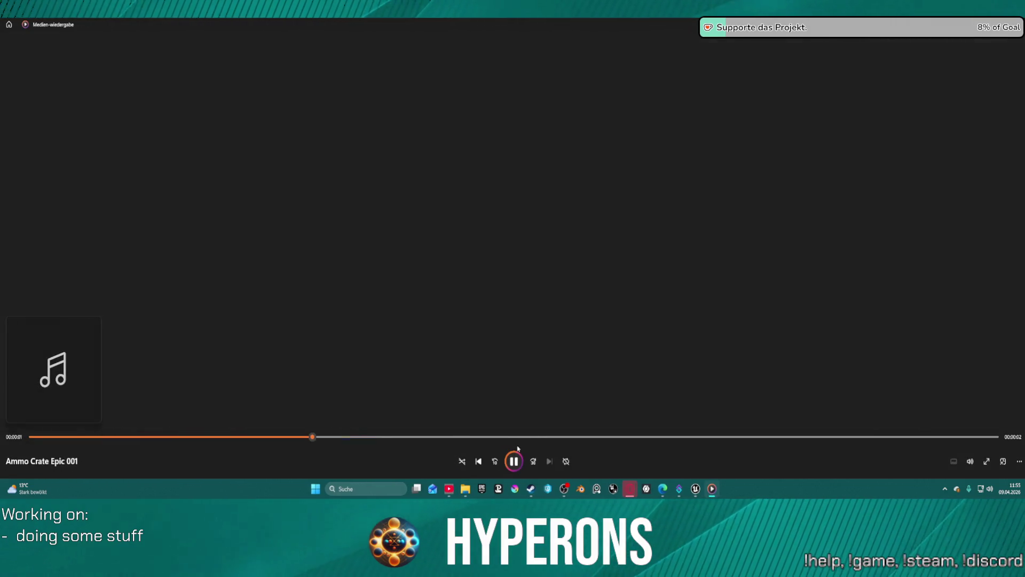
{"action": "key", "text": "alt+F4"}
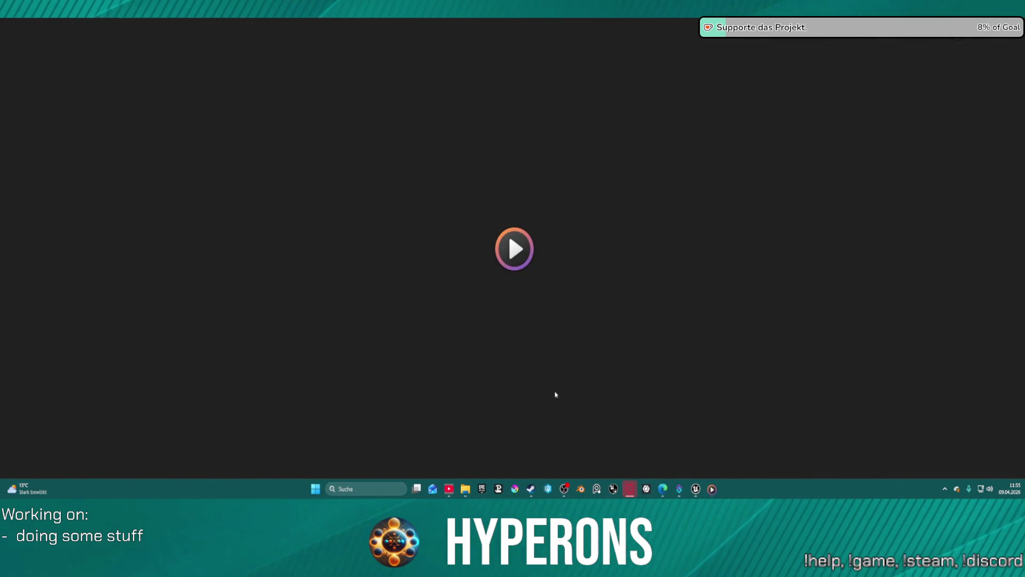
{"action": "key", "text": "alt+F4"}
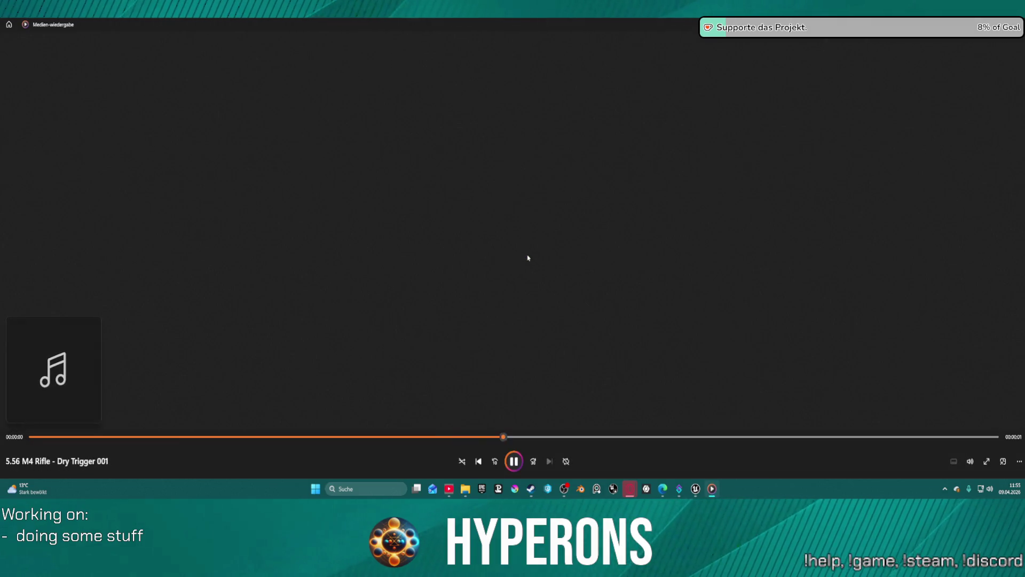
{"action": "key", "text": "alt+F4"}
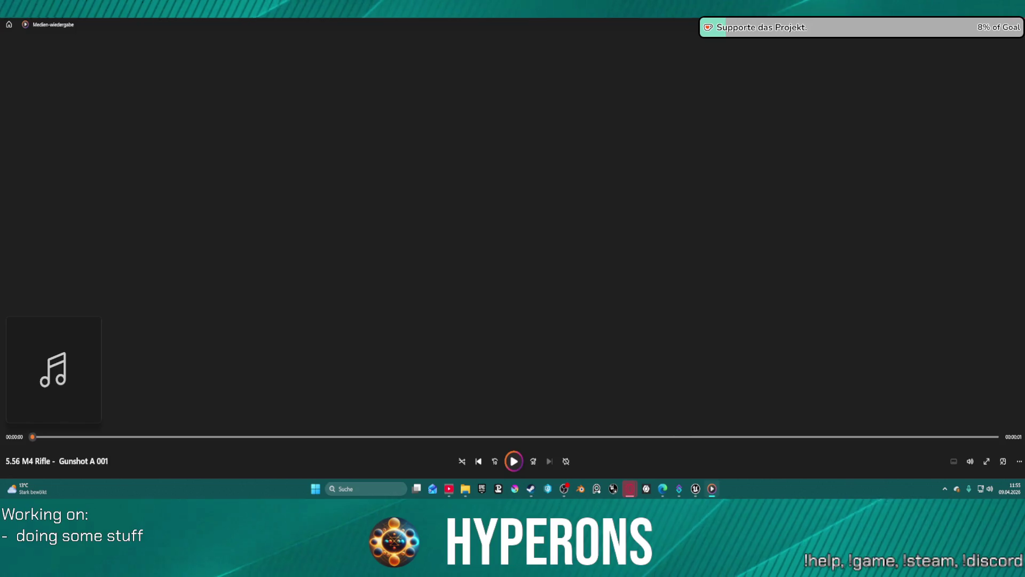
{"action": "key", "text": "alt+F4"}
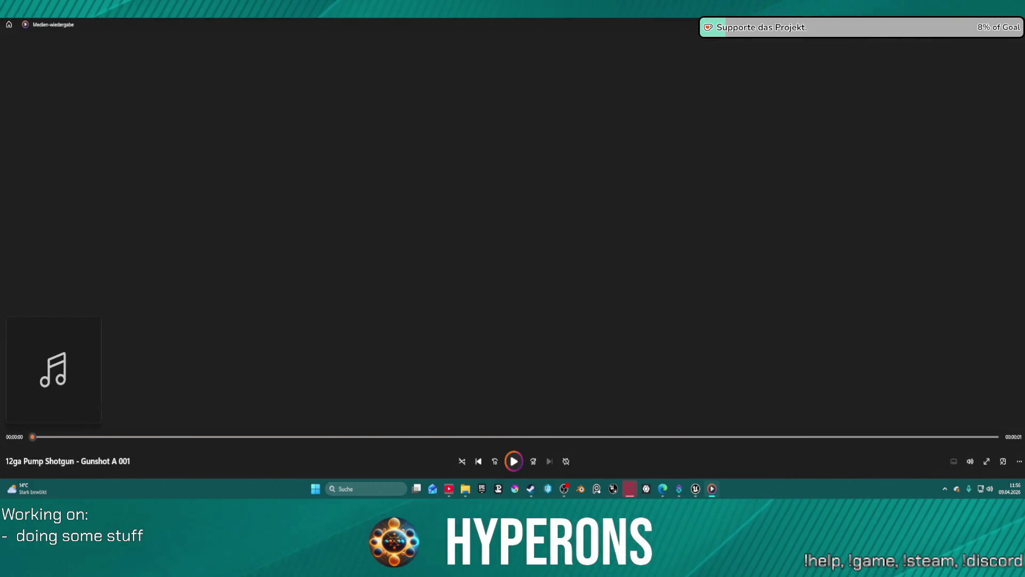
{"action": "key", "text": "alt+F4"}
{"action": "key", "text": "alt+F4"}
{"action": "key", "text": "alt+F4"}
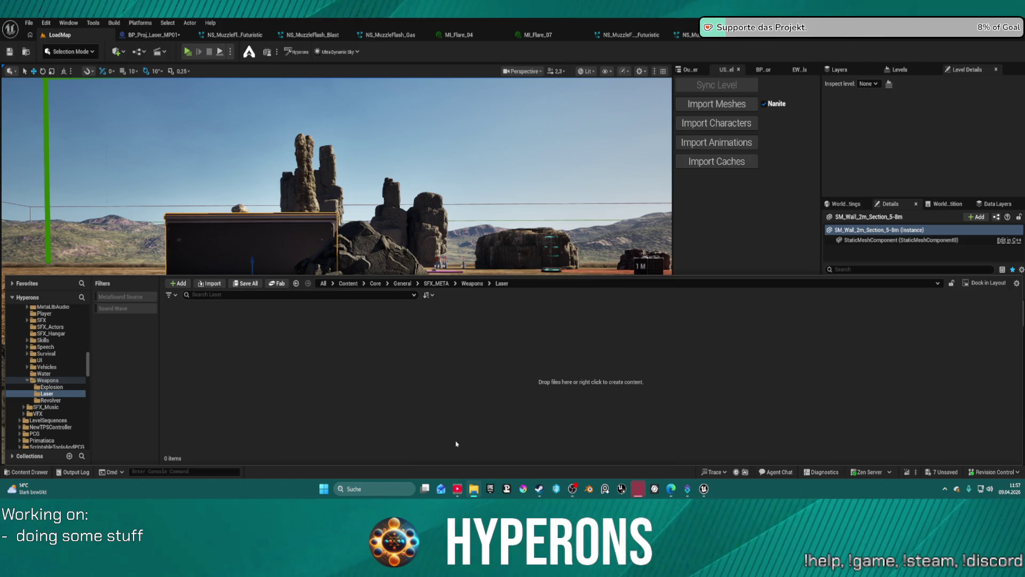
- Show the Weapons sound folder's assets and open SFX_MG_Shotgun in the MetaSound graph editor
{"action": "left_click", "coordinate": [53, 381]}
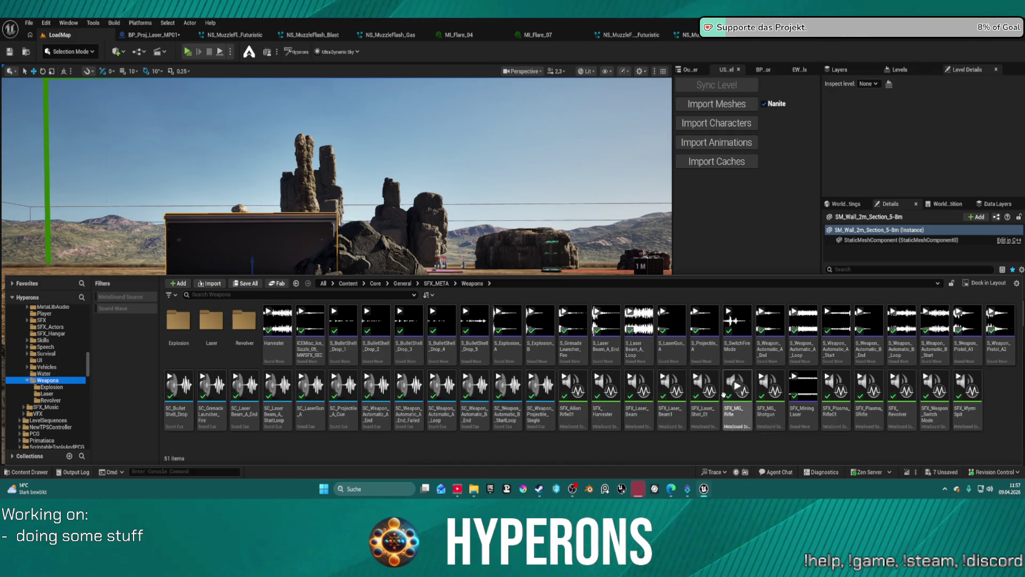
{"action": "left_click", "coordinate": [767, 407]}
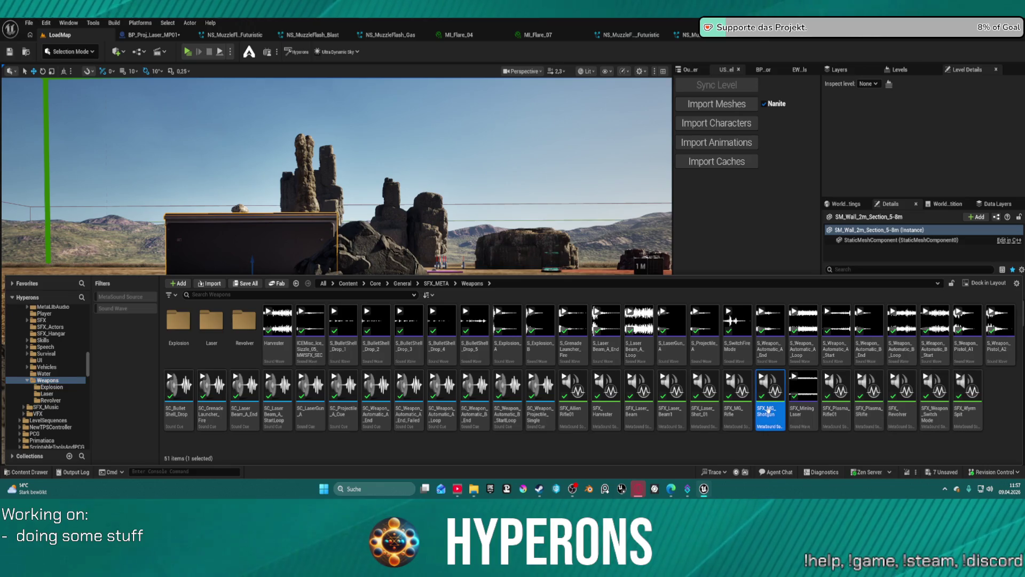
{"action": "left_click", "coordinate": [768, 409]}
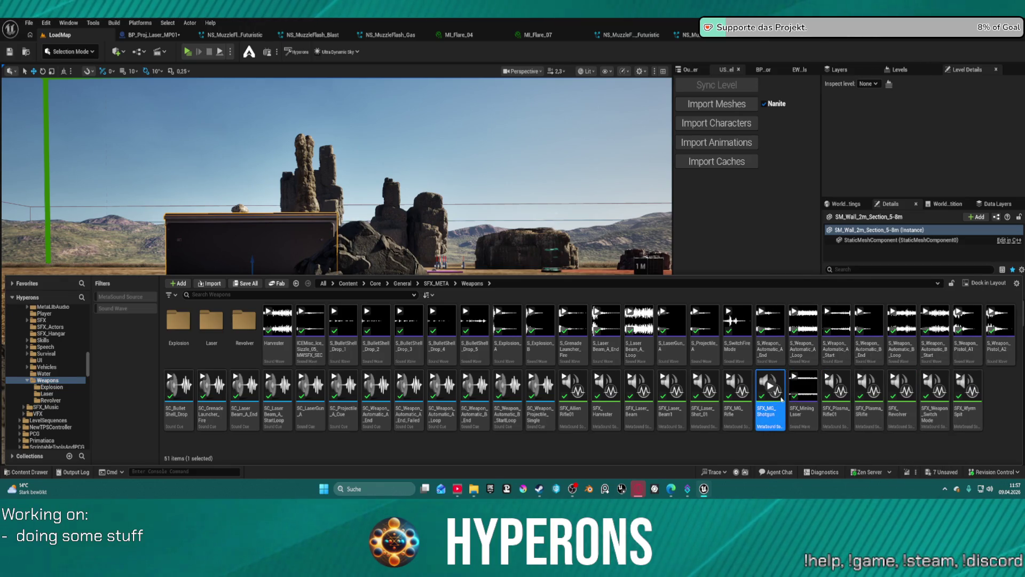
{"action": "double_click", "coordinate": [781, 400]}
- Bring up the Content Drawer with Ctrl+Space and preview the SFX_MG_Shotgun sound
{"action": "scroll", "coordinate": [650, 277], "scroll_direction": "down", "scroll_amount": 6}
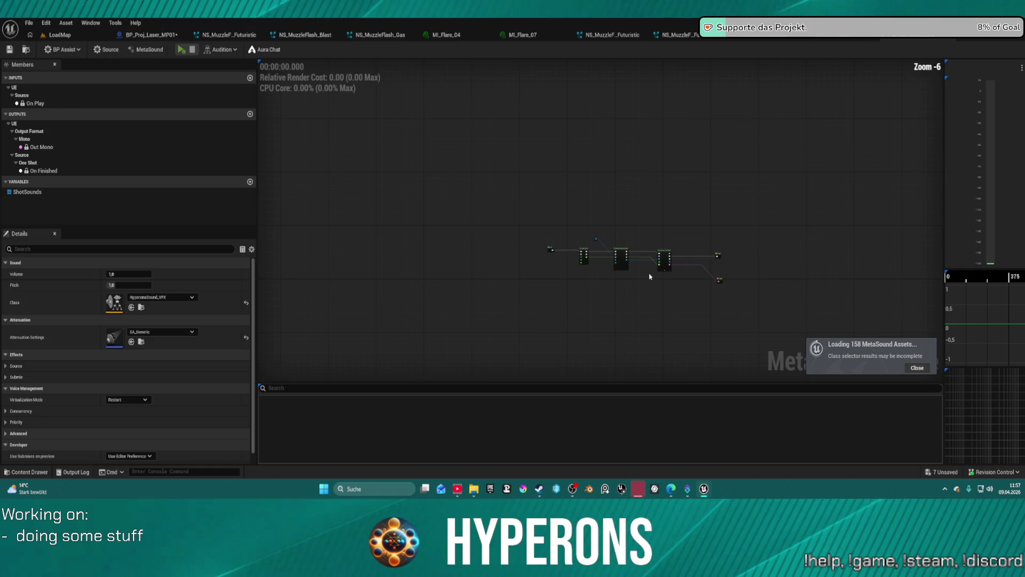
{"action": "scroll", "coordinate": [650, 276], "scroll_direction": "up", "scroll_amount": 4}
{"action": "key", "text": "ctrl+space"}
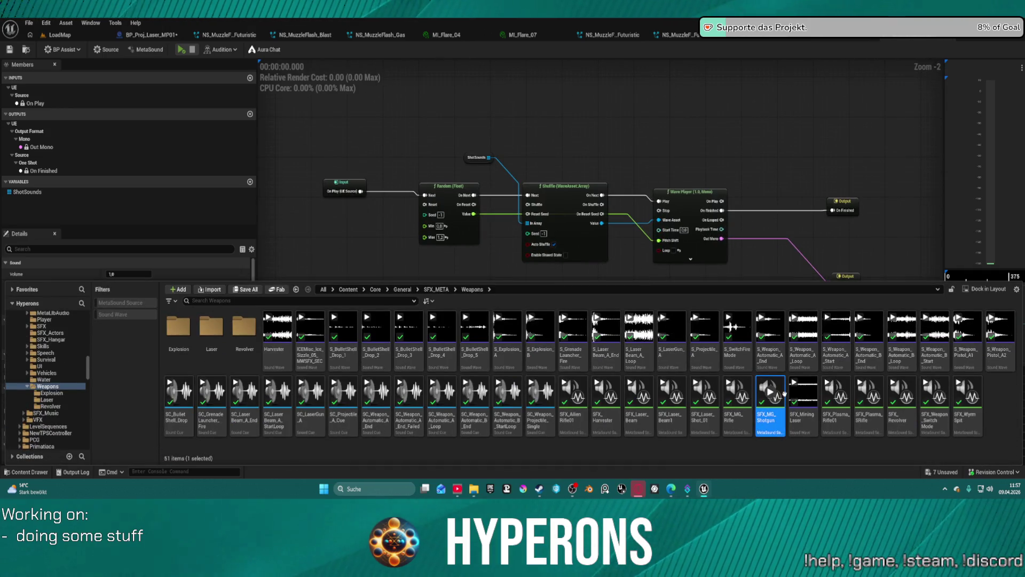
{"action": "left_click", "coordinate": [771, 392]}
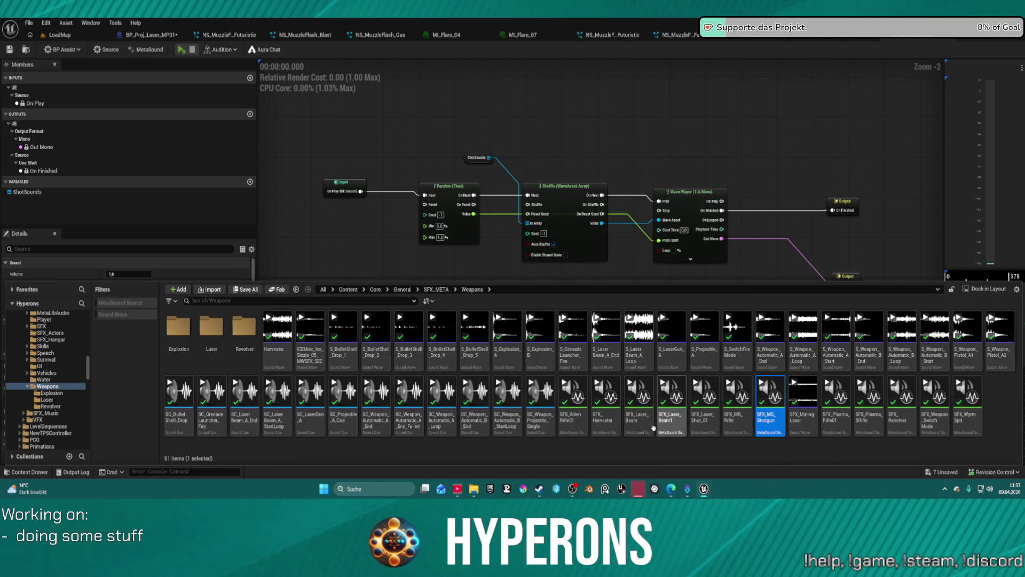
- Look through the Revolver folder, return to Weapons, and open the SFX_Revolver MetaSound
{"action": "mouse_move", "coordinate": [737, 423]}
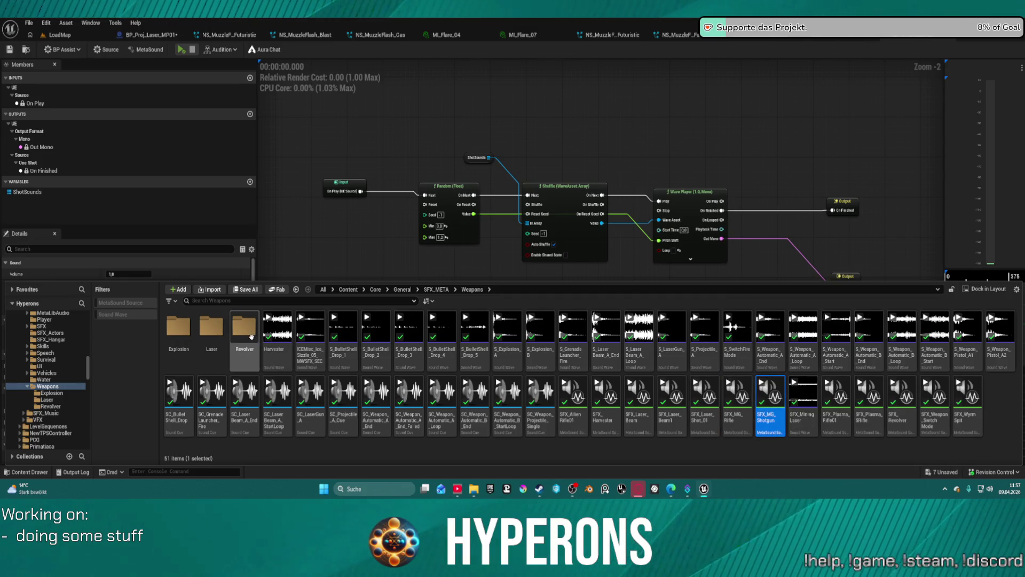
{"action": "double_click", "coordinate": [251, 336]}
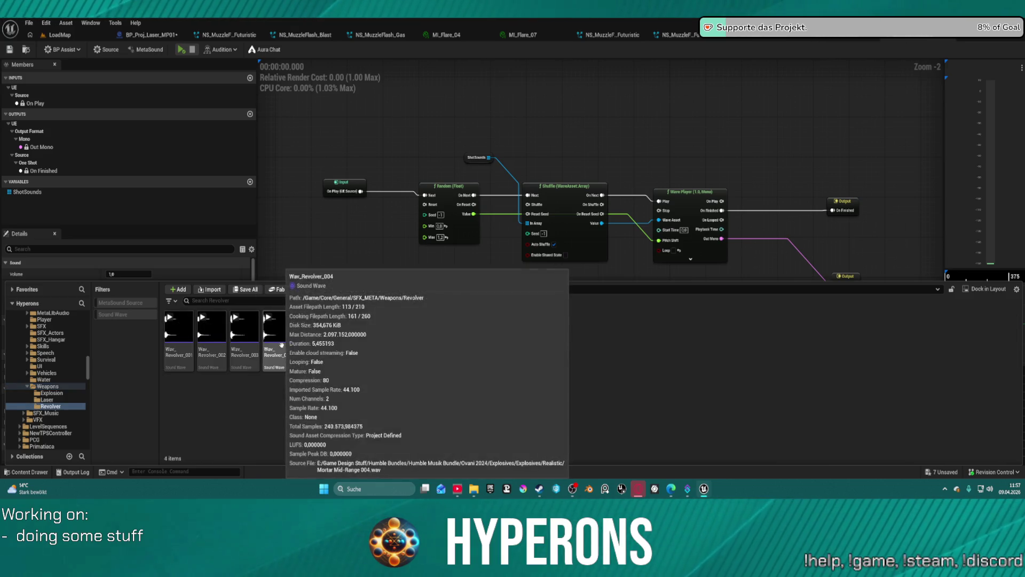
{"action": "left_click", "coordinate": [59, 387]}
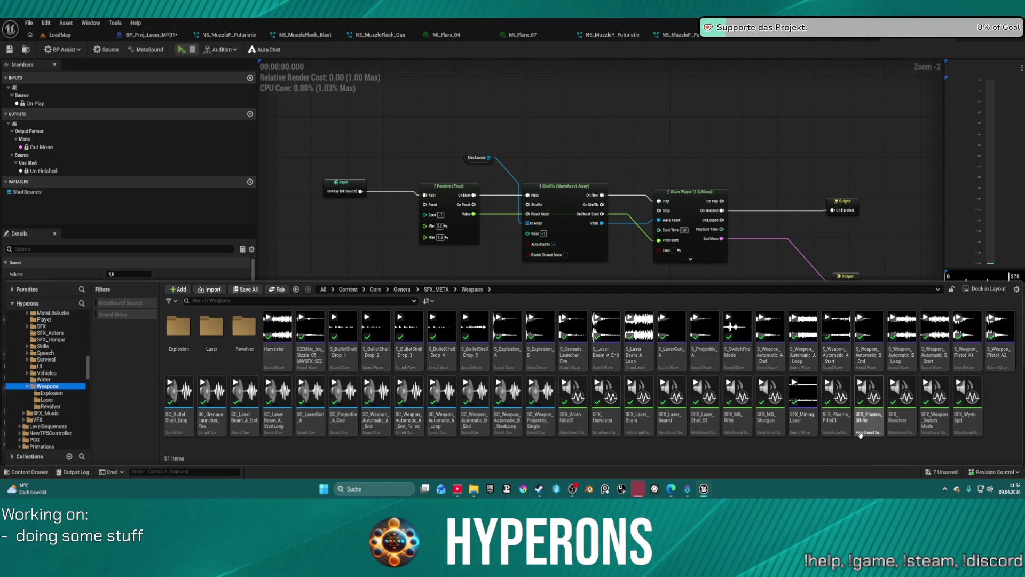
{"action": "left_click", "coordinate": [909, 413]}
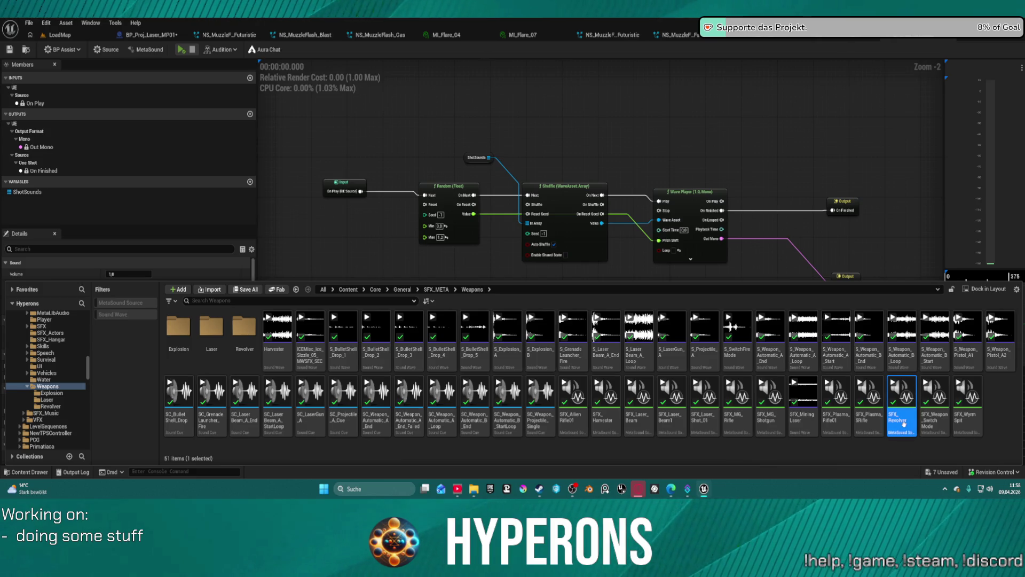
{"action": "double_click", "coordinate": [904, 422]}
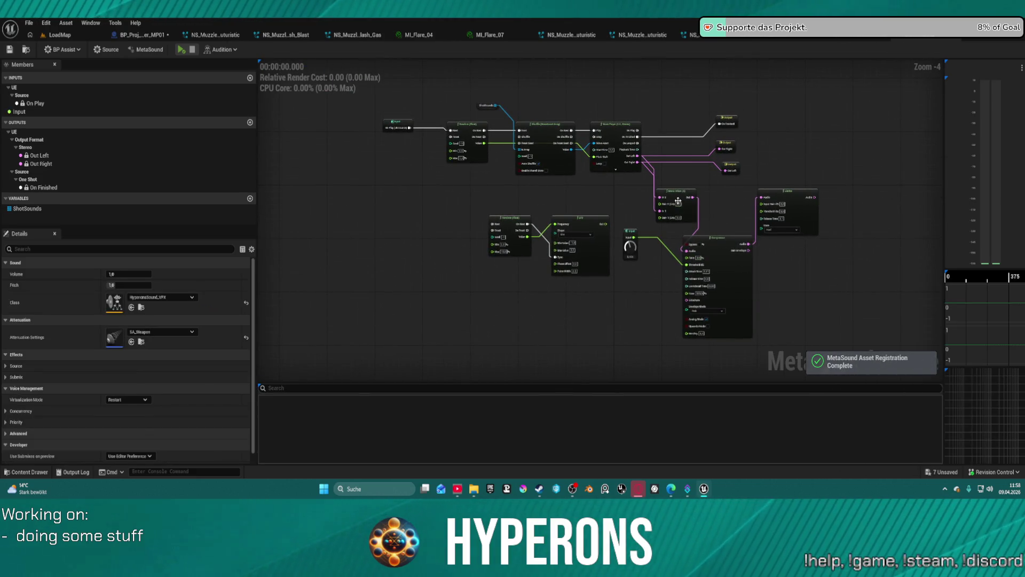
- Shift the Random and LFO nodes left and audition the revolver sound
{"action": "scroll", "coordinate": [587, 230], "scroll_direction": "up", "scroll_amount": 2}
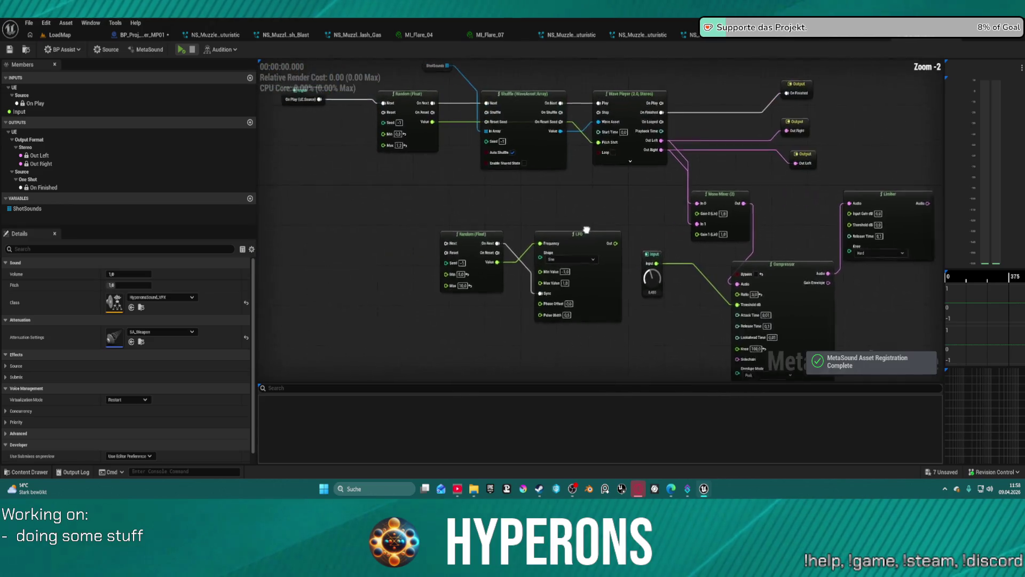
{"action": "left_click_drag", "start_coordinate": [641, 331], "coordinate": [432, 216]}
{"action": "left_click_drag", "start_coordinate": [589, 225], "coordinate": [443, 214]}
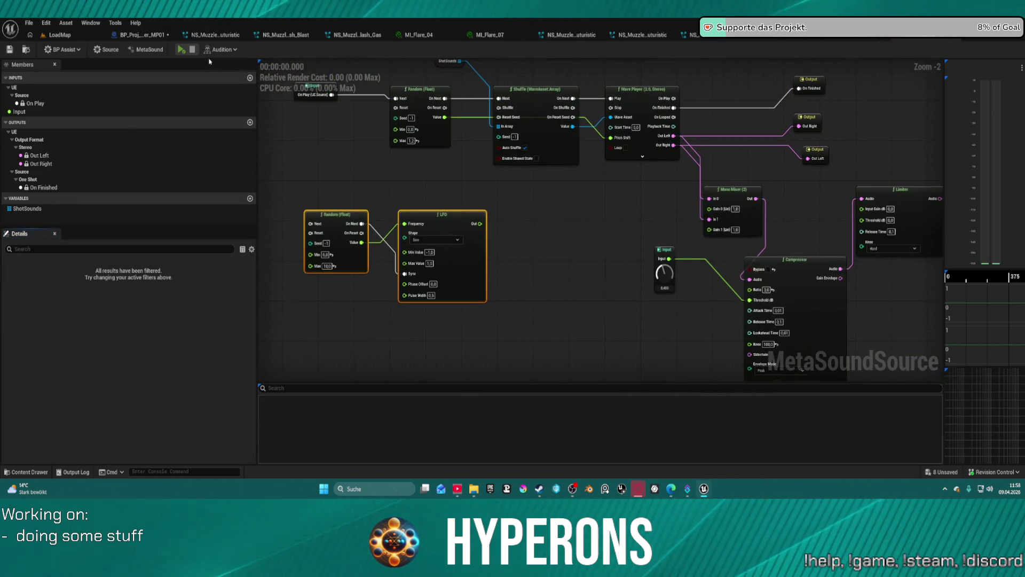
{"action": "left_click", "coordinate": [182, 49]}
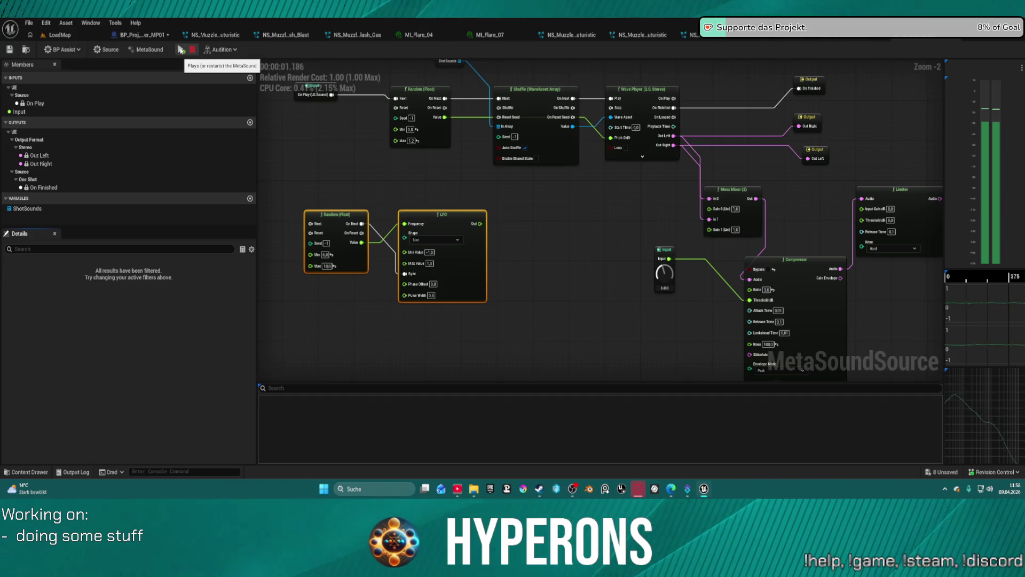
- Group the Limiter, Out Left and Out Right nodes close together
{"action": "left_click_drag", "start_coordinate": [786, 183], "coordinate": [618, 225]}
{"action": "scroll", "coordinate": [619, 225], "scroll_direction": "up", "scroll_amount": 2}
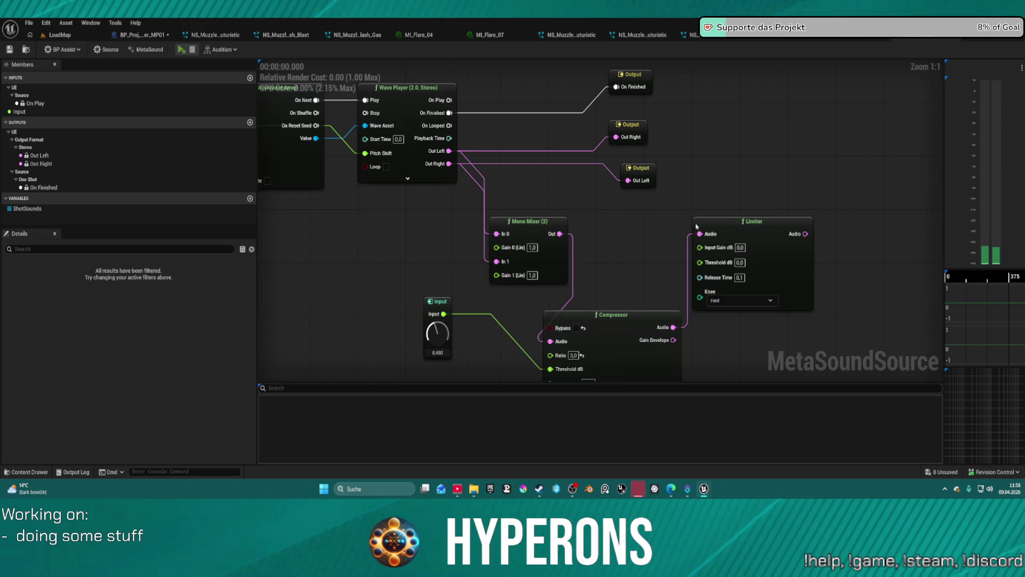
{"action": "left_click_drag", "start_coordinate": [774, 229], "coordinate": [683, 216]}
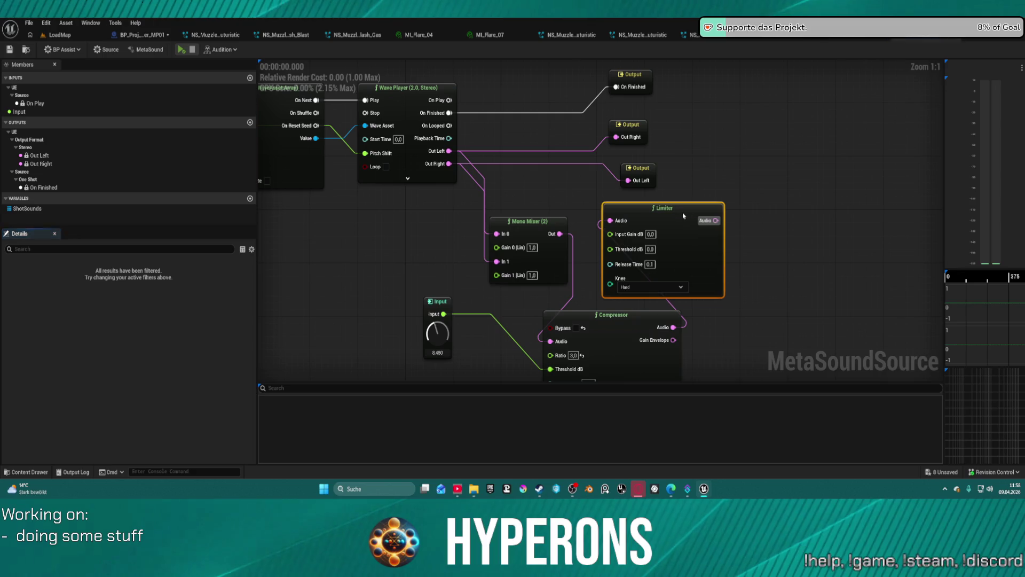
{"action": "left_click", "coordinate": [647, 183]}
{"action": "left_click_drag", "start_coordinate": [658, 170], "coordinate": [838, 177]}
{"action": "left_click_drag", "start_coordinate": [637, 126], "coordinate": [846, 143]}
- Wire the Limiter's audio output to both Out Left and Out Right, then audition
{"action": "mouse_move", "coordinate": [716, 220]}
{"action": "left_mouse_down"}
{"action": "mouse_move", "coordinate": [809, 200]}
{"action": "mouse_move", "coordinate": [808, 187]}
{"action": "left_mouse_up"}
{"action": "mouse_move", "coordinate": [833, 155]}
{"action": "left_mouse_down"}
{"action": "mouse_move", "coordinate": [729, 229]}
{"action": "mouse_move", "coordinate": [716, 220]}
{"action": "left_mouse_up"}
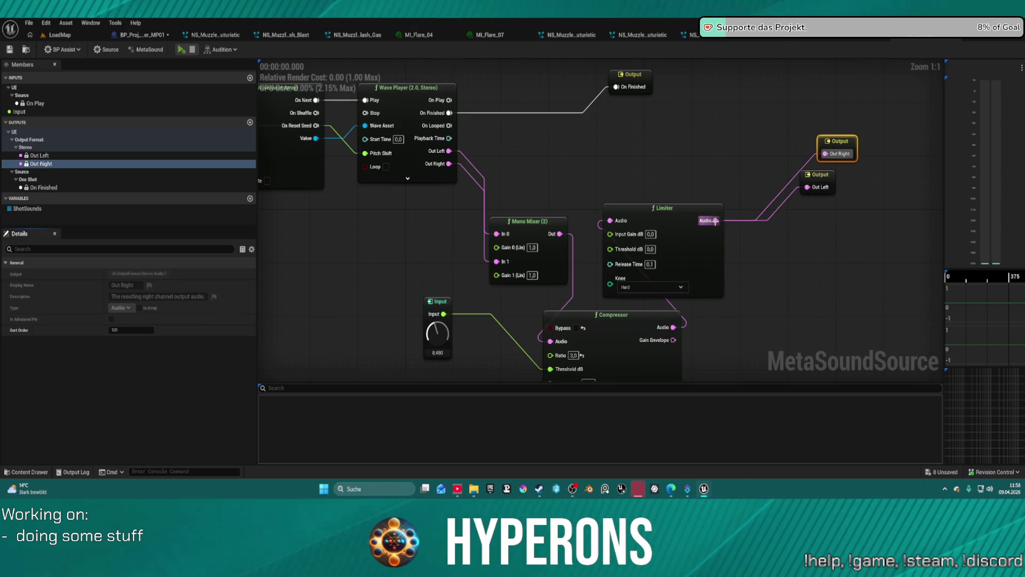
{"action": "left_click", "coordinate": [181, 49]}
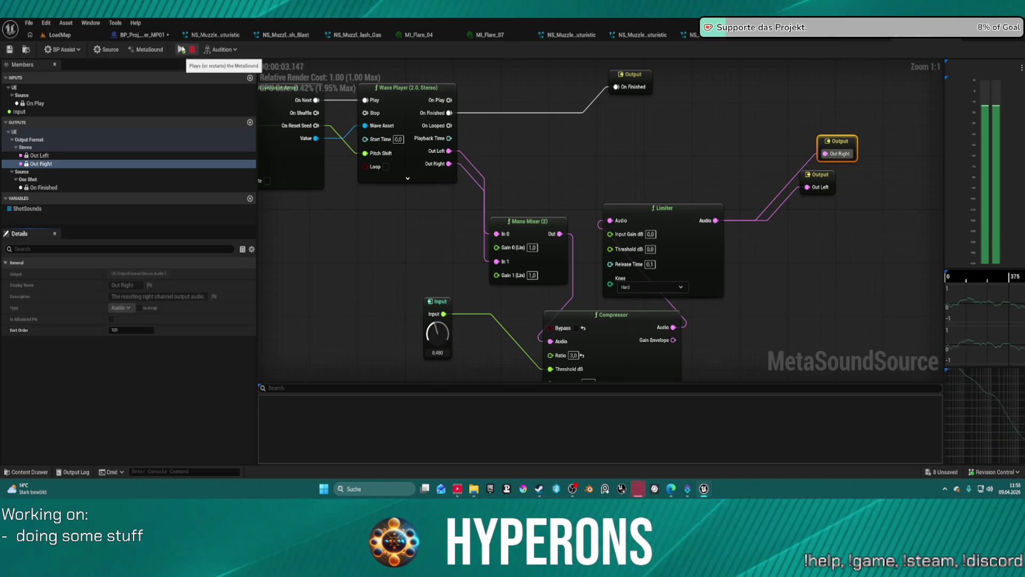
{"action": "left_click", "coordinate": [573, 355]}
{"action": "mouse_move", "coordinate": [573, 355]}
{"action": "left_mouse_down"}
{"action": "mouse_move", "coordinate": [591, 329]}
{"action": "mouse_move", "coordinate": [624, 192]}
{"action": "left_mouse_up"}
- Set the Compressor's Ratio to 3 and play the revolver sound
{"action": "type", "text": "3"}
{"action": "key", "text": "Return"}
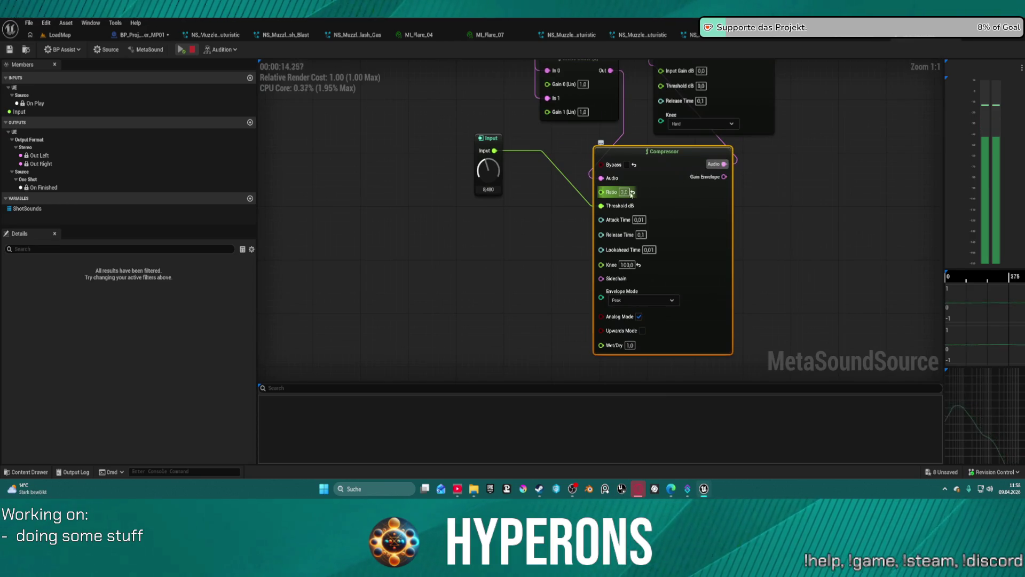
{"action": "left_click", "coordinate": [626, 193]}
{"action": "type", "text": "5"}
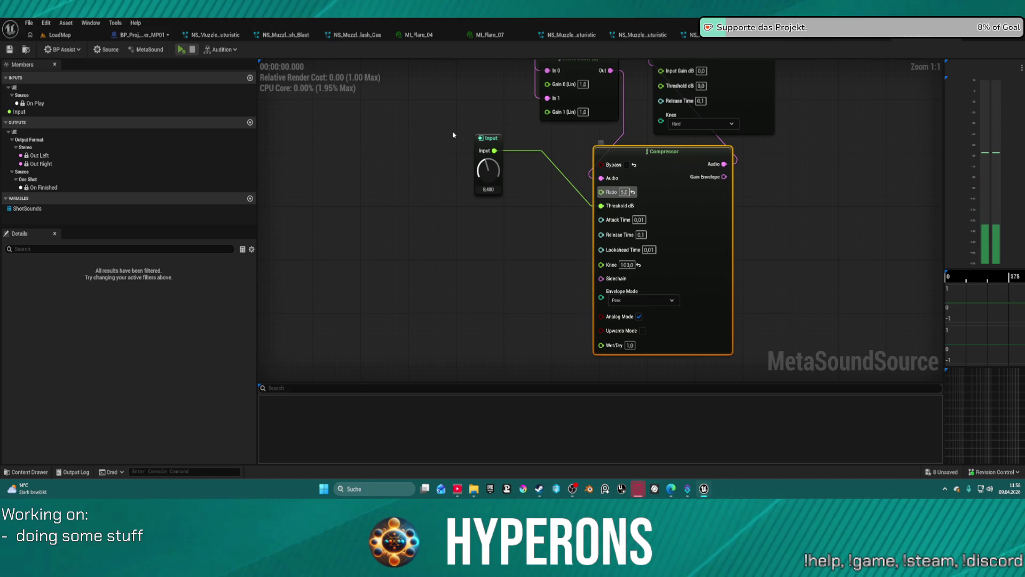
{"action": "left_click", "coordinate": [182, 49]}
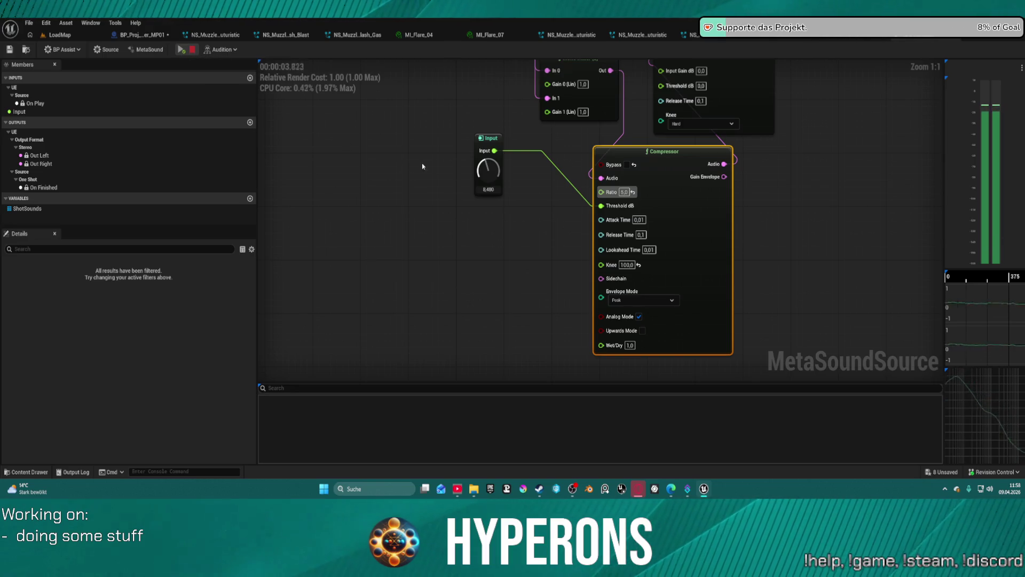
- Try Input knob values of about 5.2, 8.16, 20 and 7.36 while auditioning
{"action": "mouse_move", "coordinate": [615, 190]}
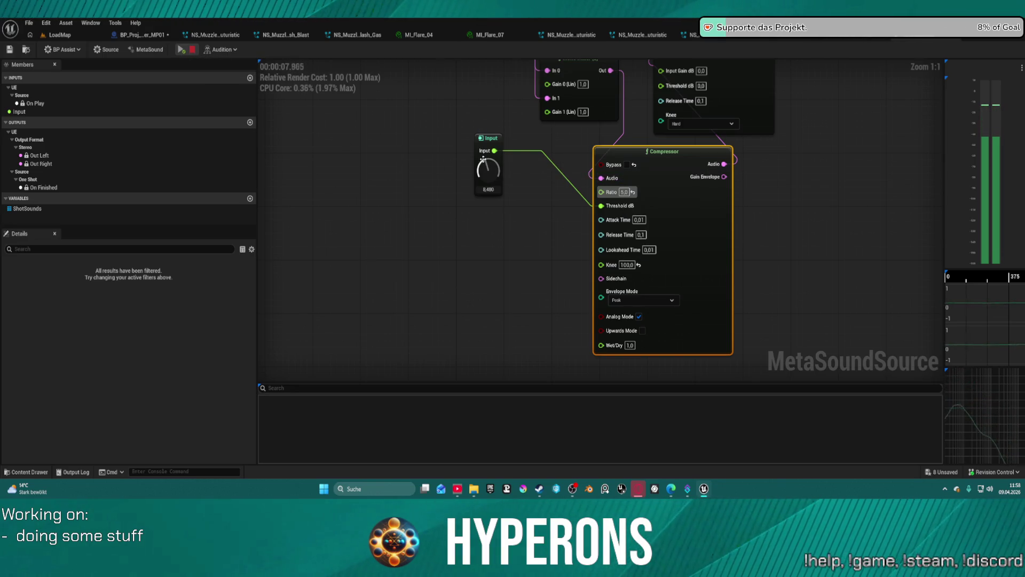
{"action": "mouse_move", "coordinate": [488, 172]}
{"action": "left_mouse_down"}
{"action": "mouse_move", "coordinate": [493, 181]}
{"action": "mouse_move", "coordinate": [483, 152]}
{"action": "left_mouse_up"}
{"action": "left_click", "coordinate": [181, 51]}
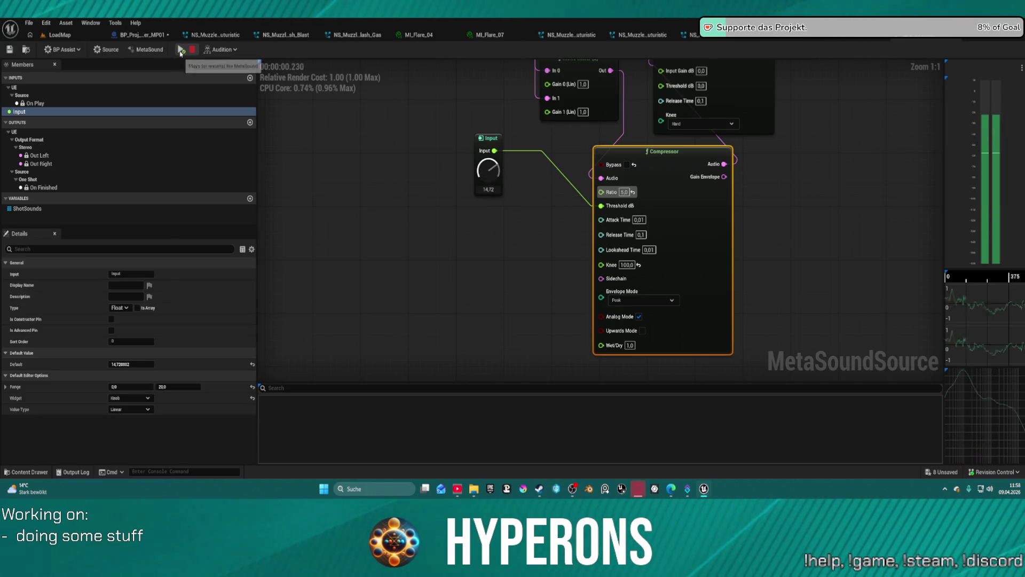
{"action": "left_click_drag", "start_coordinate": [488, 170], "coordinate": [491, 195]}
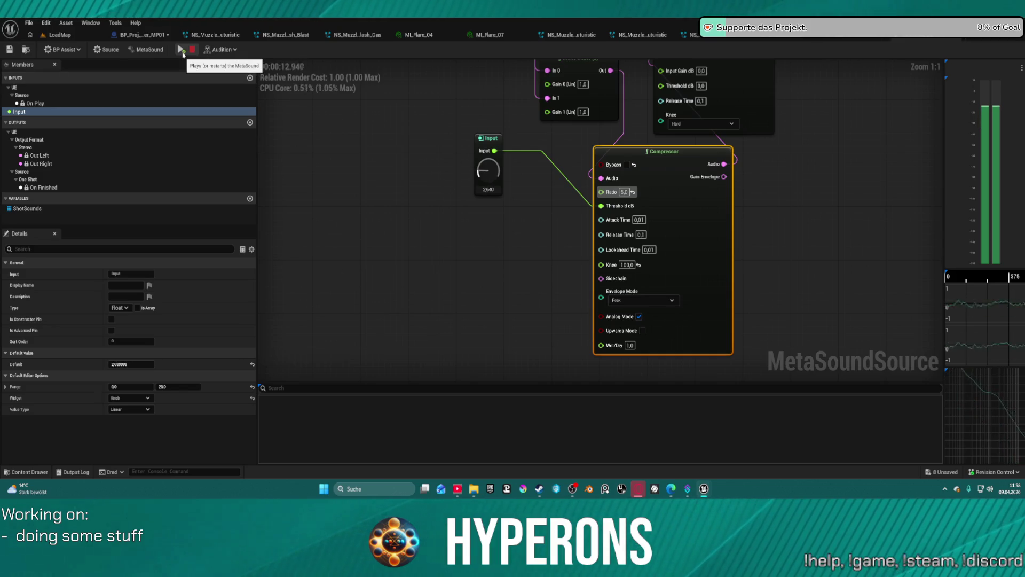
{"action": "left_click_drag", "start_coordinate": [488, 170], "coordinate": [460, 150]}
{"action": "left_click_drag", "start_coordinate": [482, 106], "coordinate": [481, 88]}
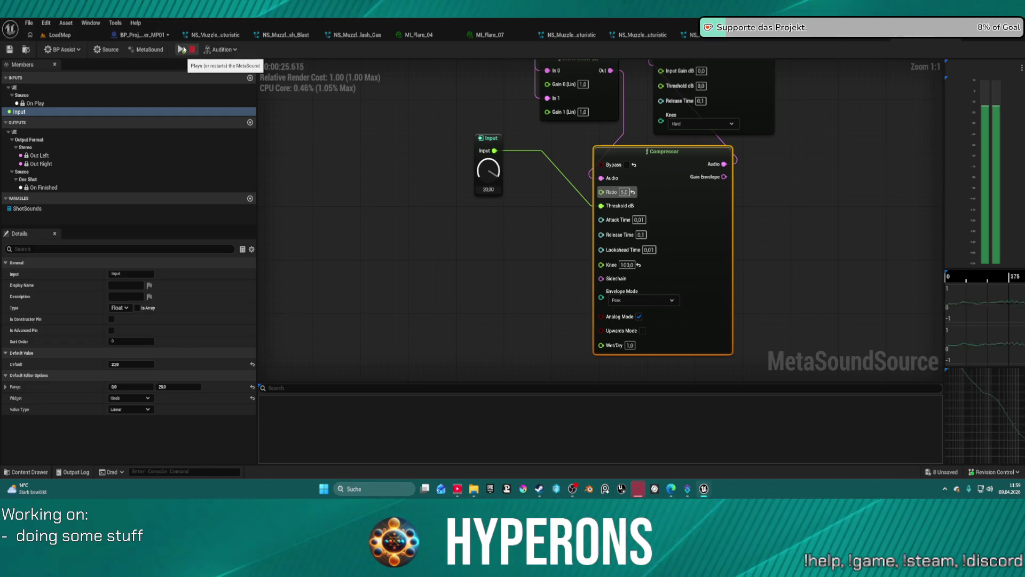
{"action": "mouse_move", "coordinate": [488, 170]}
{"action": "left_mouse_down"}
{"action": "mouse_move", "coordinate": [491, 225]}
{"action": "mouse_move", "coordinate": [488, 203]}
{"action": "left_mouse_up"}
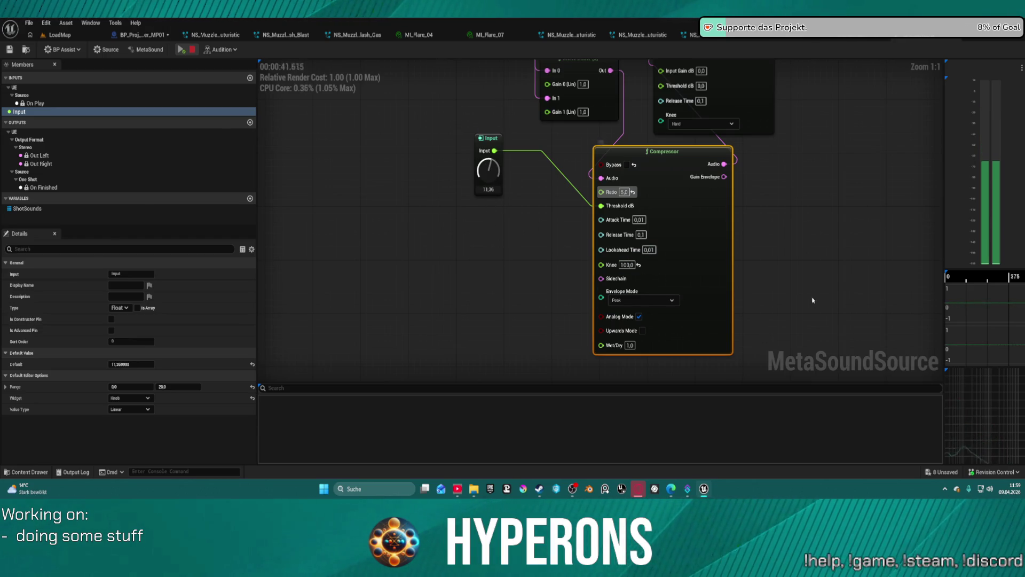
- Preview at 2.0, change the Limiter's Input Gain dB to 1.0, and replay
{"action": "left_click_drag", "start_coordinate": [724, 198], "coordinate": [686, 362]}
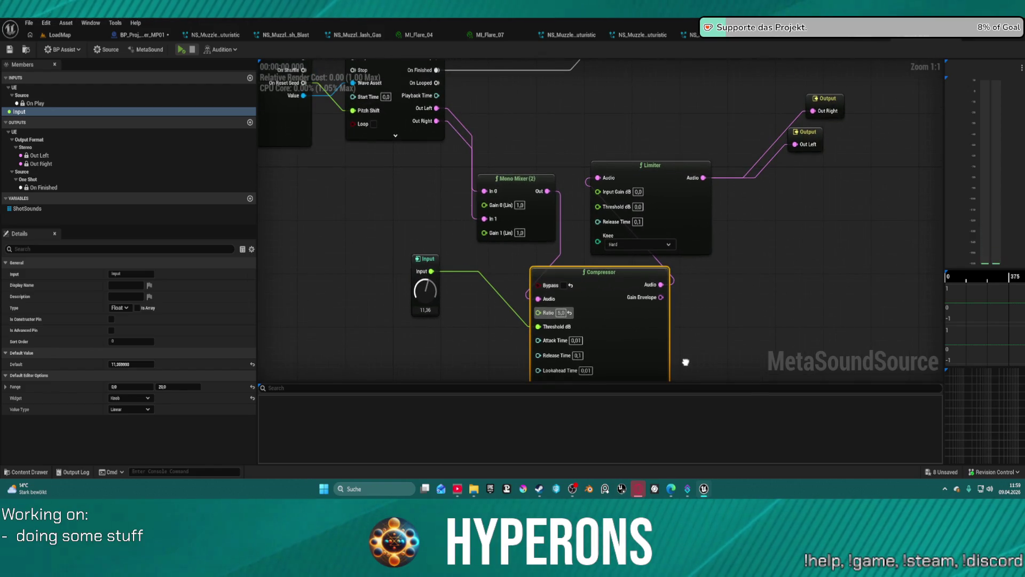
{"action": "left_click", "coordinate": [691, 223]}
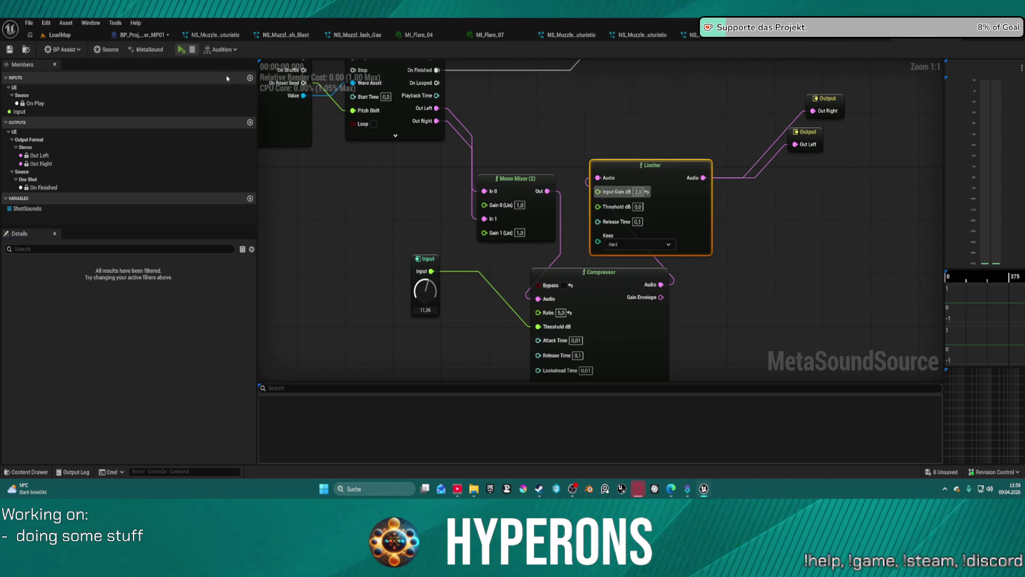
{"action": "left_click", "coordinate": [182, 49]}
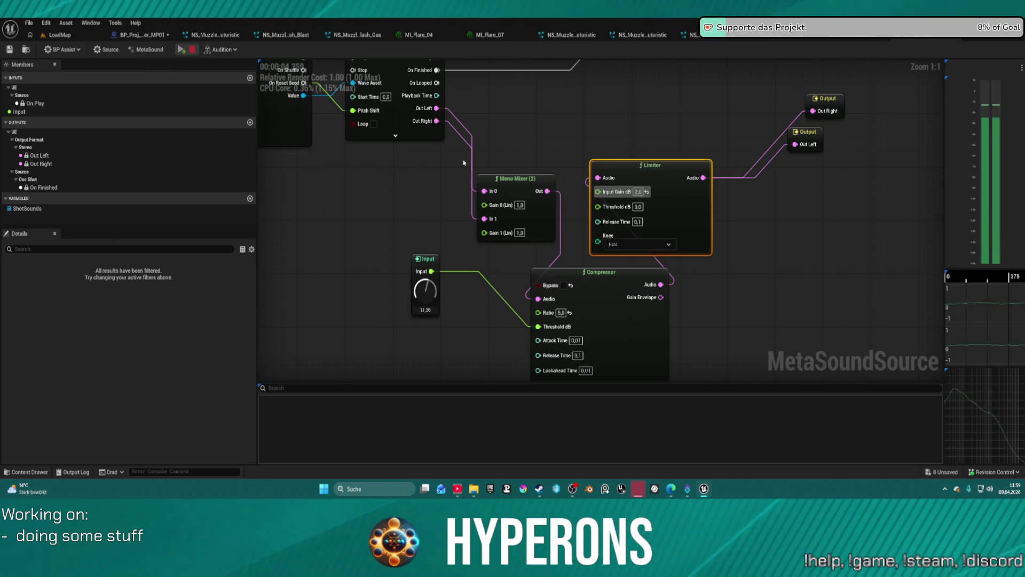
{"action": "left_click", "coordinate": [638, 192]}
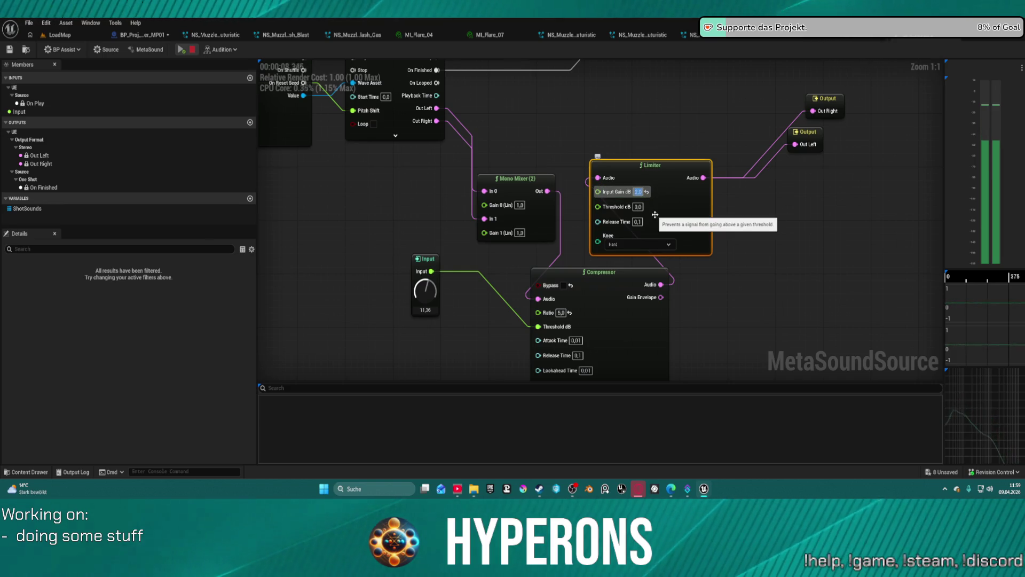
{"action": "left_click", "coordinate": [181, 49]}
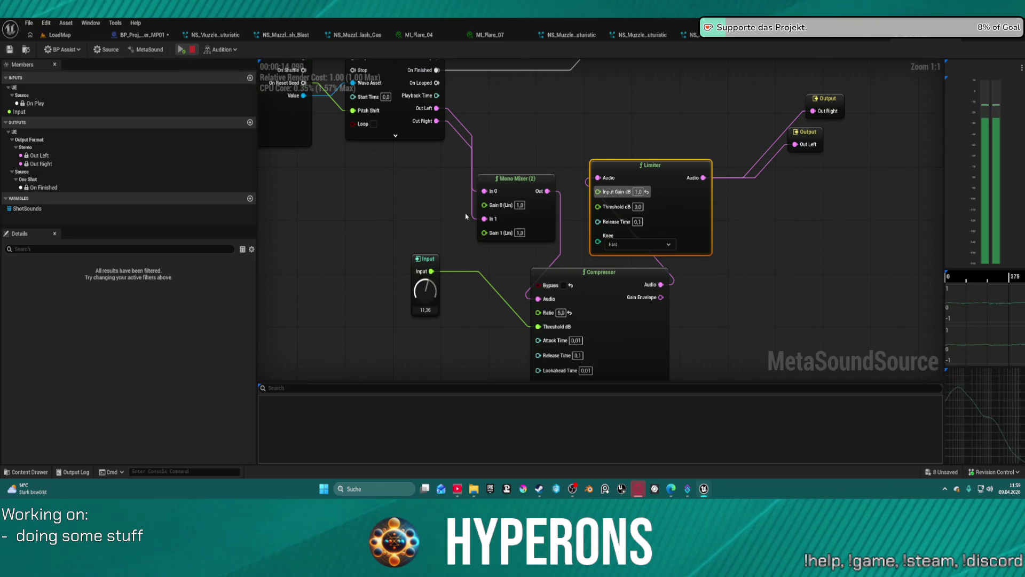
- Rearrange the Limiter, Mono Mixer (2) and Compressor nodes in the revolver graph
{"action": "left_click_drag", "start_coordinate": [647, 177], "coordinate": [708, 204]}
{"action": "left_click_drag", "start_coordinate": [513, 215], "coordinate": [524, 133]}
{"action": "left_click_drag", "start_coordinate": [591, 277], "coordinate": [572, 177]}
{"action": "left_click_drag", "start_coordinate": [711, 193], "coordinate": [801, 227]}
{"action": "left_click_drag", "start_coordinate": [572, 177], "coordinate": [620, 170]}
{"action": "left_click", "coordinate": [456, 107]}
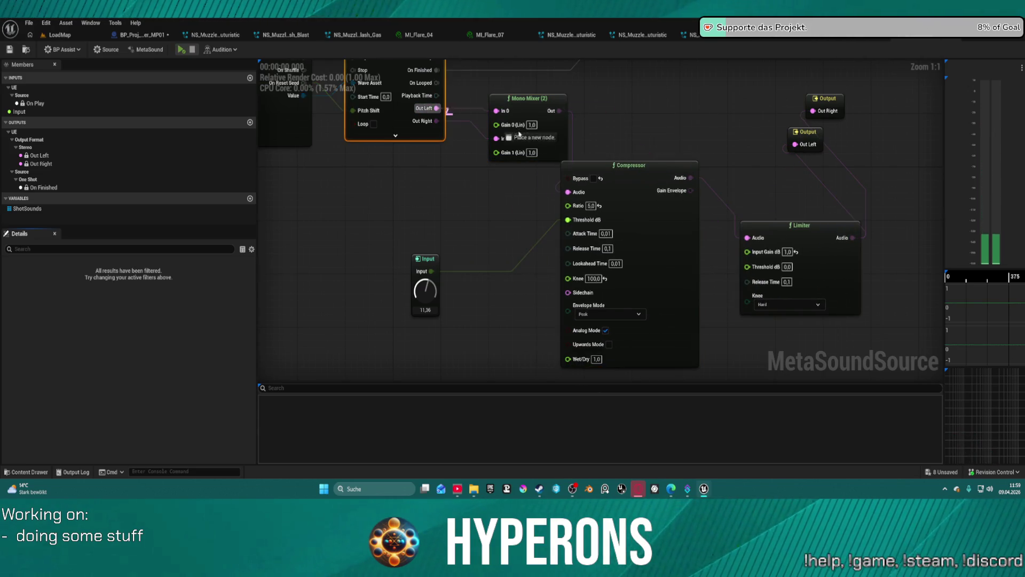
{"action": "key", "text": "ctrl+z"}
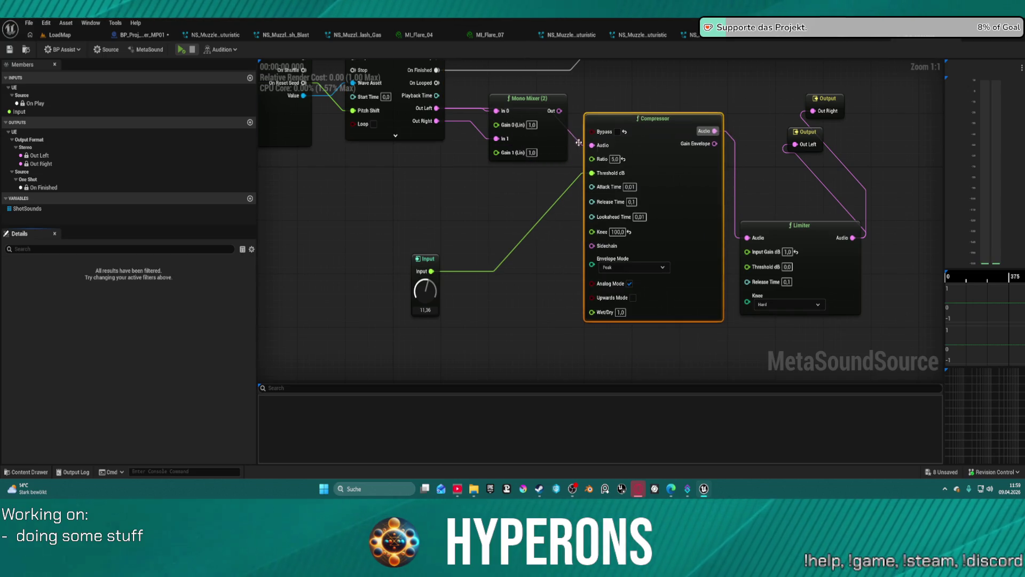
- Route the left channel through Compressor and Limiter to Out Left and delete Mono Mixer (2)
{"action": "mouse_move", "coordinate": [704, 133]}
{"action": "left_mouse_down"}
{"action": "mouse_move", "coordinate": [745, 235]}
{"action": "mouse_move", "coordinate": [747, 185]}
{"action": "left_mouse_up"}
{"action": "key", "text": "Escape"}
{"action": "mouse_move", "coordinate": [853, 237]}
{"action": "left_mouse_down"}
{"action": "mouse_move", "coordinate": [774, 126]}
{"action": "mouse_move", "coordinate": [813, 111]}
{"action": "mouse_move", "coordinate": [903, 259]}
{"action": "left_mouse_up"}
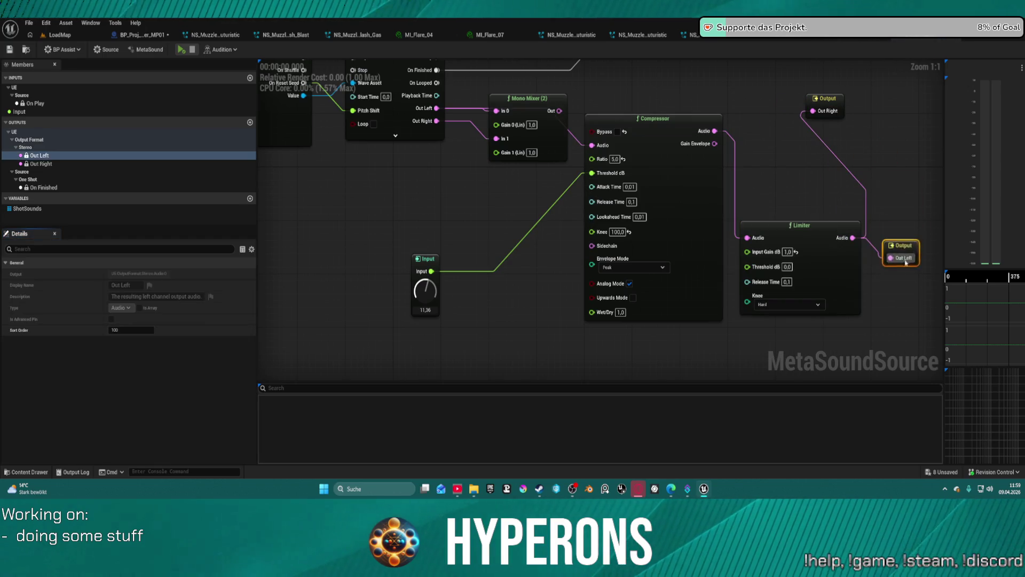
{"action": "left_click_drag", "start_coordinate": [807, 237], "coordinate": [795, 151]}
{"action": "mouse_move", "coordinate": [540, 109]}
{"action": "left_mouse_down"}
{"action": "mouse_move", "coordinate": [508, 154]}
{"action": "mouse_move", "coordinate": [510, 177]}
{"action": "left_mouse_up"}
{"action": "key", "text": "Delete"}
- Copy the Compressor and Limiter pair and paste a duplicate
{"action": "mouse_move", "coordinate": [578, 127]}
{"action": "left_mouse_down"}
{"action": "mouse_move", "coordinate": [773, 304]}
{"action": "mouse_move", "coordinate": [643, 210]}
{"action": "mouse_move", "coordinate": [620, 208]}
{"action": "left_mouse_up"}
{"action": "key", "text": "ctrl+c"}
{"action": "left_click", "coordinate": [712, 351]}
{"action": "key", "text": "ctrl+v"}
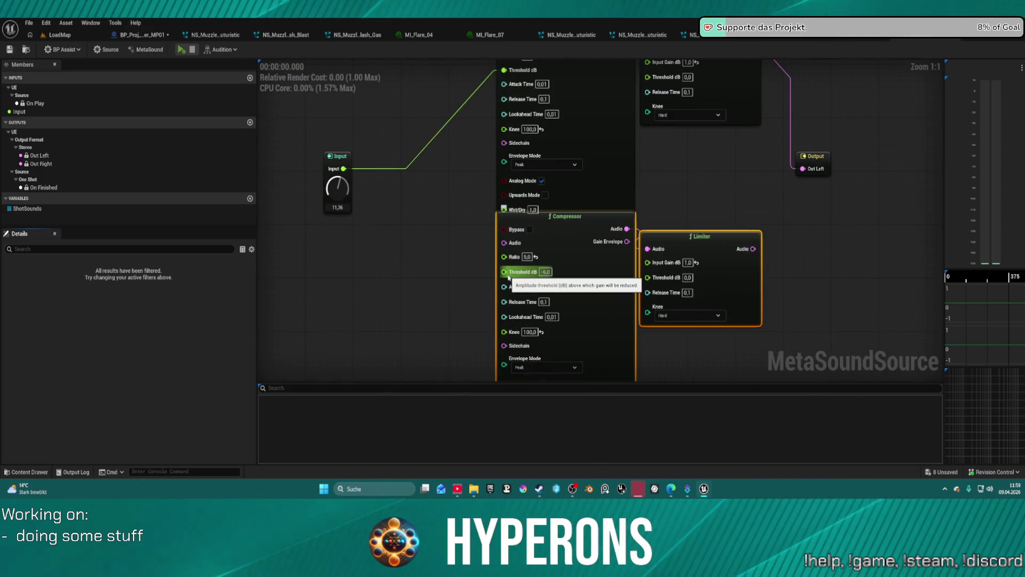
- Feed Input into the copied Compressor's Threshold dB and Wave Player Out Right into its Audio
{"action": "left_click_drag", "start_coordinate": [352, 202], "coordinate": [513, 304]}
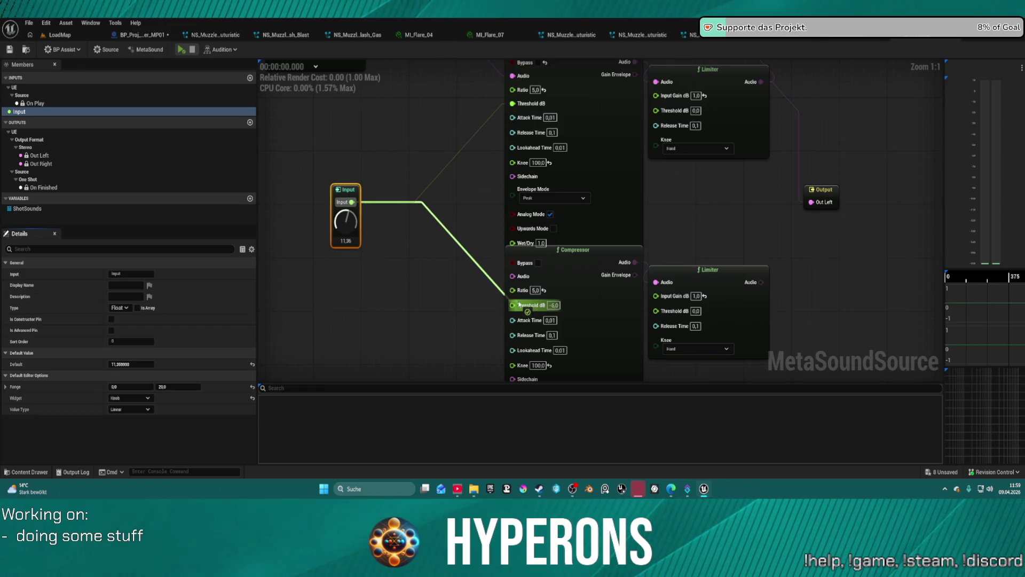
{"action": "left_click_drag", "start_coordinate": [622, 272], "coordinate": [649, 353]}
{"action": "mouse_move", "coordinate": [781, 370]}
{"action": "left_mouse_down"}
{"action": "mouse_move", "coordinate": [740, 281]}
{"action": "mouse_move", "coordinate": [790, 212]}
{"action": "mouse_move", "coordinate": [762, 165]}
{"action": "mouse_move", "coordinate": [820, 265]}
{"action": "mouse_move", "coordinate": [804, 219]}
{"action": "mouse_move", "coordinate": [700, 222]}
{"action": "mouse_move", "coordinate": [785, 173]}
{"action": "left_mouse_up"}
{"action": "mouse_move", "coordinate": [640, 345]}
{"action": "left_mouse_down"}
{"action": "mouse_move", "coordinate": [510, 104]}
{"action": "mouse_move", "coordinate": [485, 121]}
{"action": "left_mouse_up"}
{"action": "left_click_drag", "start_coordinate": [907, 159], "coordinate": [753, 113]}
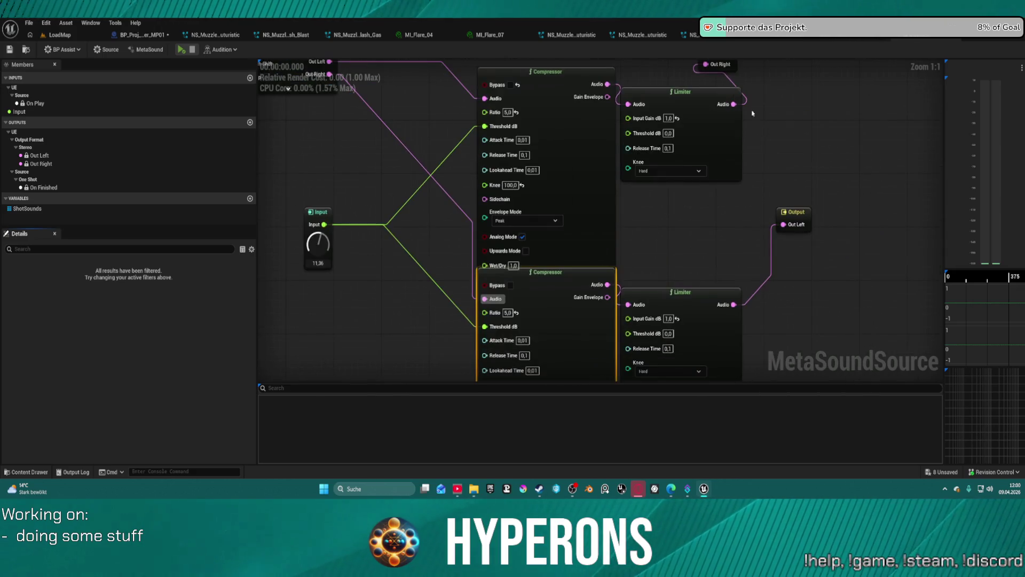
- Connect the lower Limiter to Out Right and the upper Limiter to Out Left
{"action": "mouse_move", "coordinate": [724, 78]}
{"action": "left_mouse_down"}
{"action": "mouse_move", "coordinate": [812, 115]}
{"action": "mouse_move", "coordinate": [682, 151]}
{"action": "left_mouse_up"}
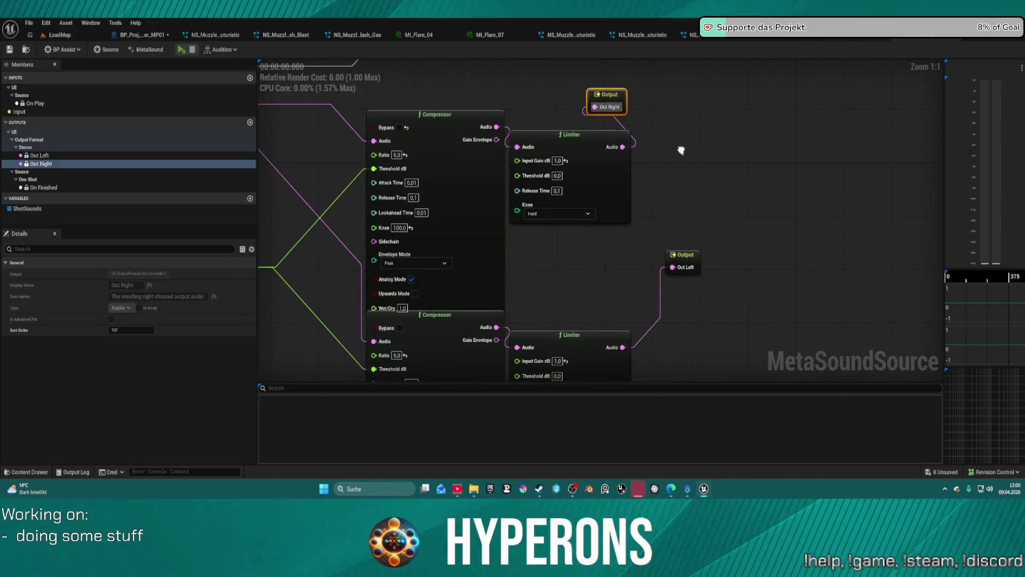
{"action": "mouse_move", "coordinate": [599, 98]}
{"action": "left_mouse_down"}
{"action": "mouse_move", "coordinate": [715, 163]}
{"action": "mouse_move", "coordinate": [761, 246]}
{"action": "left_mouse_up"}
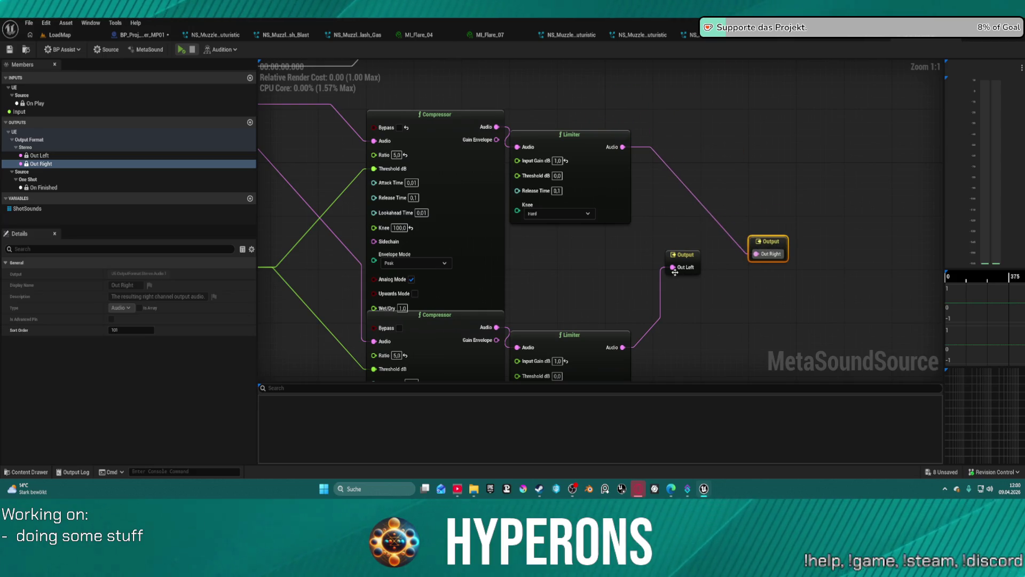
{"action": "left_click_drag", "start_coordinate": [677, 255], "coordinate": [695, 295]}
{"action": "mouse_move", "coordinate": [623, 347]}
{"action": "left_mouse_down"}
{"action": "mouse_move", "coordinate": [633, 173]}
{"action": "mouse_move", "coordinate": [756, 261]}
{"action": "left_mouse_up"}
{"action": "left_click_drag", "start_coordinate": [690, 307], "coordinate": [623, 147]}
{"action": "left_click", "coordinate": [614, 155]}
- Move the shared threshold Input node upward to tidy the graph
{"action": "scroll", "coordinate": [607, 297], "scroll_direction": "down", "scroll_amount": 3}
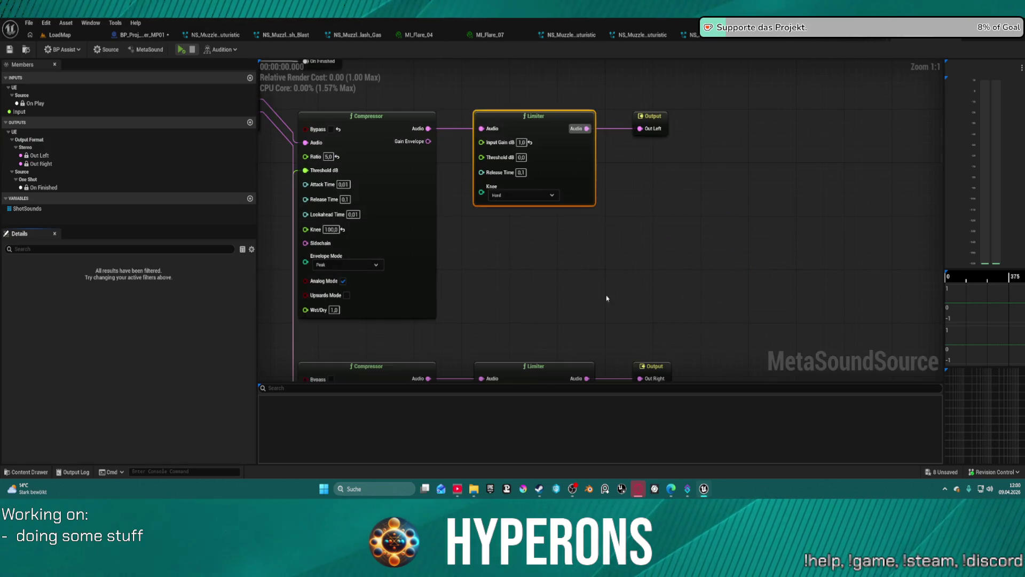
{"action": "scroll", "coordinate": [610, 284], "scroll_direction": "down", "scroll_amount": 1}
{"action": "scroll", "coordinate": [641, 298], "scroll_direction": "up", "scroll_amount": 3}
{"action": "scroll", "coordinate": [641, 298], "scroll_direction": "down", "scroll_amount": 2}
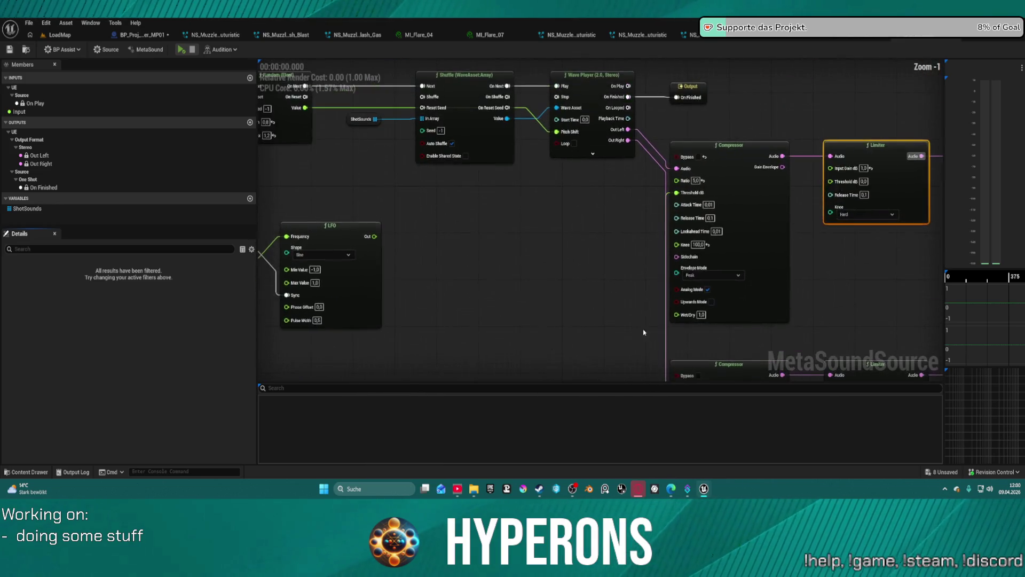
{"action": "scroll", "coordinate": [461, 162], "scroll_direction": "up", "scroll_amount": 2}
{"action": "mouse_move", "coordinate": [507, 298]}
{"action": "left_mouse_down"}
{"action": "mouse_move", "coordinate": [482, 167]}
{"action": "mouse_move", "coordinate": [461, 131]}
{"action": "left_mouse_up"}
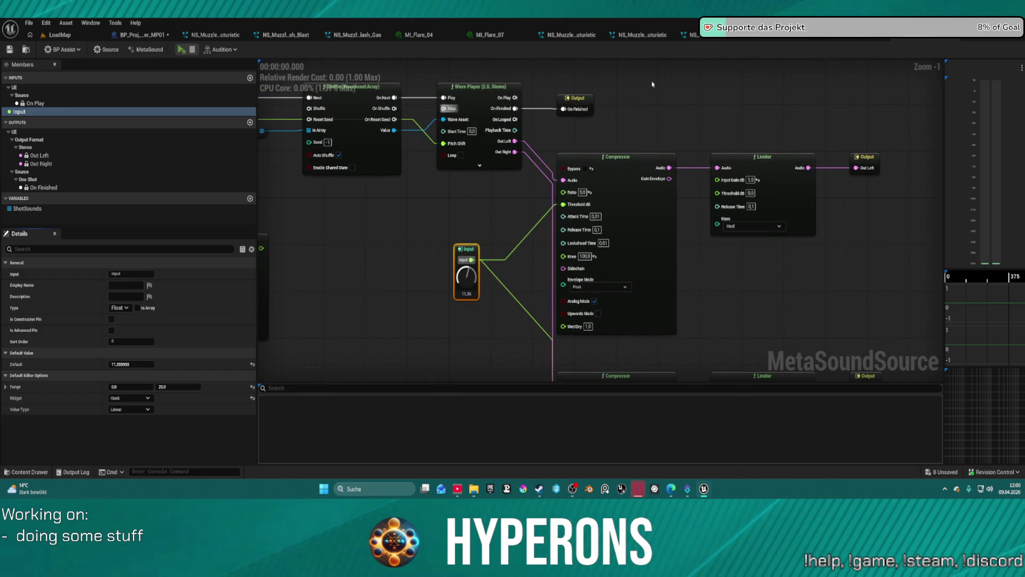
- Audition the stereo chains with the Limiter knee switched to Soft
{"action": "left_click", "coordinate": [178, 50]}
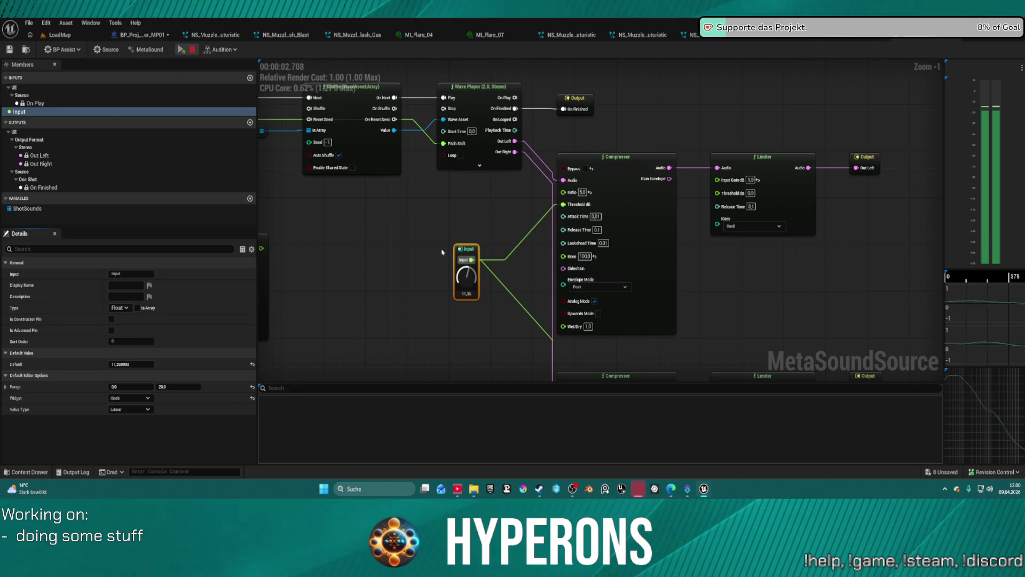
{"action": "scroll", "coordinate": [454, 252], "scroll_direction": "up", "scroll_amount": 1}
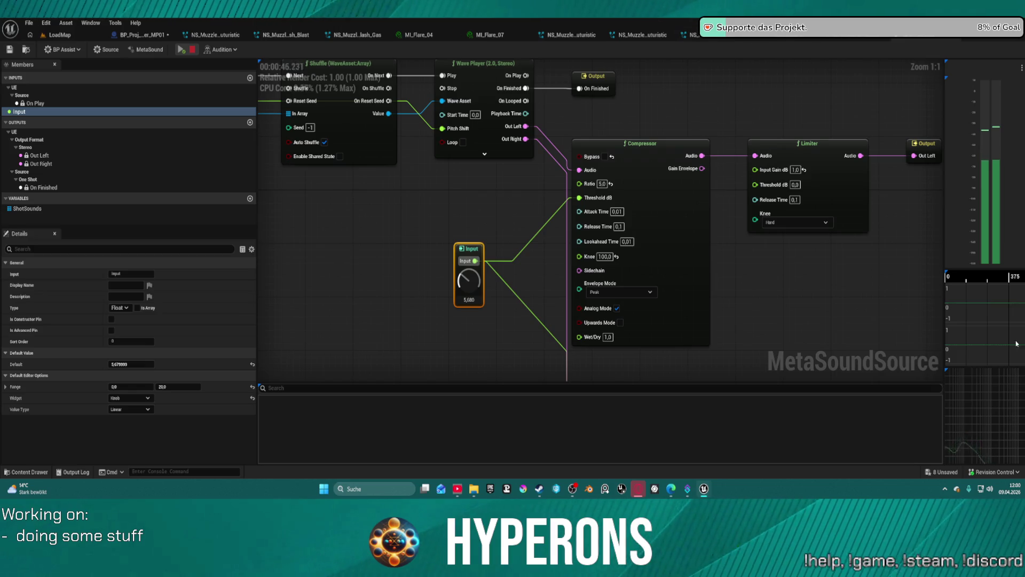
{"action": "left_click", "coordinate": [799, 222]}
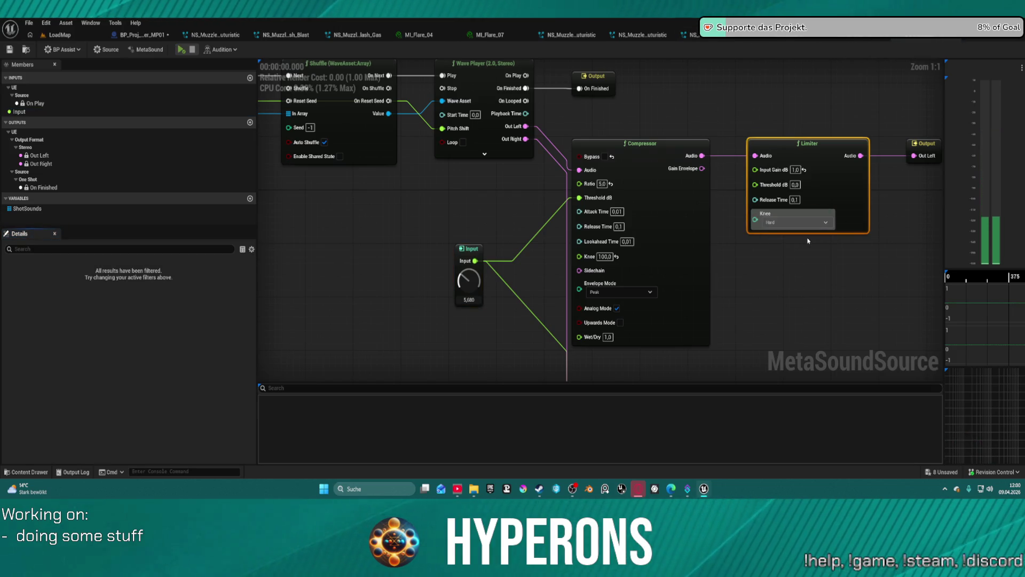
{"action": "left_click", "coordinate": [794, 242]}
{"action": "left_click", "coordinate": [181, 50]}
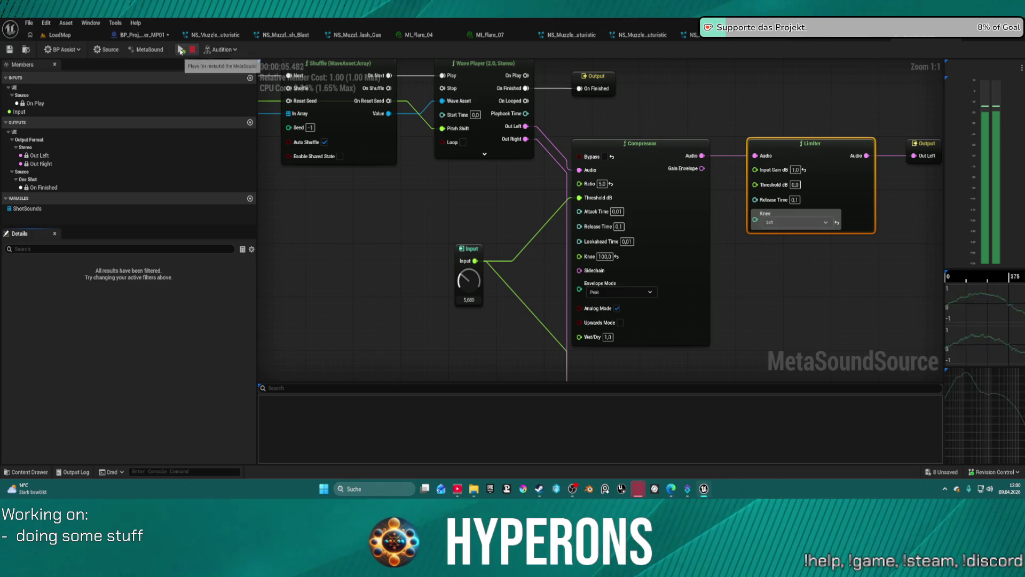
- Set the Limiter knee back to Hard, stop playback, and box-select both chains with their outputs
{"action": "left_click", "coordinate": [796, 222]}
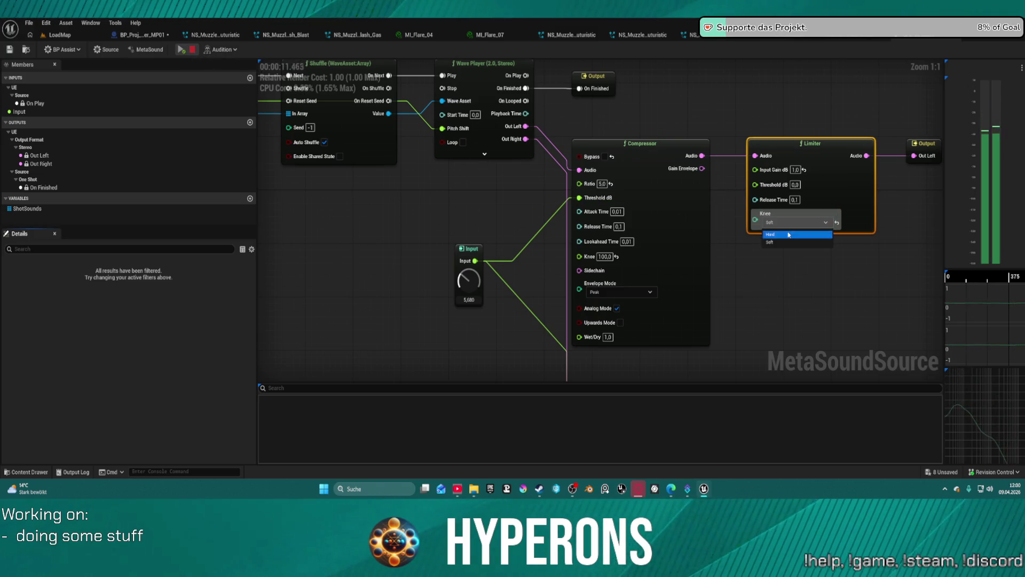
{"action": "left_click", "coordinate": [789, 235]}
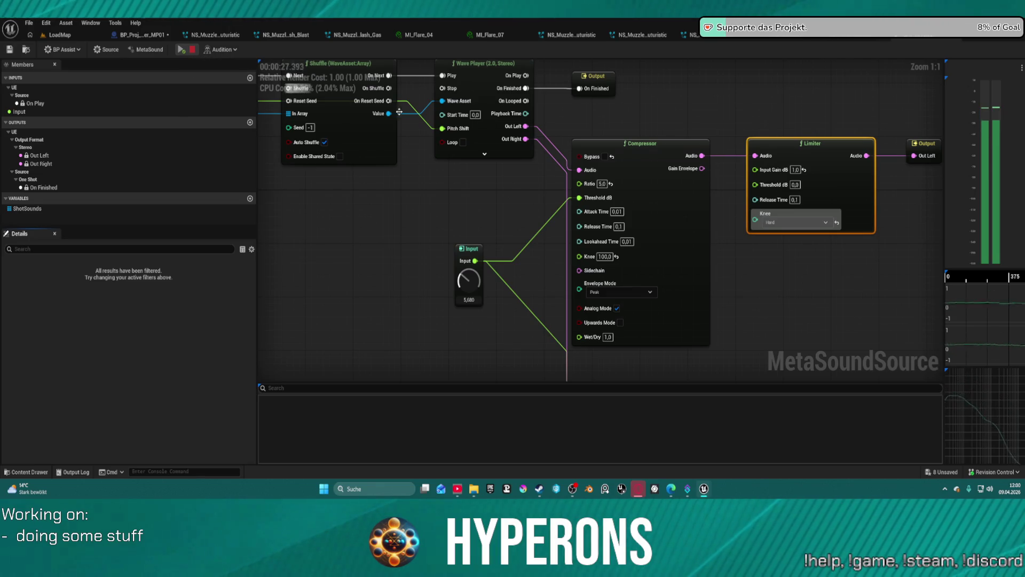
{"action": "left_click", "coordinate": [192, 49]}
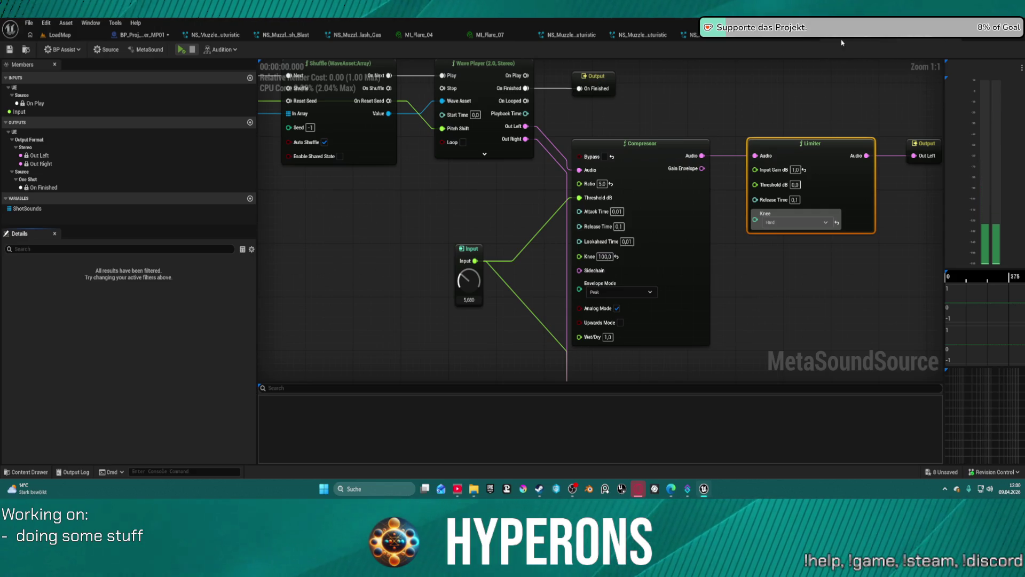
{"action": "scroll", "coordinate": [833, 229], "scroll_direction": "down", "scroll_amount": 4}
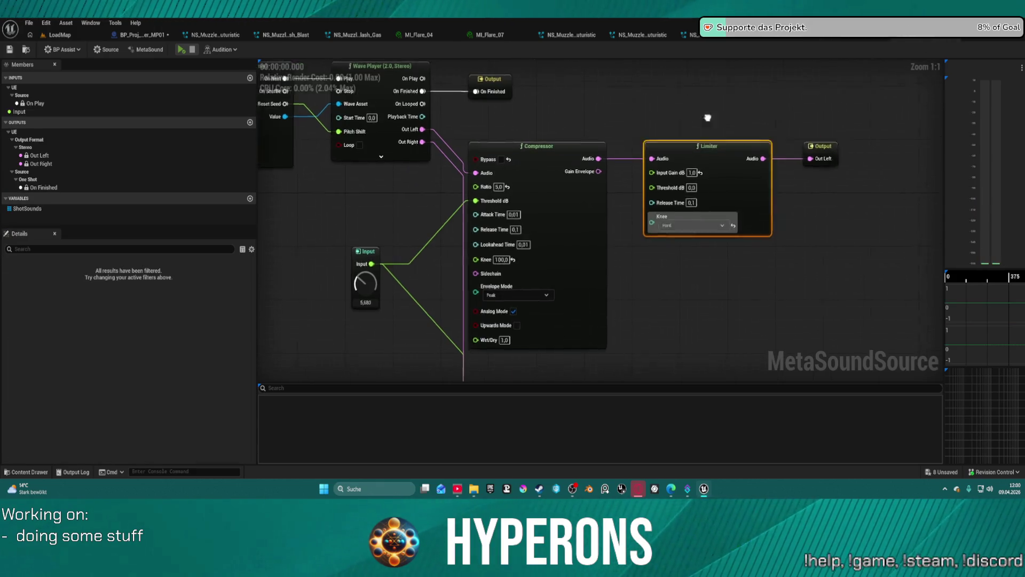
{"action": "mouse_move", "coordinate": [732, 353]}
{"action": "left_mouse_down"}
{"action": "mouse_move", "coordinate": [561, 298]}
{"action": "mouse_move", "coordinate": [451, 156]}
{"action": "mouse_move", "coordinate": [402, 172]}
{"action": "mouse_move", "coordinate": [530, 239]}
{"action": "left_mouse_up"}
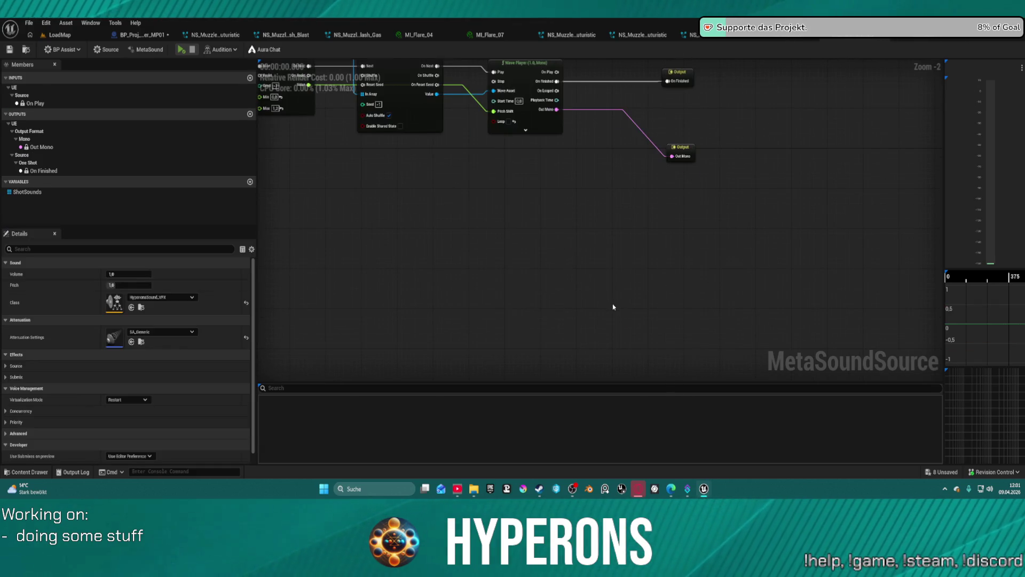
- Paste the copied compressor-limiter chains into the mono MetaSound and position them near the Wave Player
{"action": "key", "text": "ctrl+v"}
{"action": "mouse_move", "coordinate": [697, 218]}
{"action": "left_mouse_down"}
{"action": "mouse_move", "coordinate": [750, 177]}
{"action": "mouse_move", "coordinate": [776, 180]}
{"action": "left_mouse_up"}
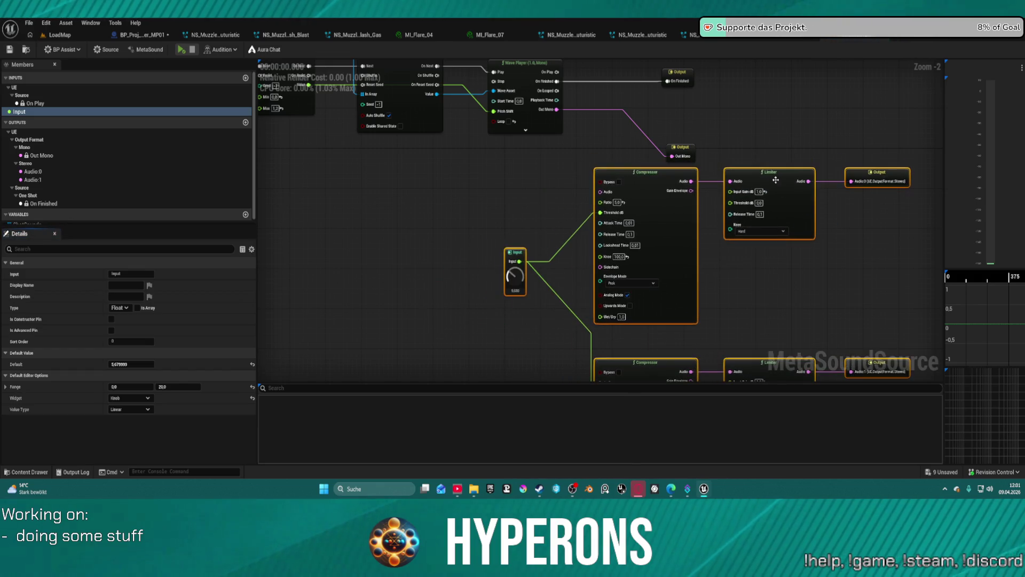
{"action": "left_click_drag", "start_coordinate": [684, 146], "coordinate": [796, 224]}
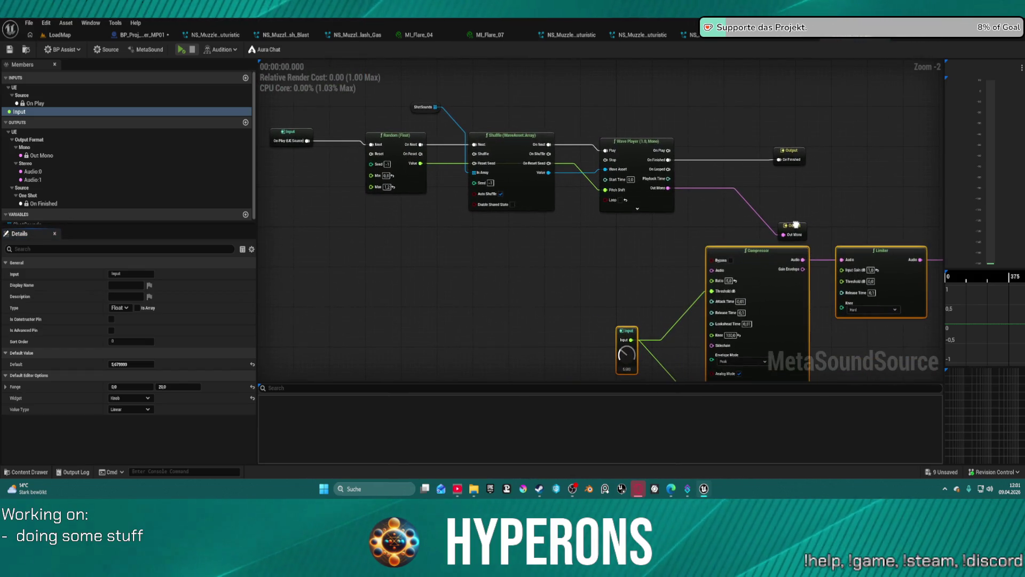
{"action": "left_click_drag", "start_coordinate": [654, 130], "coordinate": [655, 191]}
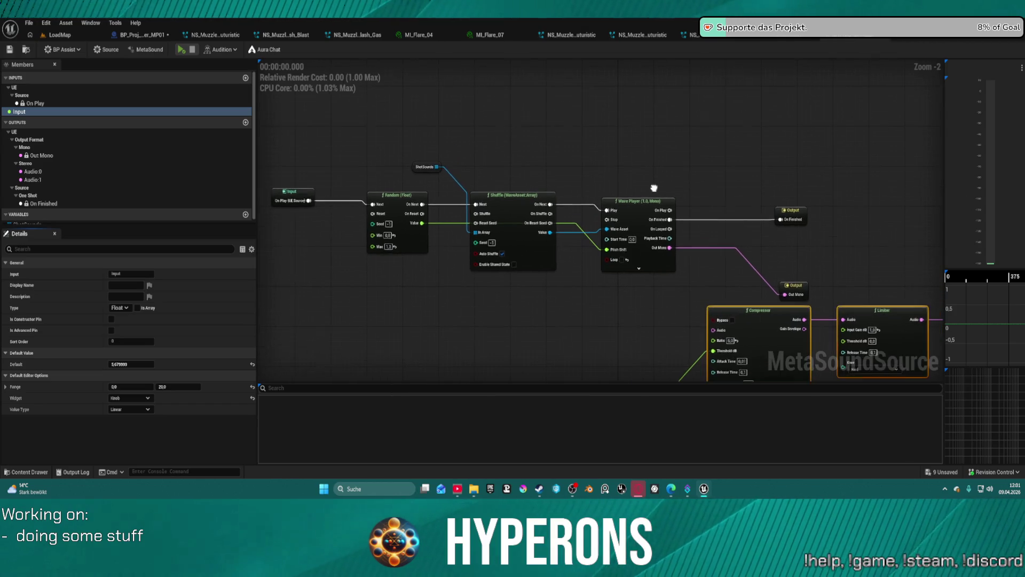
{"action": "left_click", "coordinate": [635, 207]}
- Add a Stereo Mixer (2) node from the node search, then delete it
{"action": "right_click", "coordinate": [603, 99]}
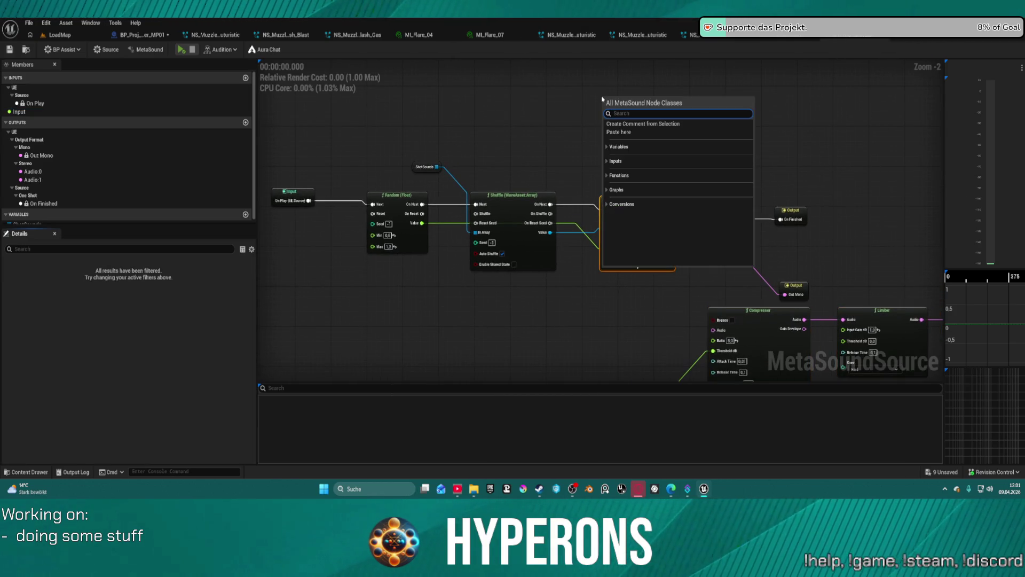
{"action": "type", "text": "setr"}
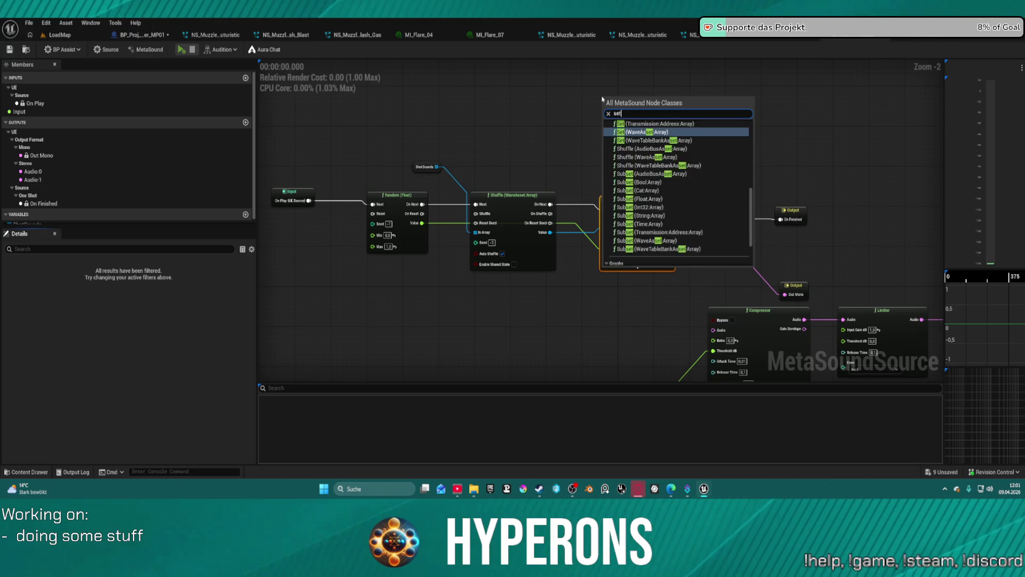
{"action": "key", "text": "BackSpace"}
{"action": "key", "text": "BackSpace"}
{"action": "key", "text": "BackSpace"}
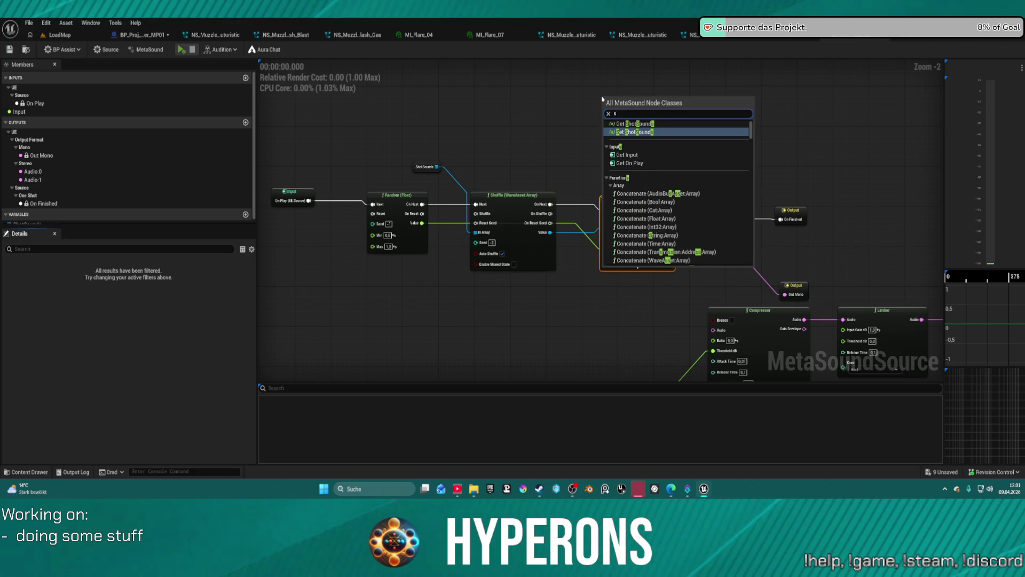
{"action": "type", "text": "tero"}
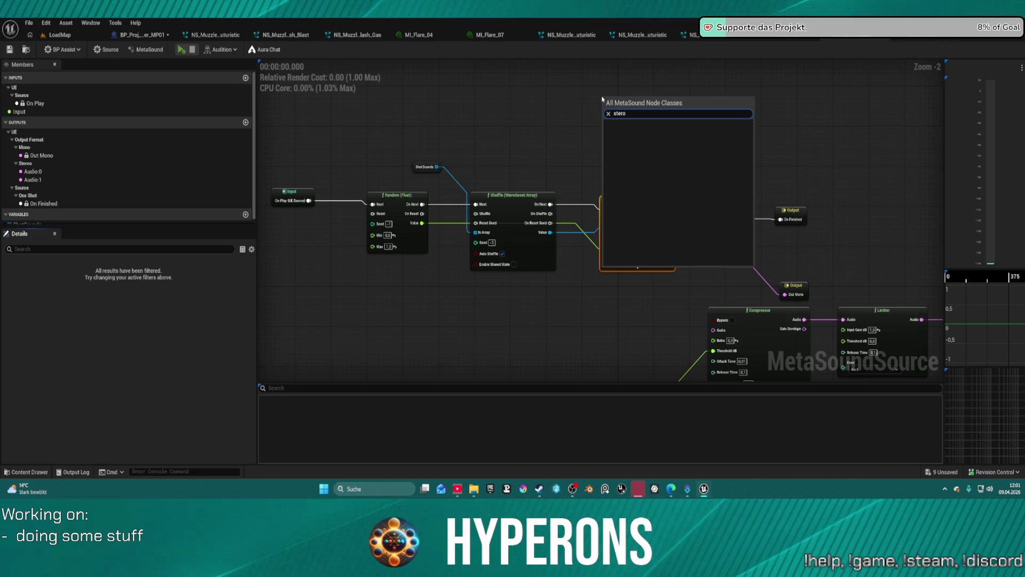
{"action": "key", "text": "BackSpace"}
{"action": "type", "text": "e"}
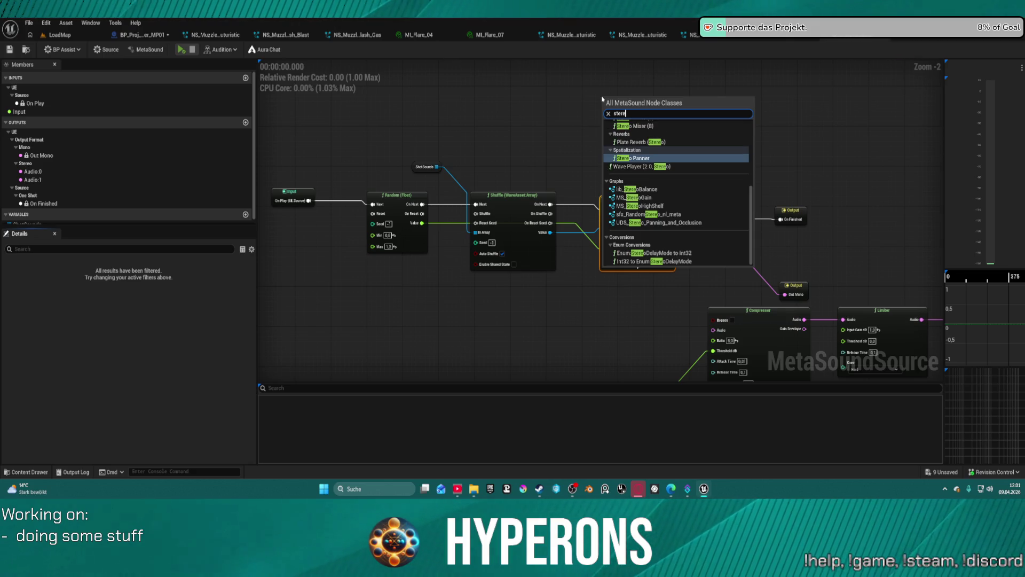
{"action": "type", "text": "o mixer"}
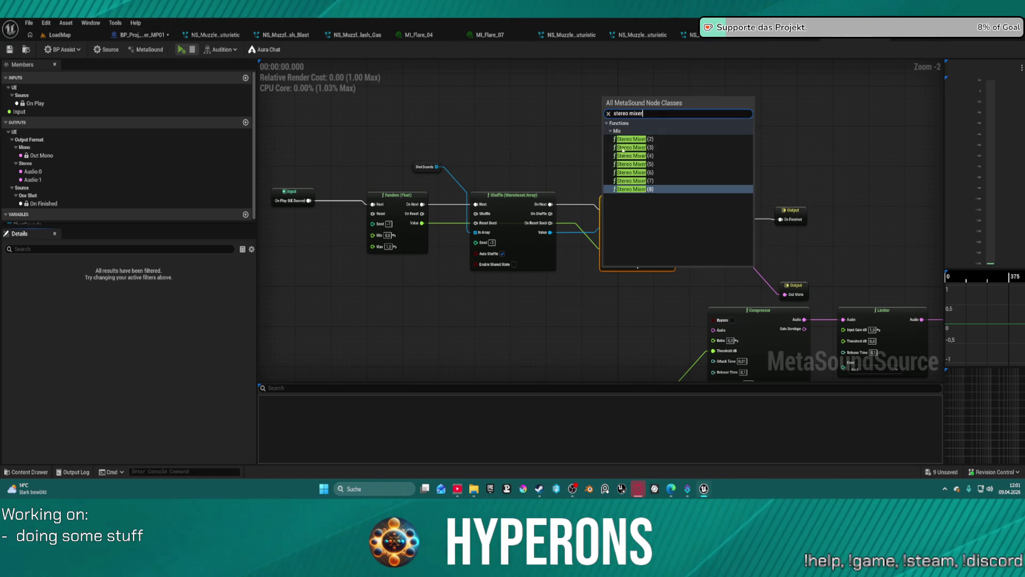
{"action": "left_click", "coordinate": [624, 140]}
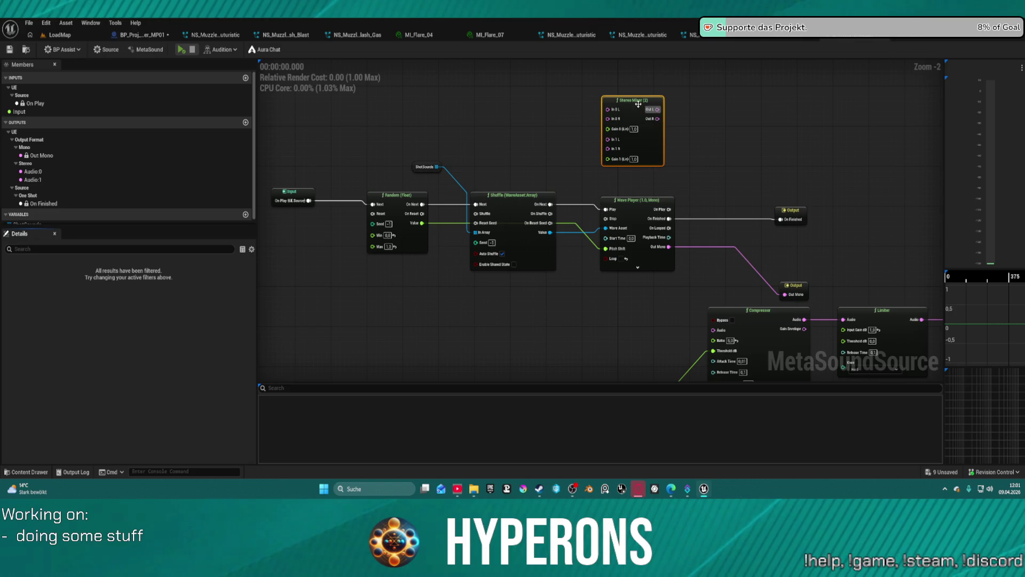
{"action": "key", "text": "Delete"}
- Show the MetaSound's own properties and expand the Output Format dropdown (Mono, Stereo, Quad, 5.1, 7.1)
{"action": "right_click", "coordinate": [632, 133]}
{"action": "type", "text": "s"}
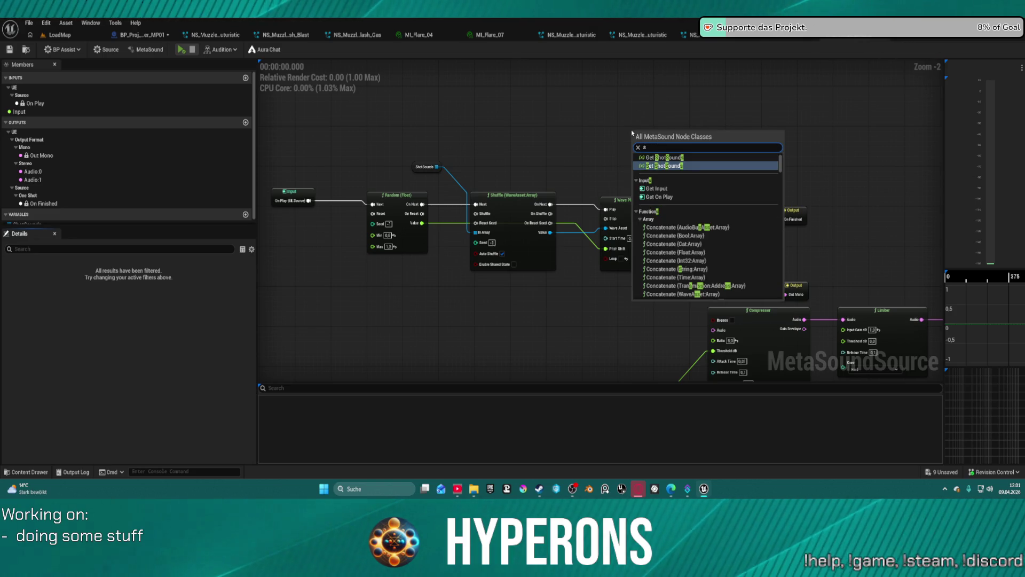
{"action": "left_click", "coordinate": [510, 304]}
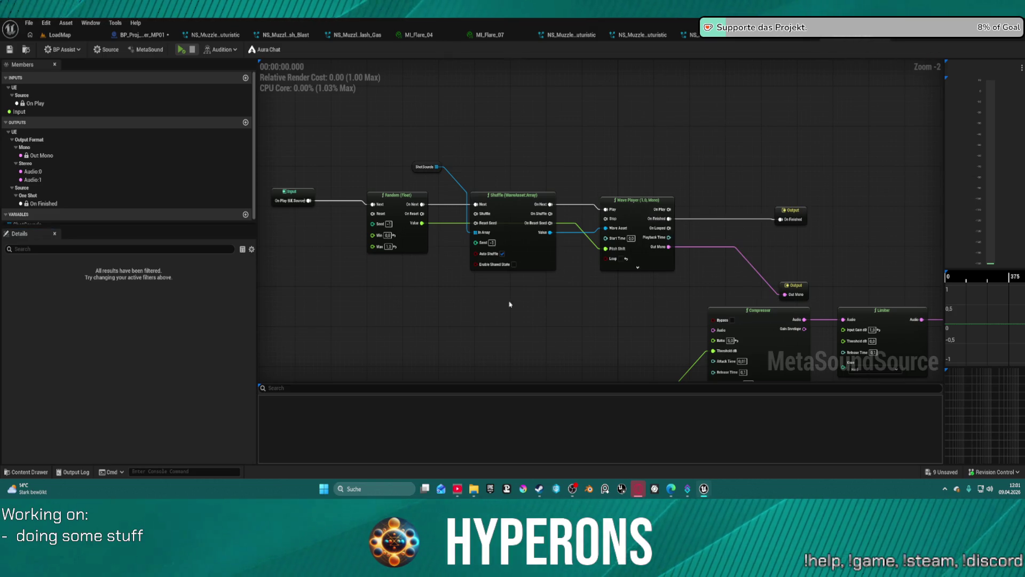
{"action": "left_click", "coordinate": [54, 234]}
{"action": "left_click", "coordinate": [661, 210]}
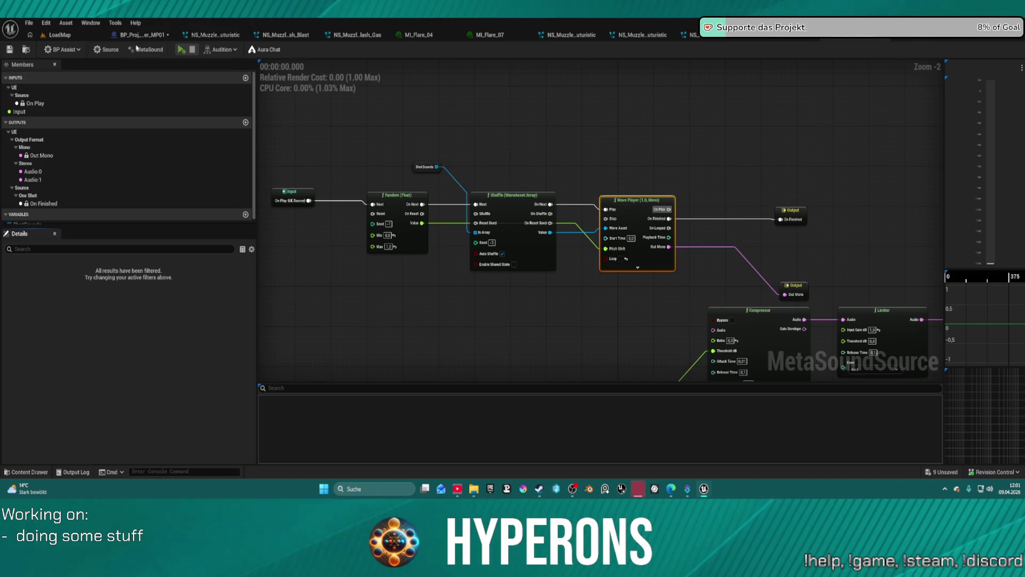
{"action": "left_click", "coordinate": [146, 49]}
{"action": "left_click", "coordinate": [145, 284]}
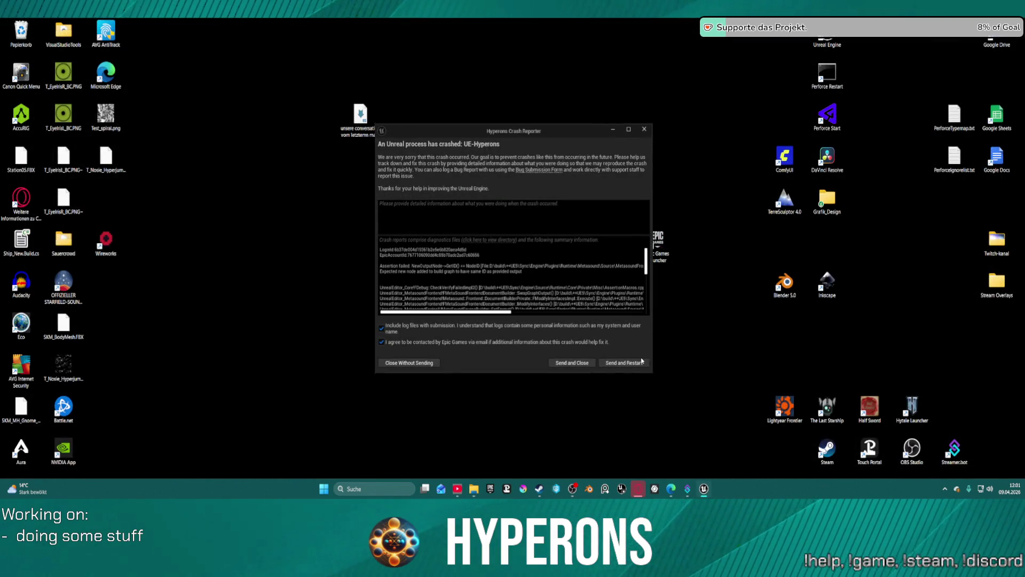
- Choose Send and Restart to submit the crash report and relaunch the Hyperons editor
{"action": "left_click", "coordinate": [619, 362]}
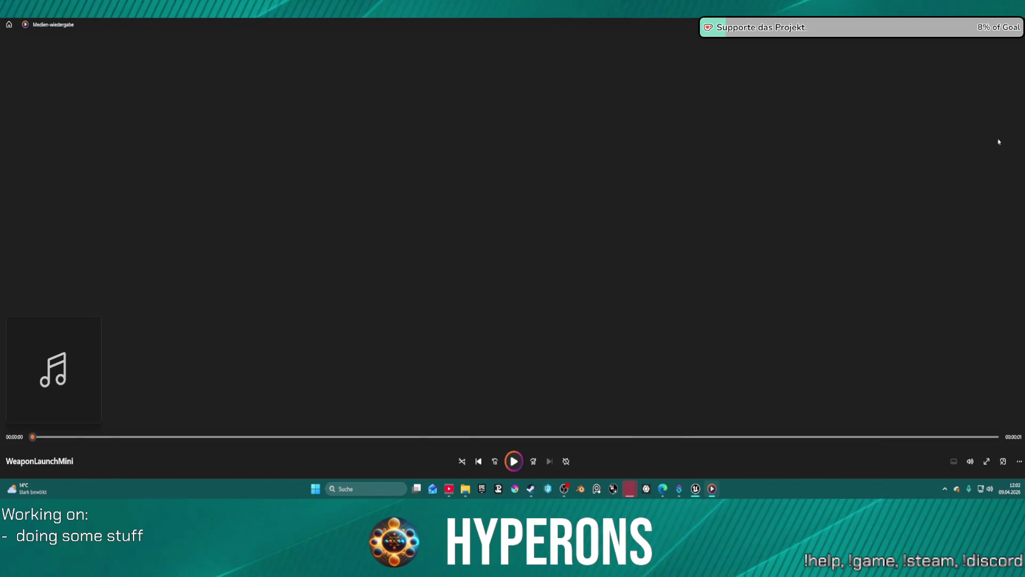
- Close Media Player after each playback of WeaponLaunchMini and Blaster_01
{"action": "key", "text": "alt+F4"}
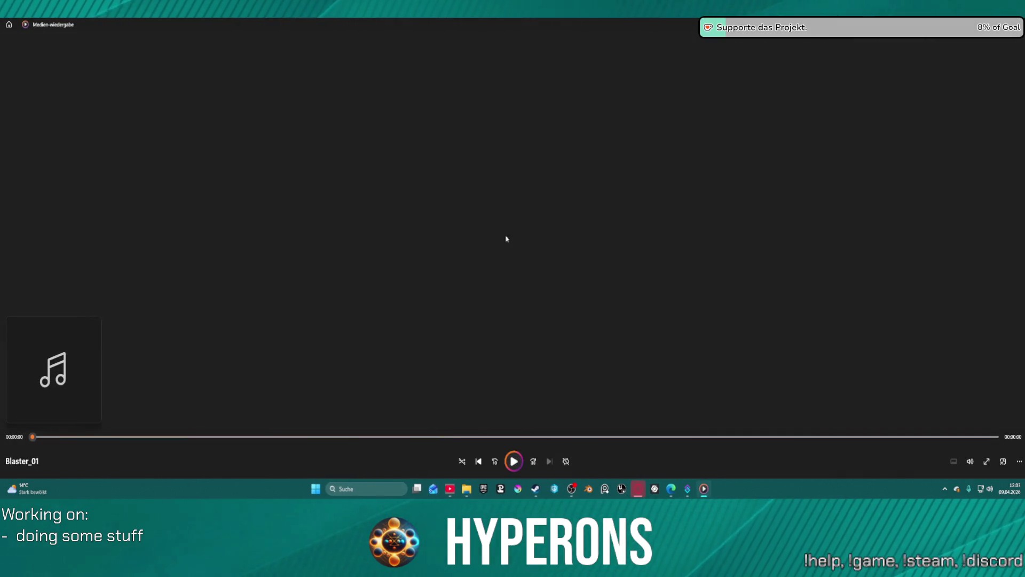
{"action": "key", "text": "alt+F4"}
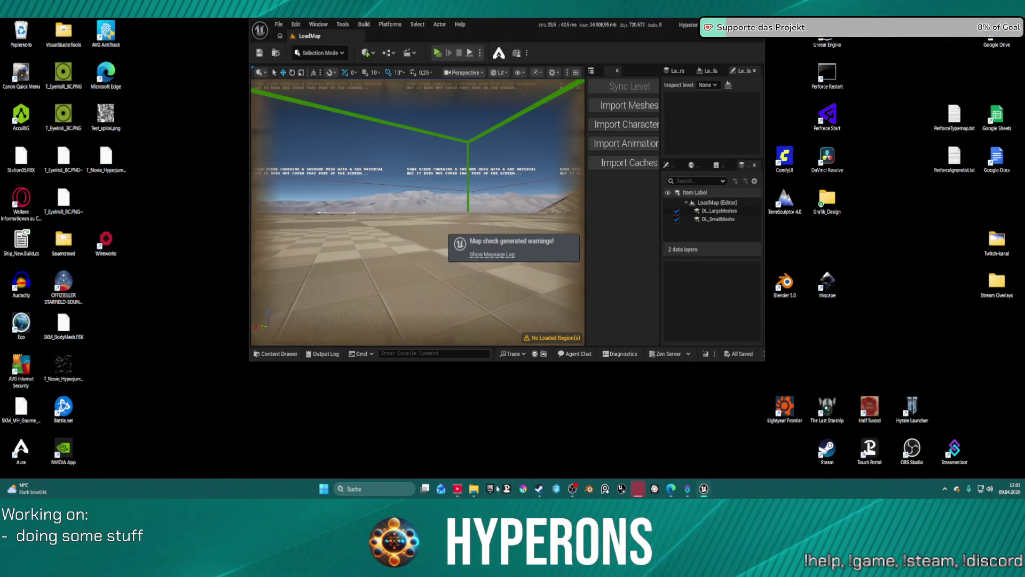
- Switch from the loaded editor to the file browser window via the taskbar
{"action": "left_click", "coordinate": [474, 489]}
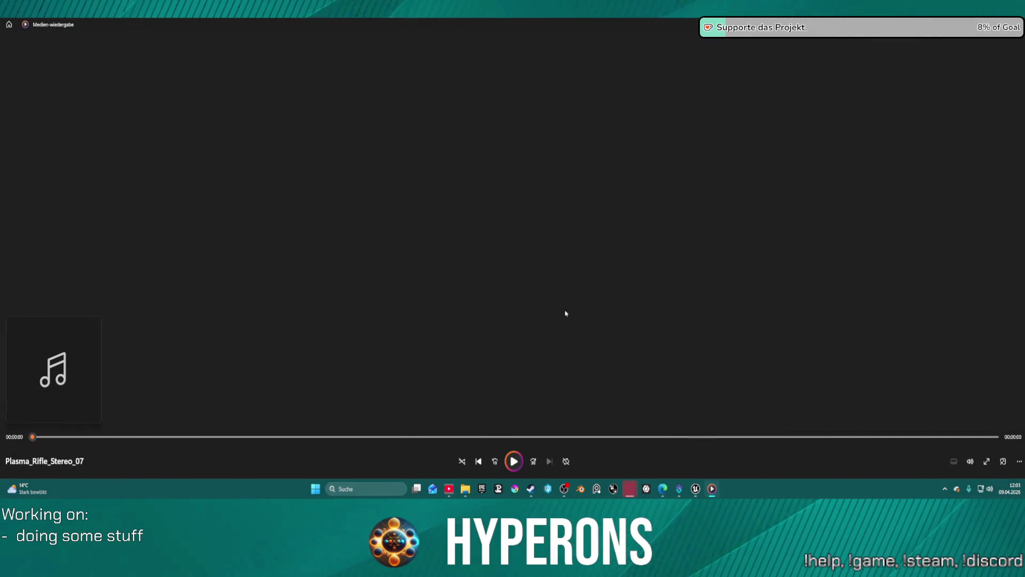
- Play Plasma_Rifle_Stereo_07, return to the media library, and close Media Player
{"action": "left_click", "coordinate": [514, 462]}
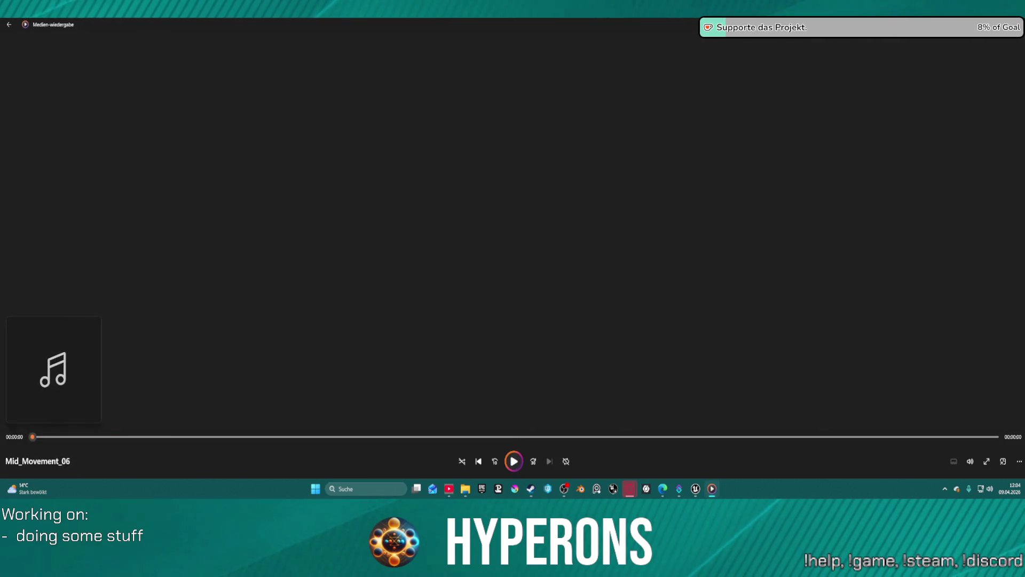
{"action": "left_click", "coordinate": [9, 24]}
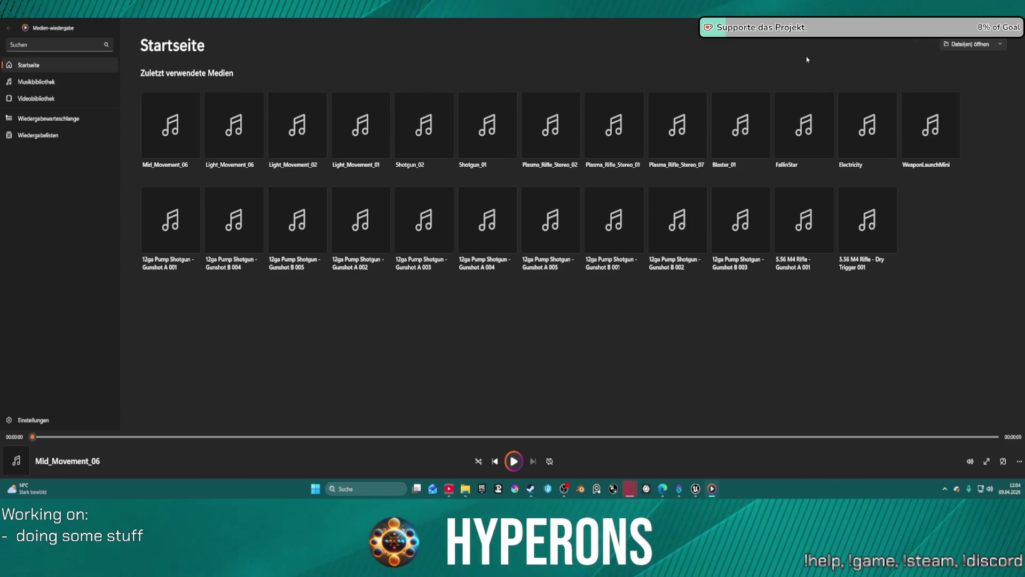
{"action": "key", "text": "alt+F4"}
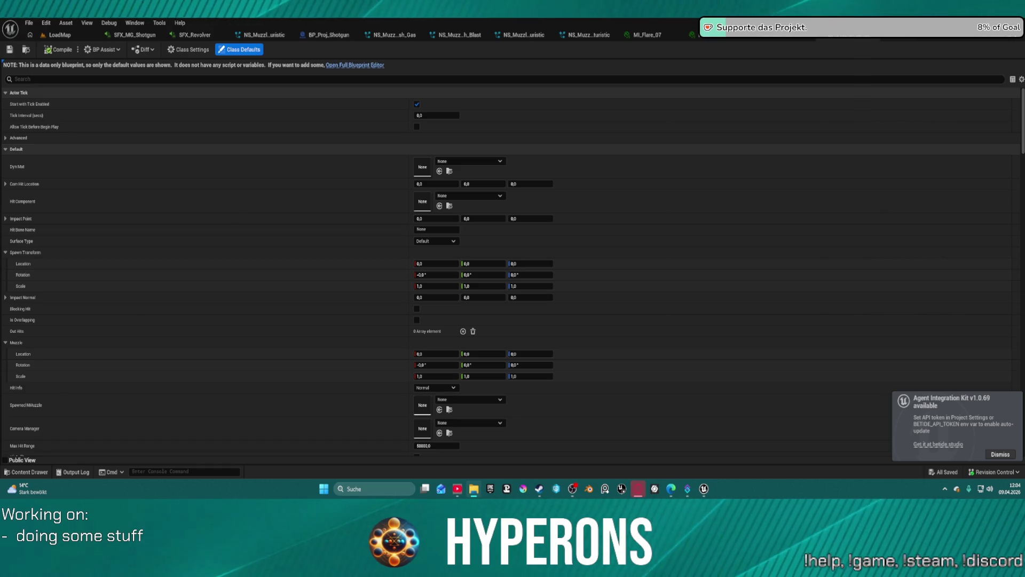
{"action": "key", "text": "alt+Tab"}
{"action": "mouse_move", "coordinate": [559, 275]}
{"action": "left_mouse_down"}
{"action": "mouse_move", "coordinate": [587, 176]}
{"action": "mouse_move", "coordinate": [657, 91]}
{"action": "mouse_move", "coordinate": [534, 11]}
{"action": "left_mouse_up"}
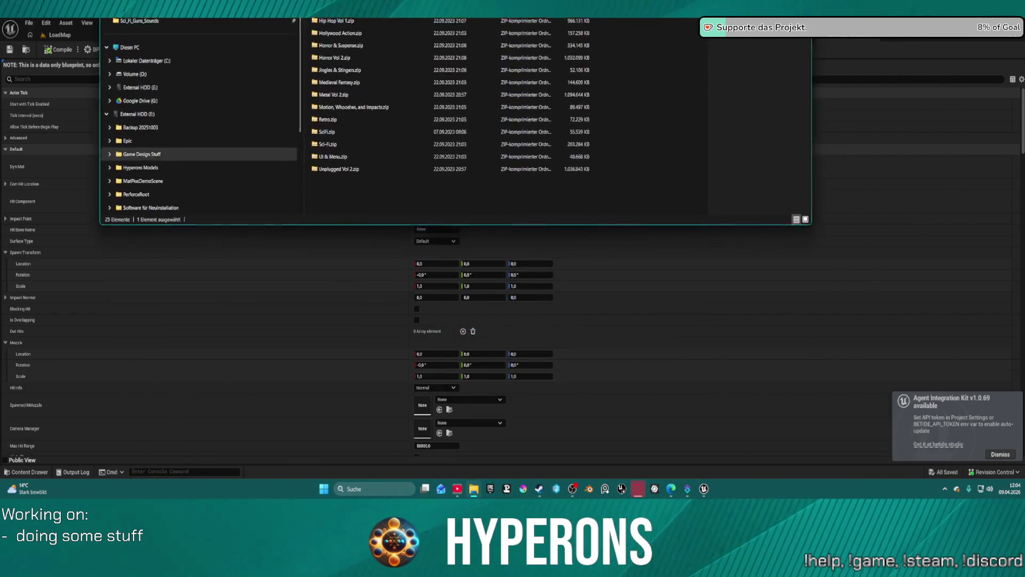
{"action": "key", "text": "alt+Tab"}
{"action": "key", "text": "alt+Tab"}
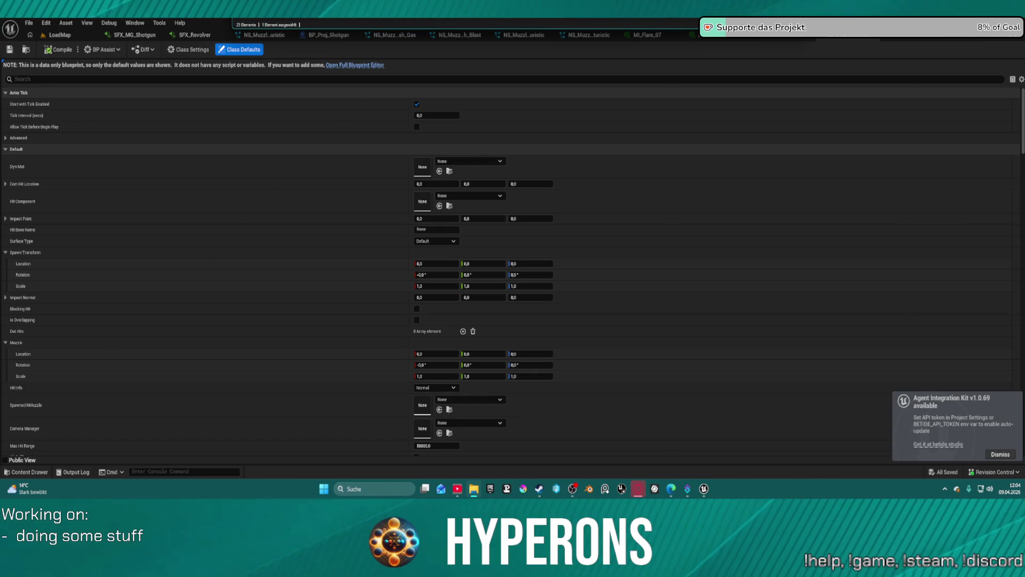
{"action": "key", "text": "alt+Tab"}
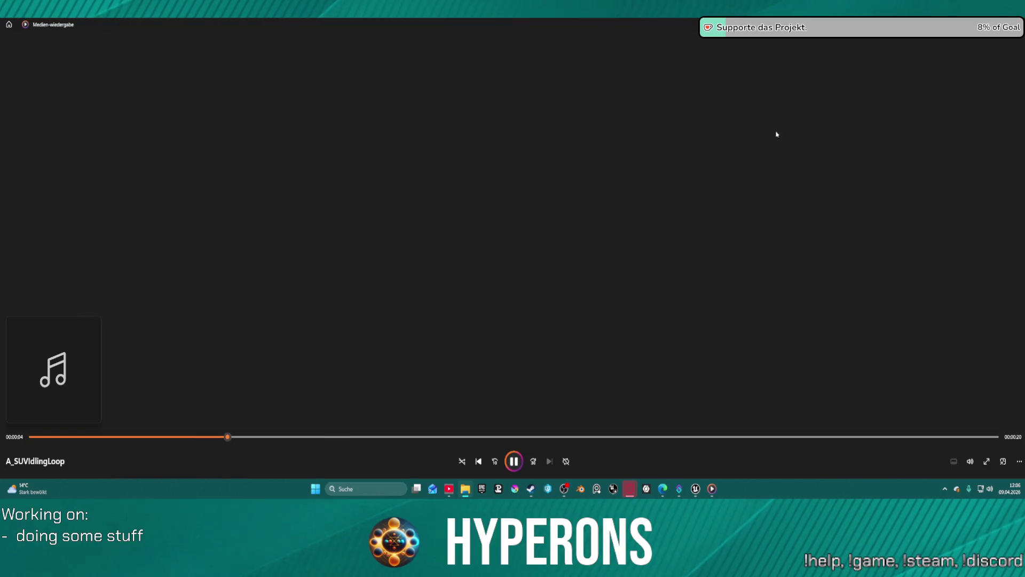
- Close Media Player after hearing the A_SUVIdlingLoop clip
{"action": "key", "text": "alt+F4"}
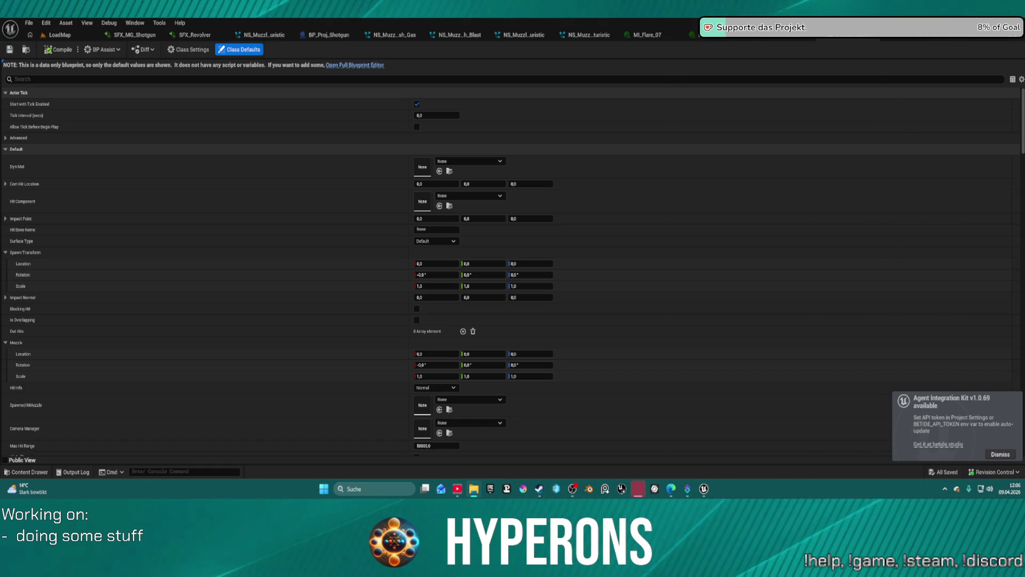
- Bring the File Explorer window on the Landings folder to the front
{"action": "key", "text": "alt+Tab"}
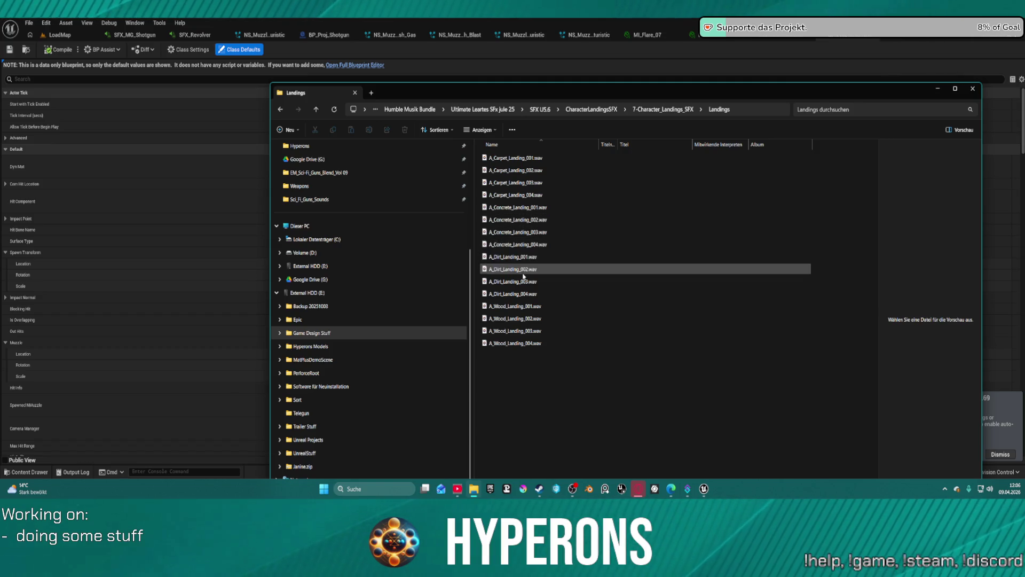
- Close the Landings File Explorer window with its X button
{"action": "left_click", "coordinate": [973, 90]}
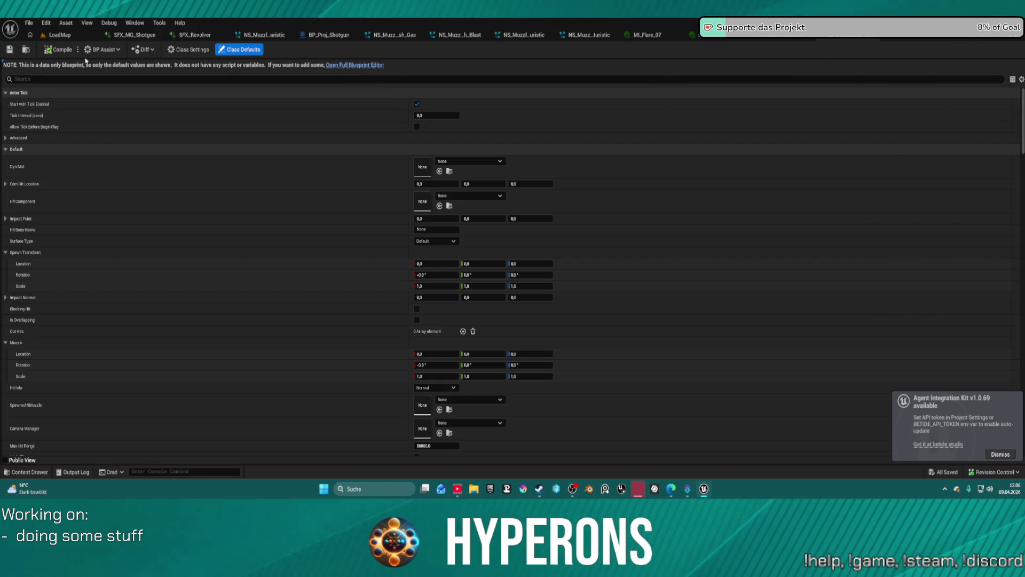
- On the LoadMap tab, select all actors in the Outliner and load the unloaded ones
{"action": "left_click", "coordinate": [65, 39]}
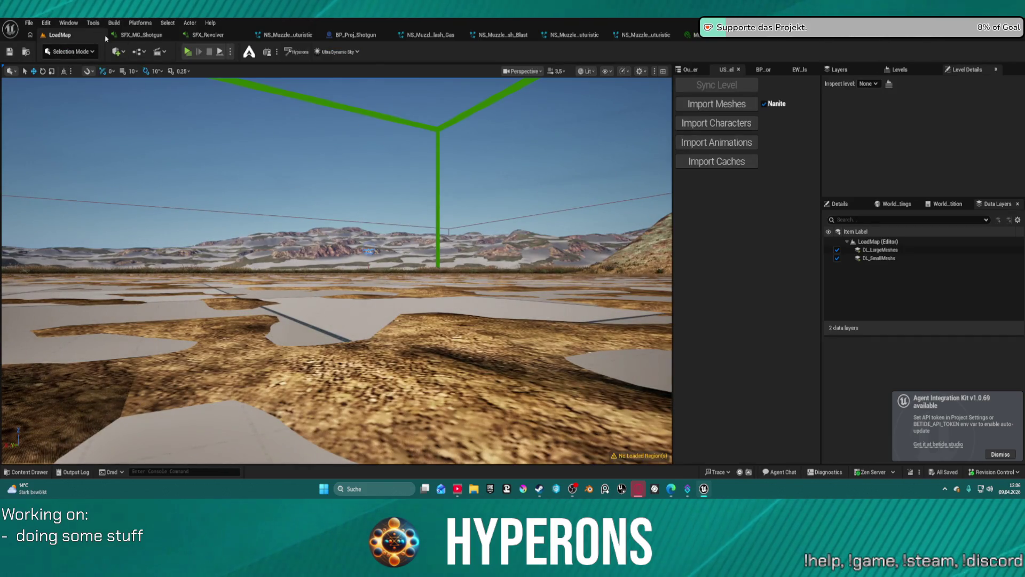
{"action": "left_click", "coordinate": [696, 73]}
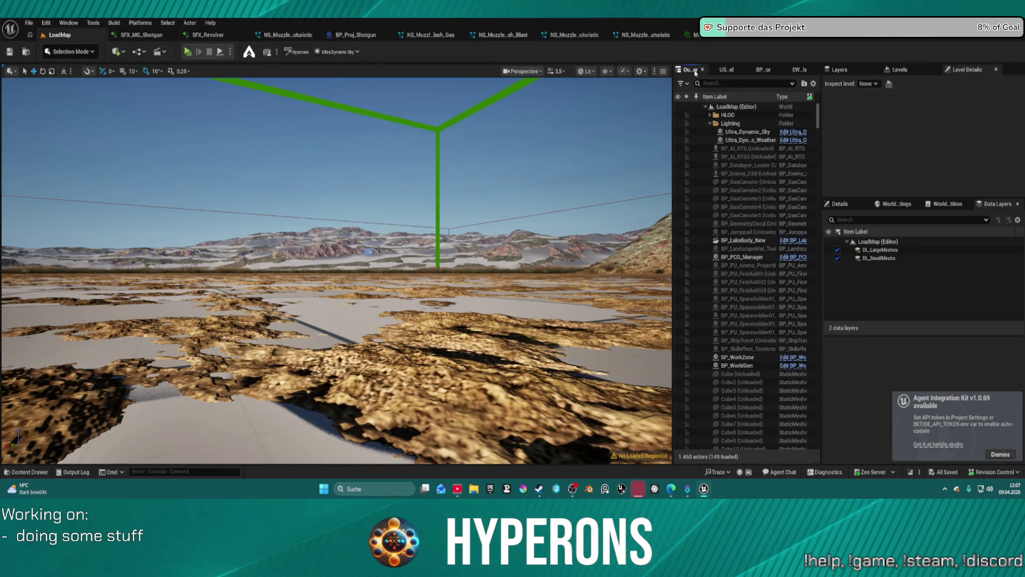
{"action": "left_click", "coordinate": [697, 140]}
{"action": "key", "text": "ctrl+a"}
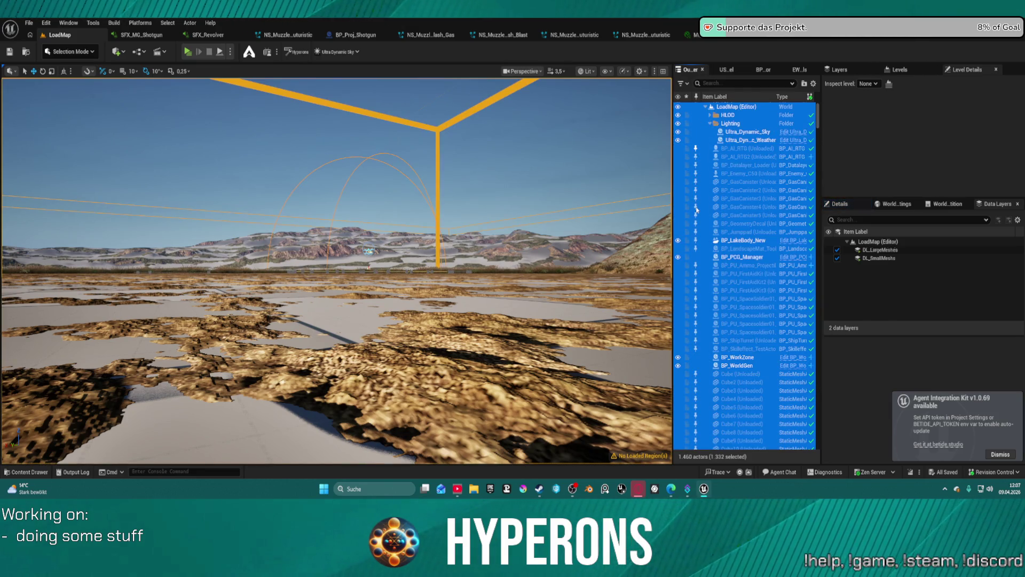
{"action": "left_click", "coordinate": [696, 210]}
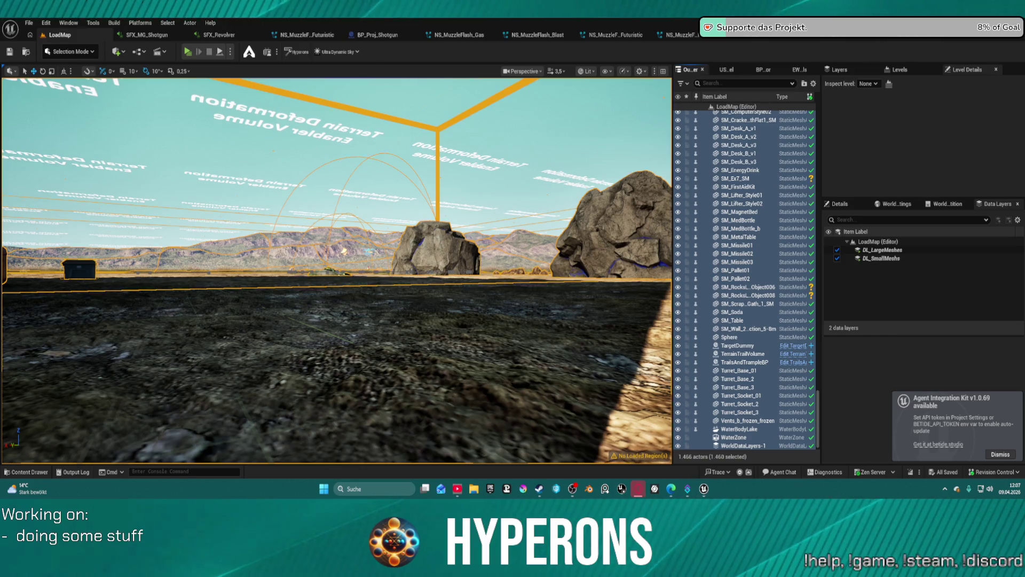
- Briefly open File Explorer, then show the SFX_META/Weapons content folder in the editor
{"action": "key", "text": "super+e"}
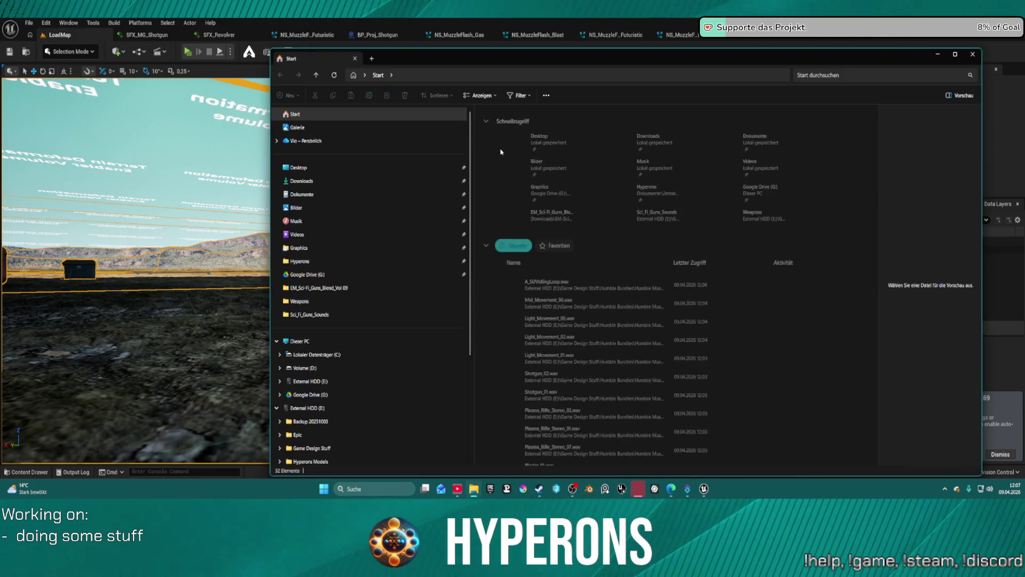
{"action": "key", "text": "alt+Tab"}
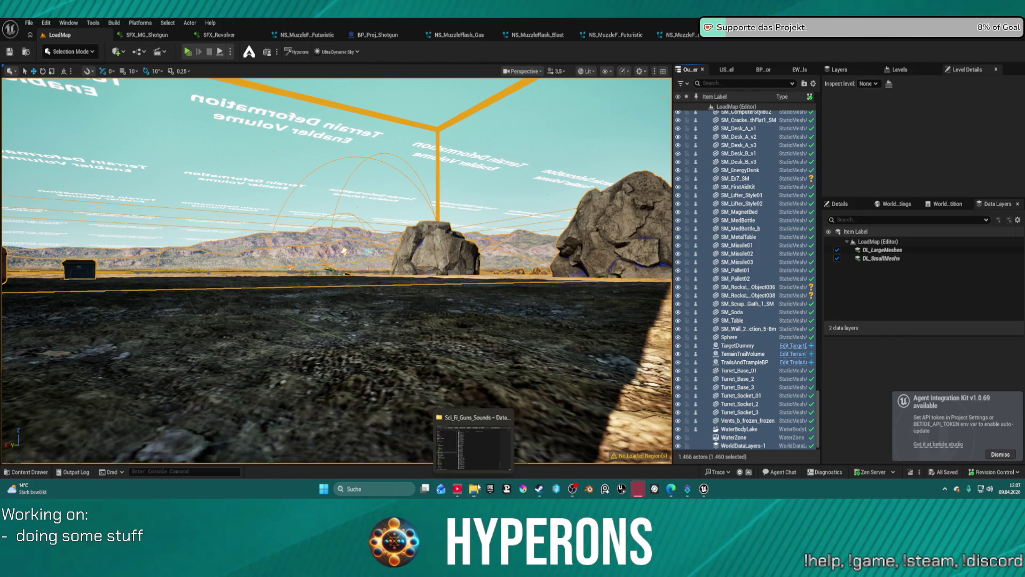
{"action": "left_click", "coordinate": [44, 471]}
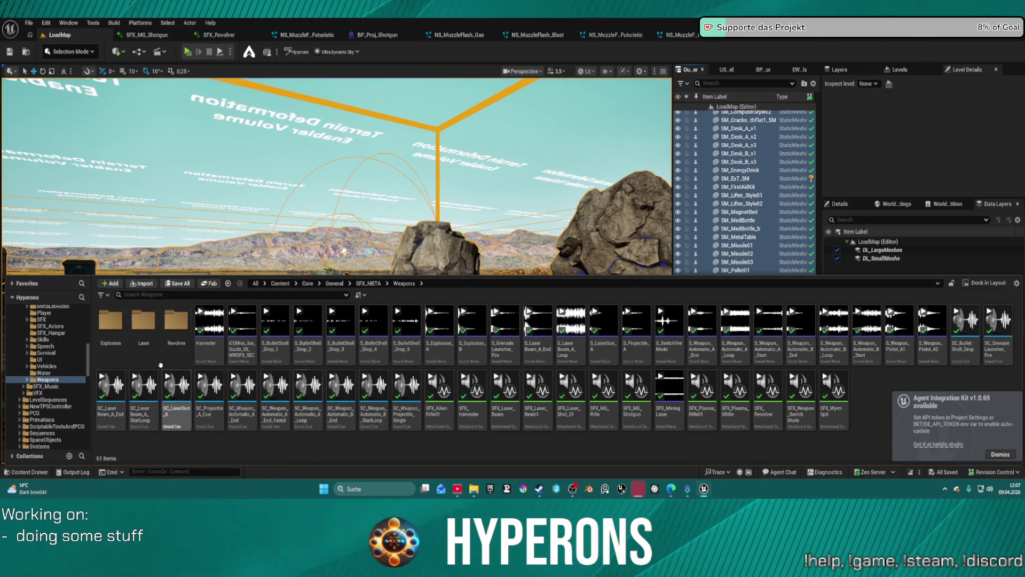
- Create a new folder inside the Weapons content folder
{"action": "right_click", "coordinate": [325, 448]}
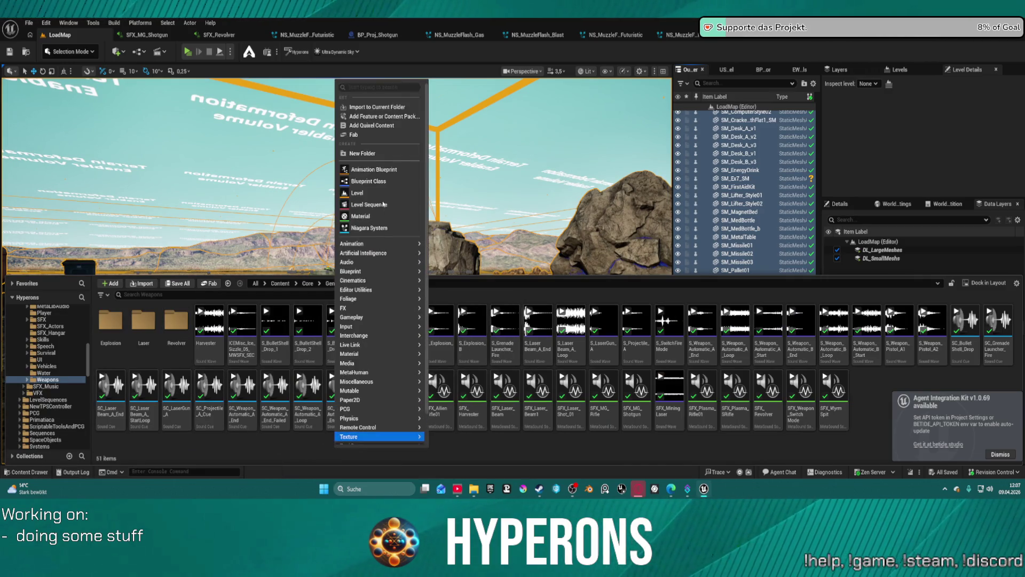
{"action": "left_click", "coordinate": [373, 155]}
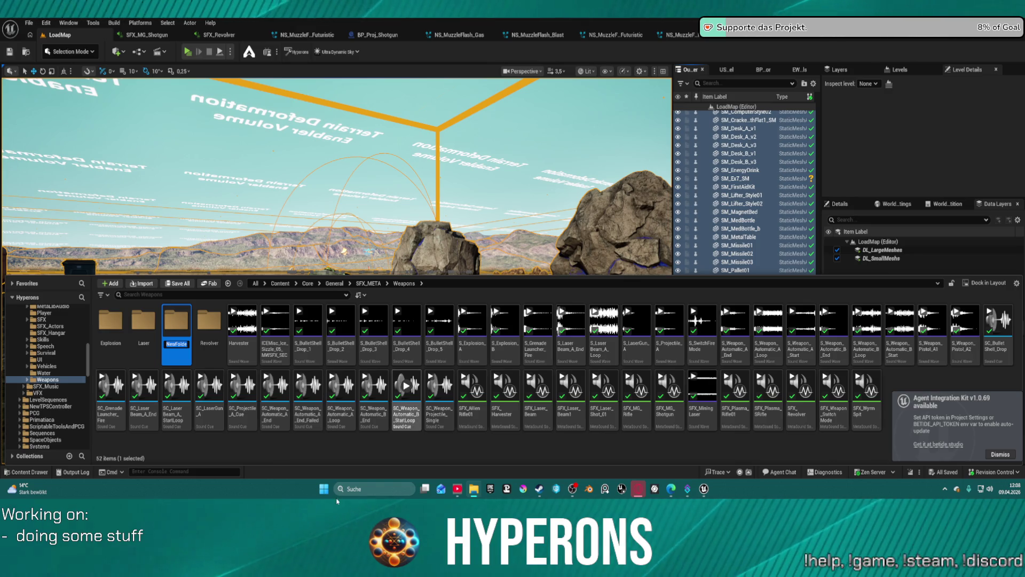
{"action": "right_click", "coordinate": [360, 446]}
{"action": "key", "text": "Escape"}
- Rename the folder Shotgun, fixing the Shotgut typo, and import the 30 shotgun WAVs into it
{"action": "key", "text": "F2"}
{"action": "type", "text": "Shot"}
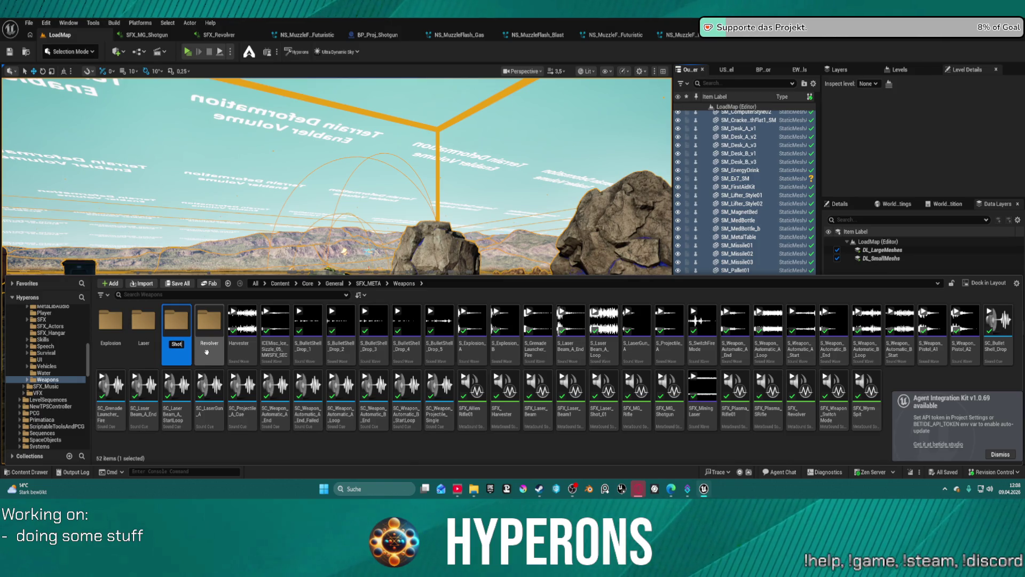
{"action": "type", "text": "gut"}
{"action": "key", "text": "Return"}
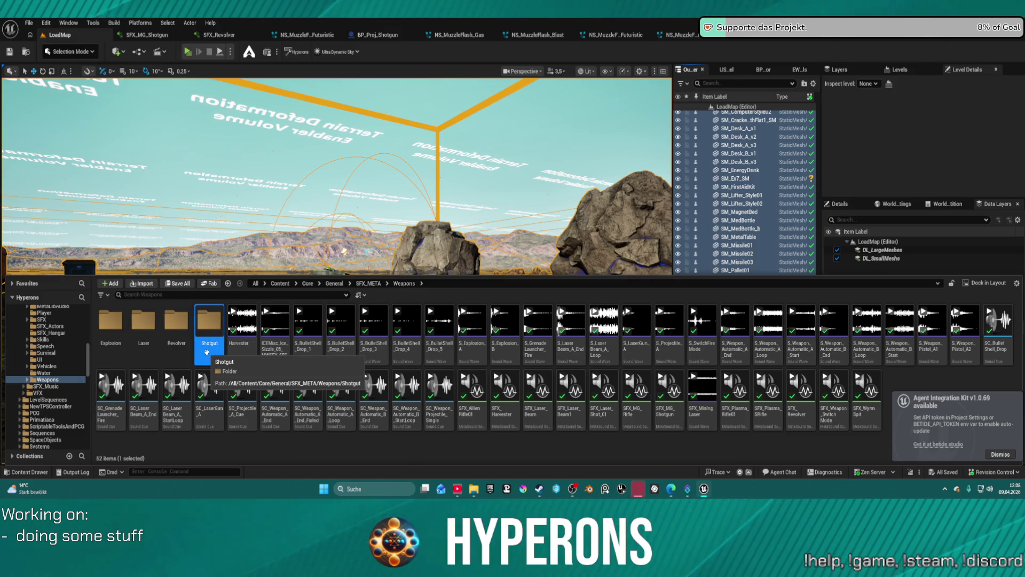
{"action": "key", "text": "F2"}
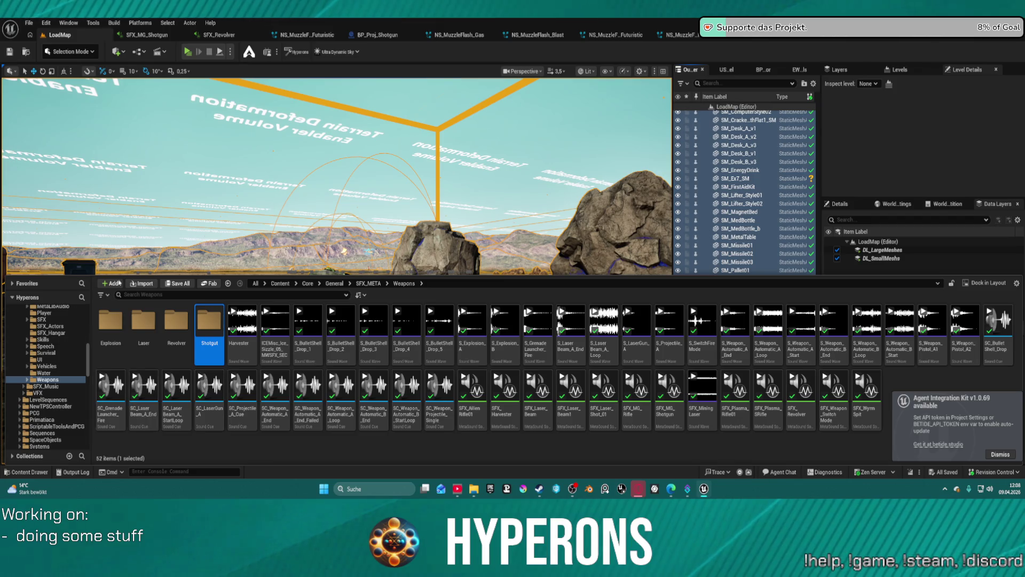
{"action": "type", "text": "Shotgun"}
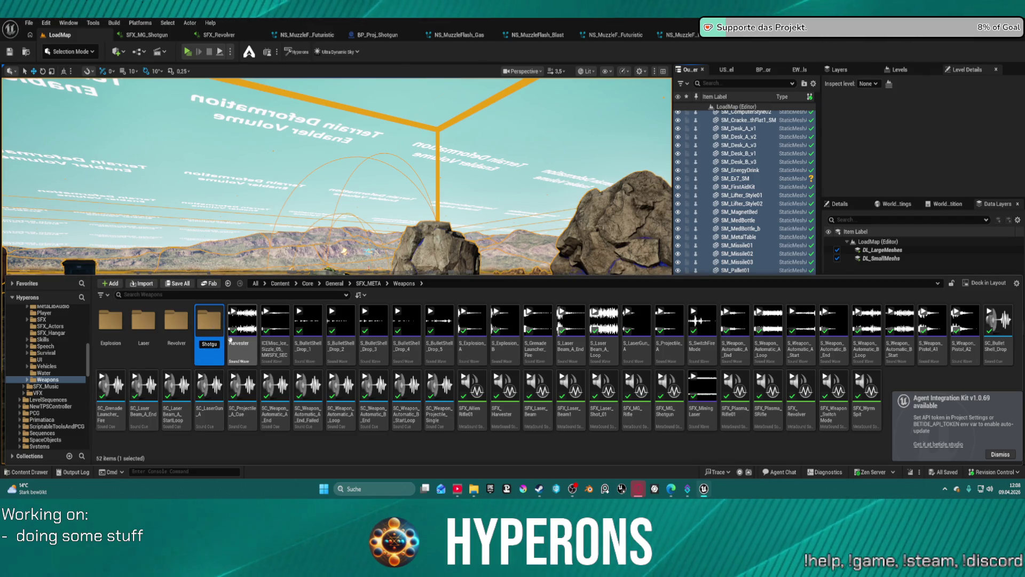
{"action": "key", "text": "Return"}
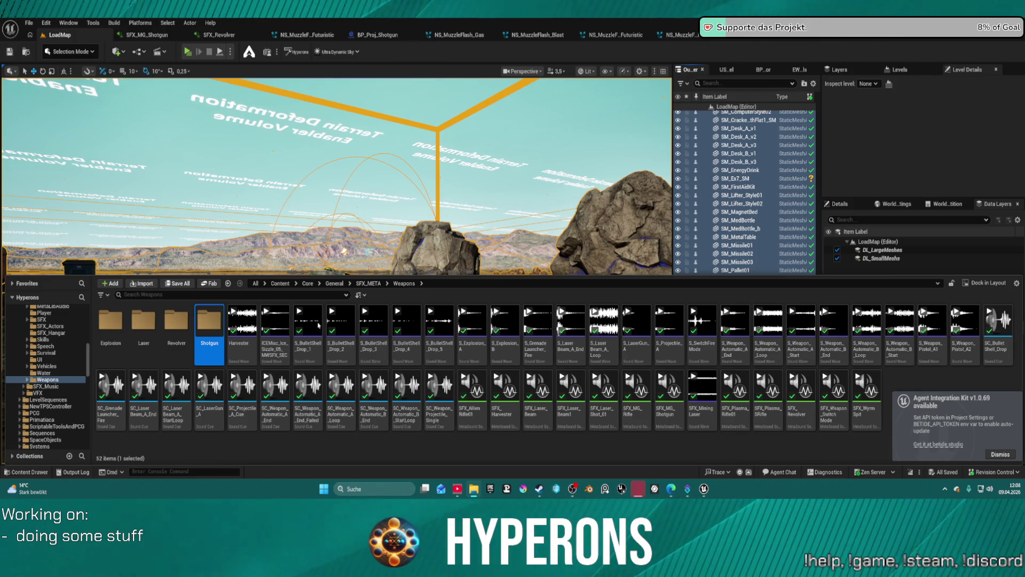
{"action": "left_click_drag", "start_coordinate": [210, 324], "coordinate": [211, 324]}
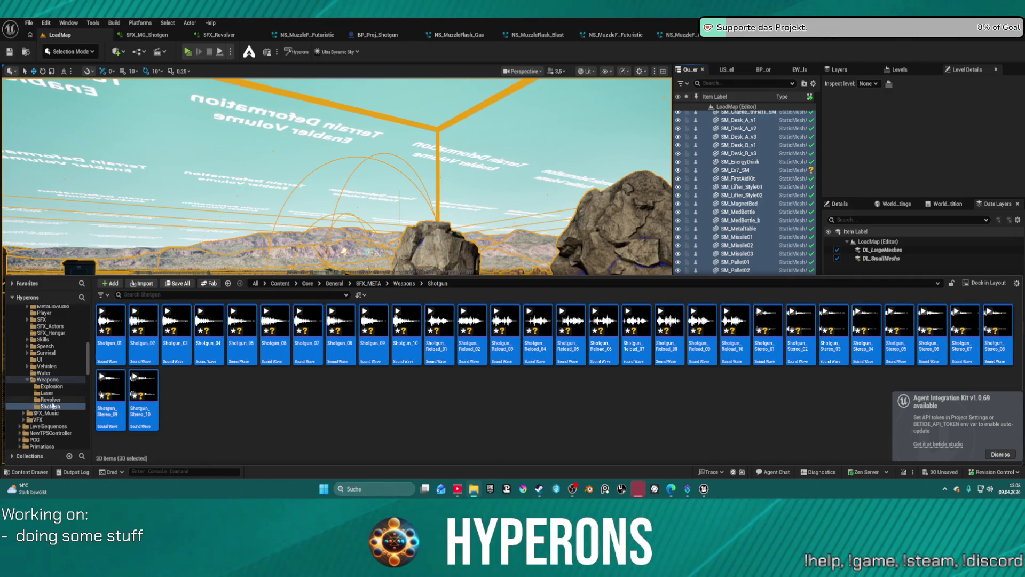
- Clear the imported-sound selection and add an empty SniperRifle folder under Weapons
{"action": "left_click", "coordinate": [292, 428]}
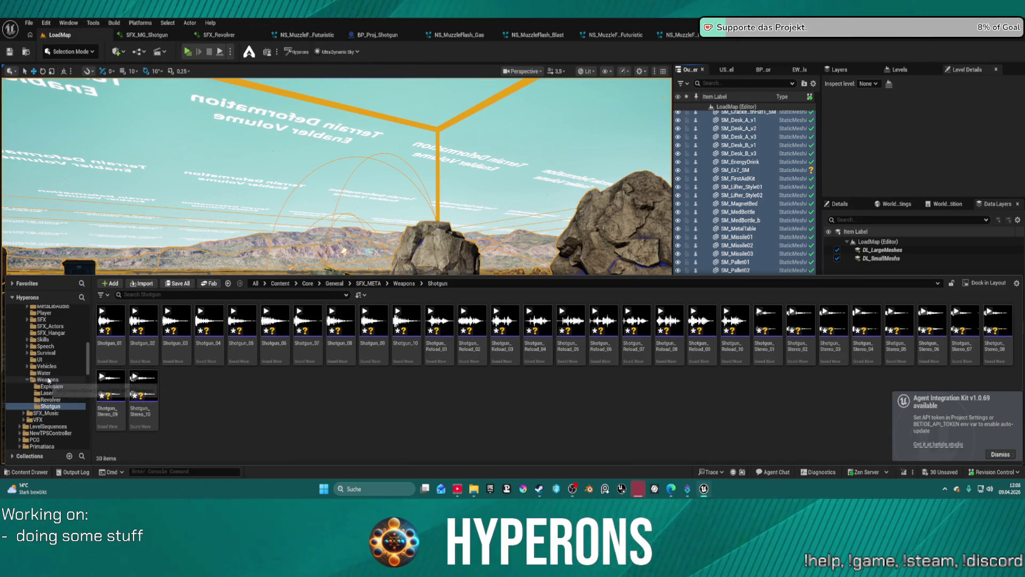
{"action": "left_click", "coordinate": [48, 379]}
{"action": "right_click", "coordinate": [48, 379]}
{"action": "left_click", "coordinate": [79, 175]}
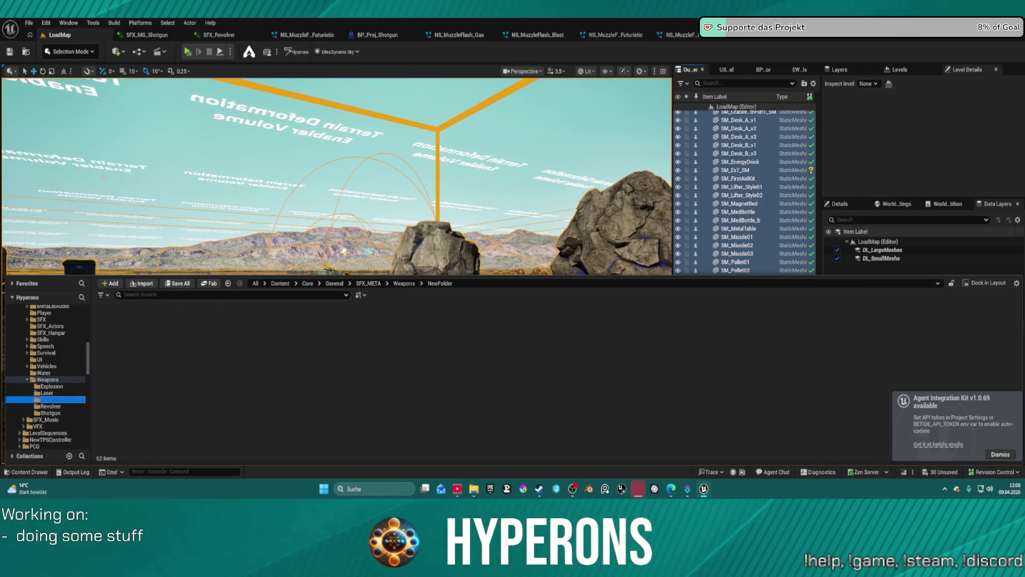
{"action": "type", "text": "SniperRifle"}
{"action": "key", "text": "Return"}
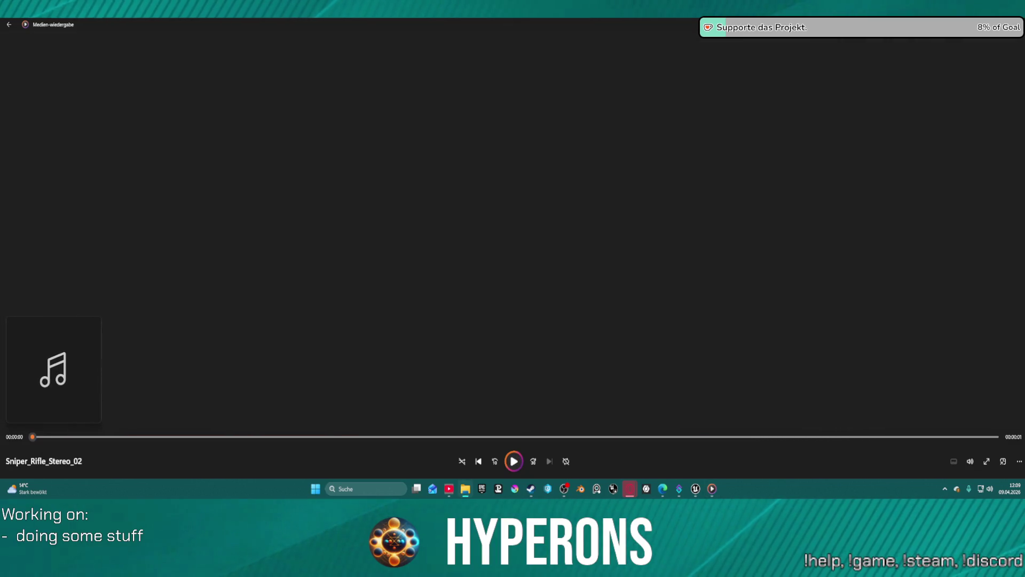
- Close Media Player after listening to Sniper_Rifle_Stereo_02
{"action": "key", "text": "alt+F4"}
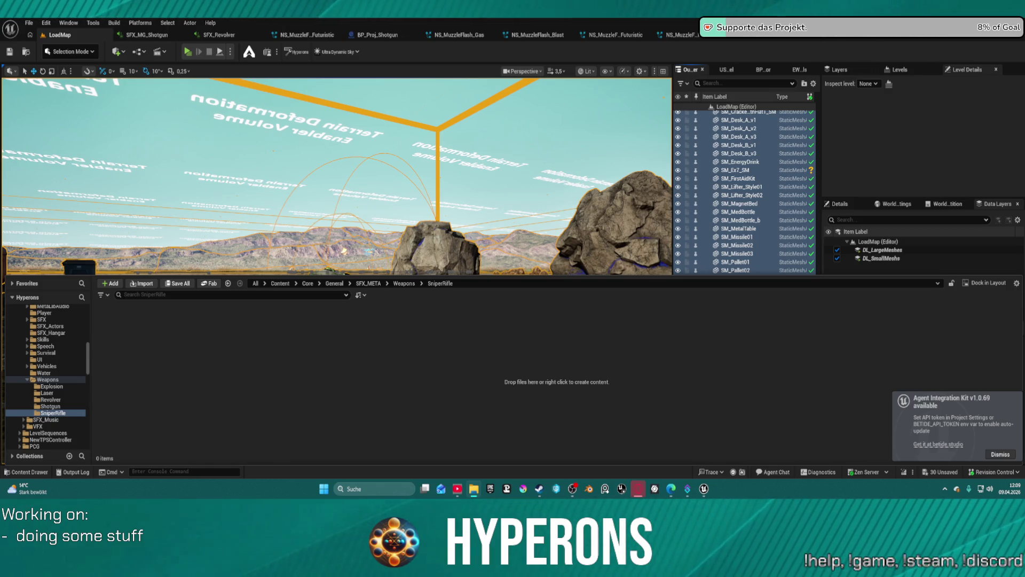
- Import the ten sniper rifle sounds into SniperRifle and go back to Weapons
{"action": "left_click_drag", "start_coordinate": [224, 335], "coordinate": [170, 374]}
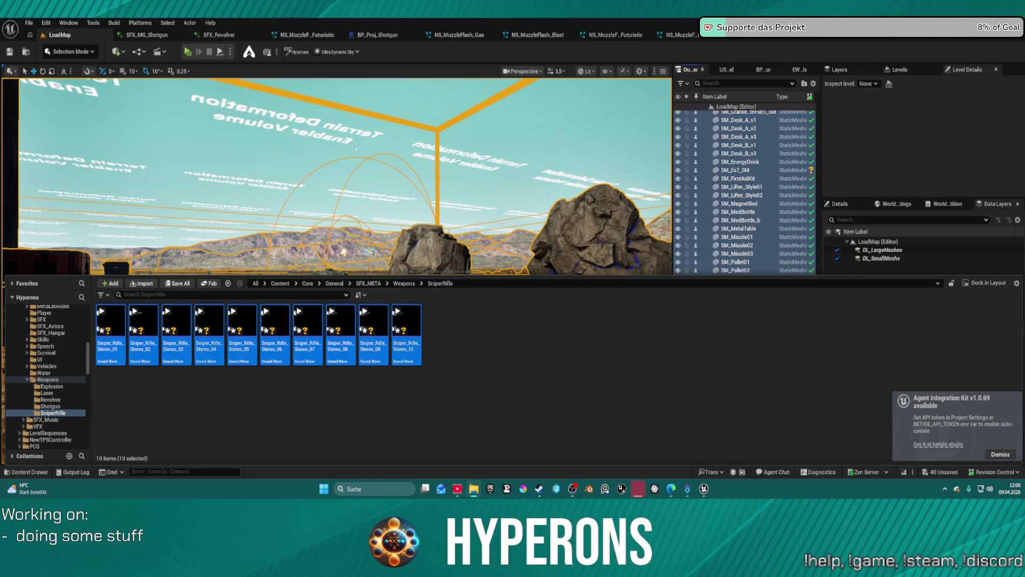
{"action": "left_click", "coordinate": [47, 379]}
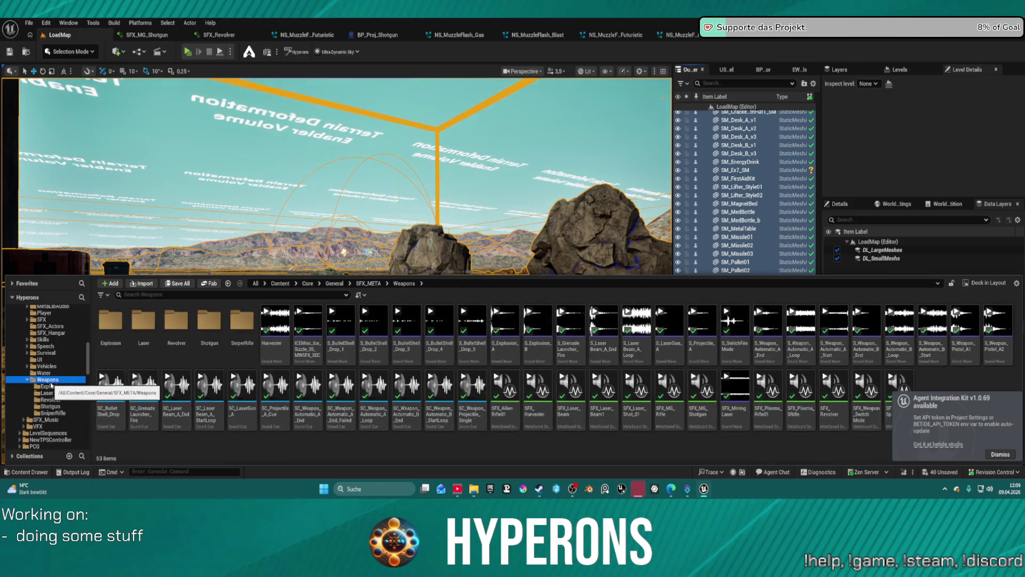
{"action": "right_click", "coordinate": [208, 390]}
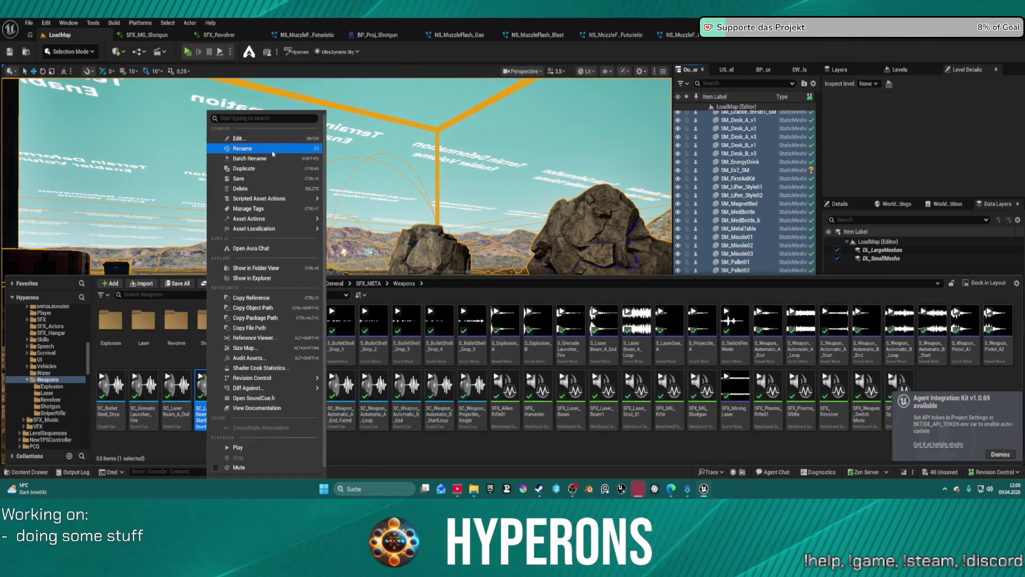
- Create a Reloads folder under Weapons and show the Weapons contents
{"action": "mouse_move", "coordinate": [251, 219]}
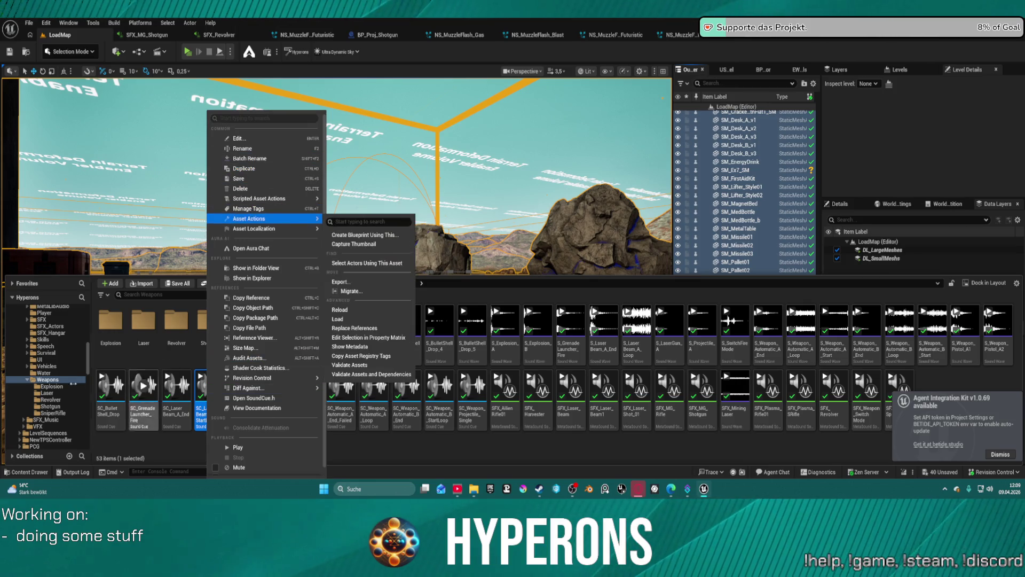
{"action": "right_click", "coordinate": [45, 379]}
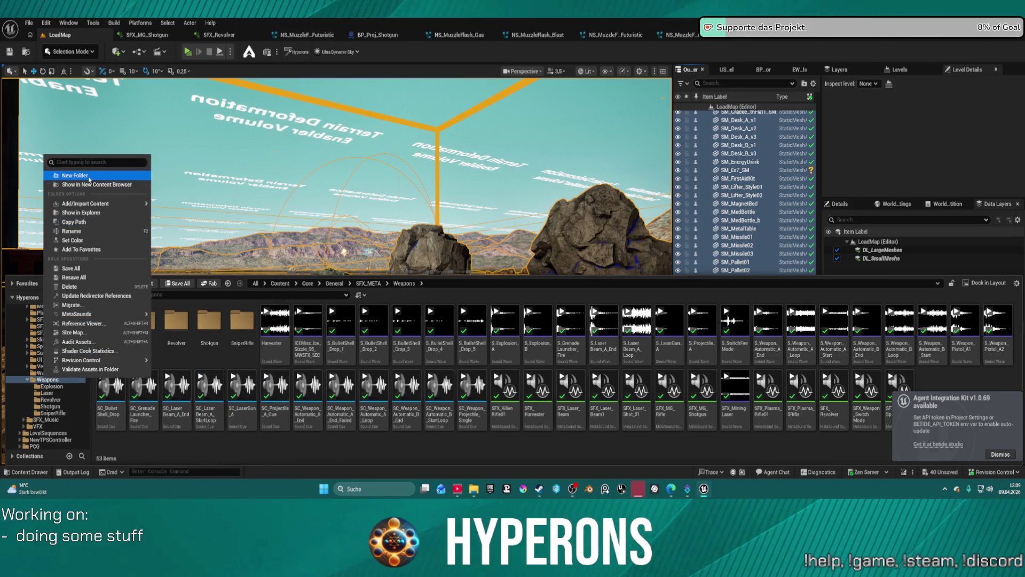
{"action": "left_click", "coordinate": [80, 177]}
{"action": "type", "text": "Relo"}
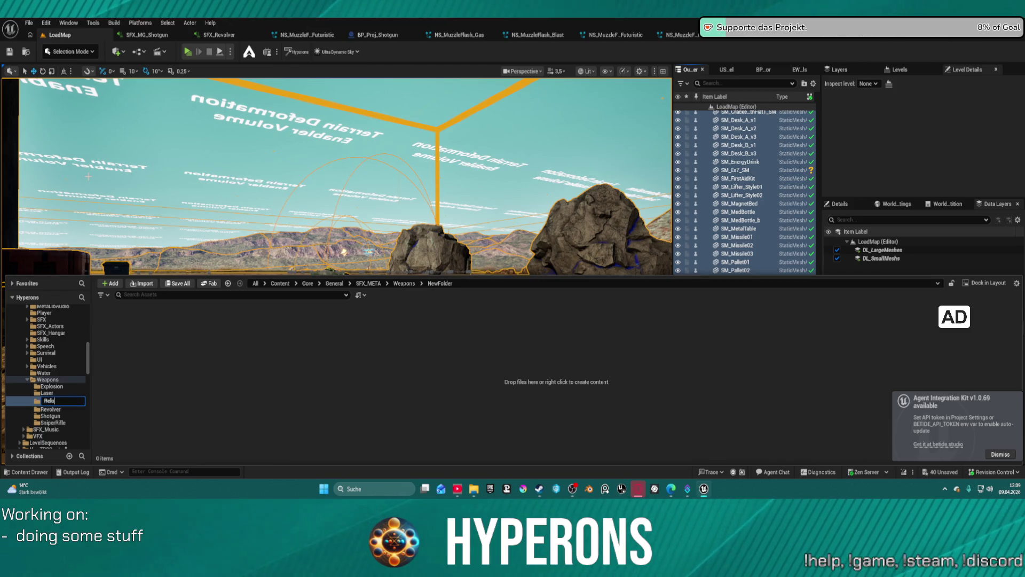
{"action": "type", "text": "ads"}
{"action": "key", "text": "Return"}
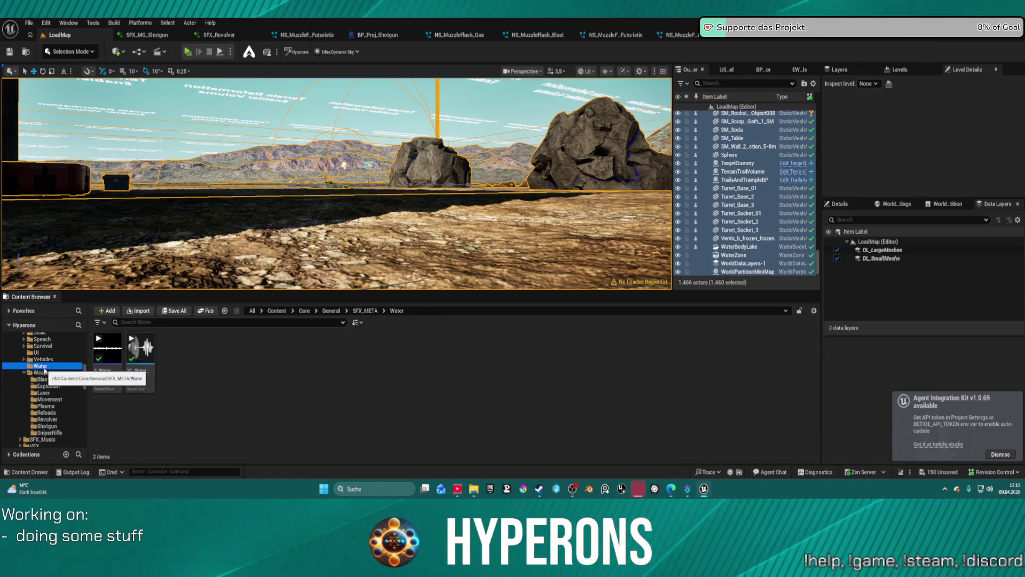
{"action": "left_click", "coordinate": [42, 372]}
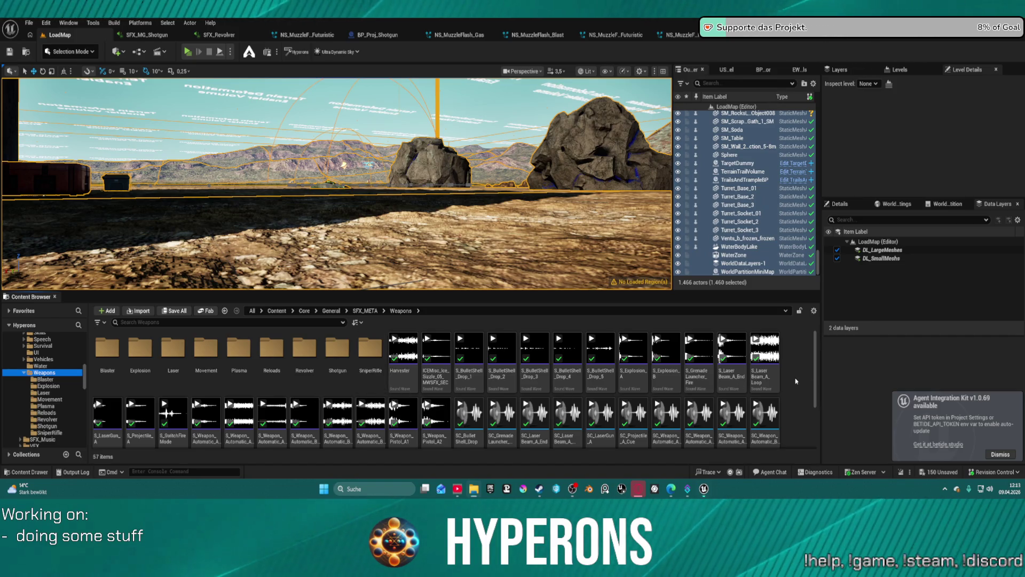
- Create a ProjectileWeaponSFX folder in Weapons and drop the firearm sound library onto it
{"action": "right_click", "coordinate": [796, 381]}
{"action": "left_click", "coordinate": [824, 187]}
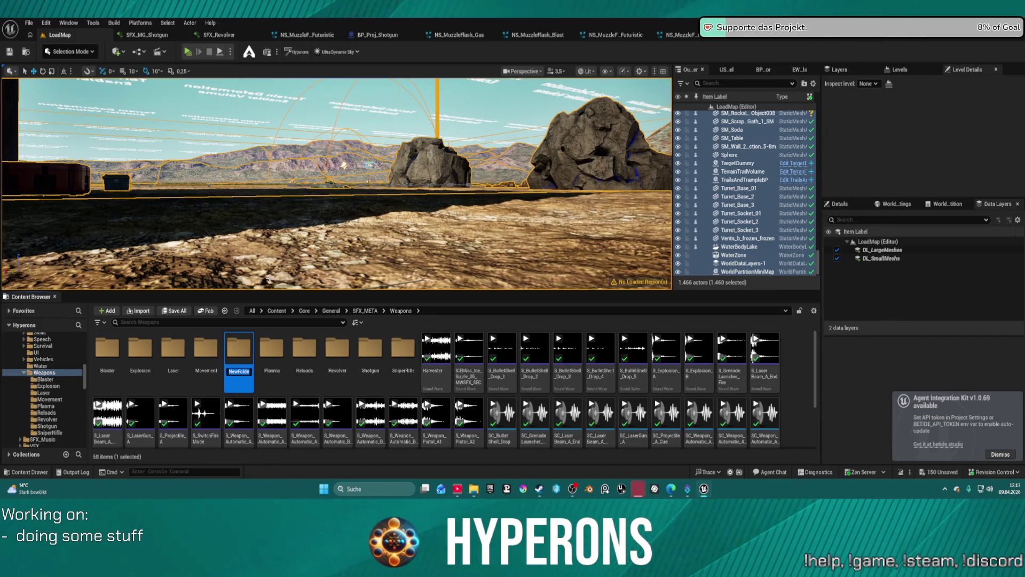
{"action": "type", "text": "Pl"}
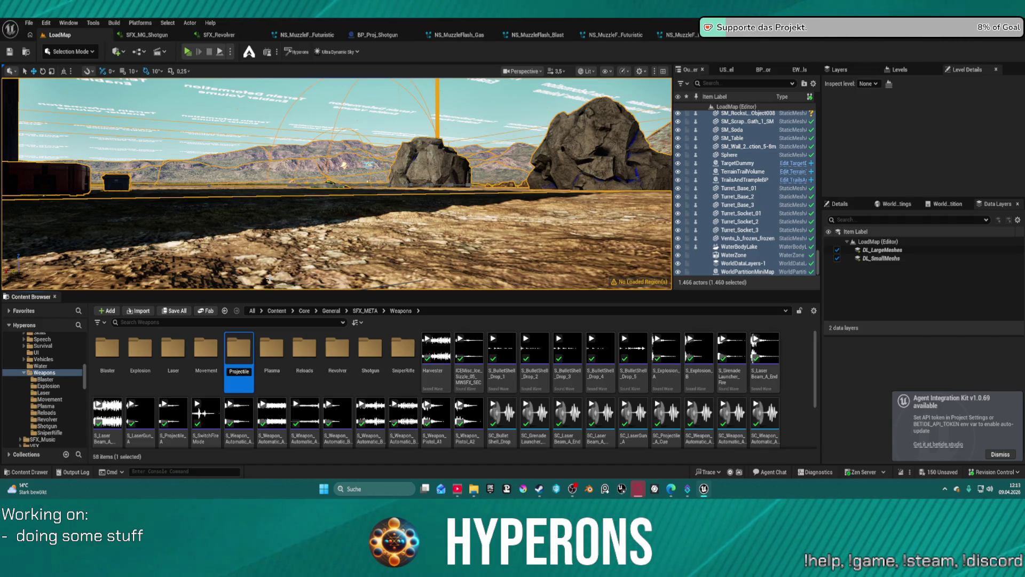
{"action": "type", "text": "Weapons"}
{"action": "key", "text": "BackSpace"}
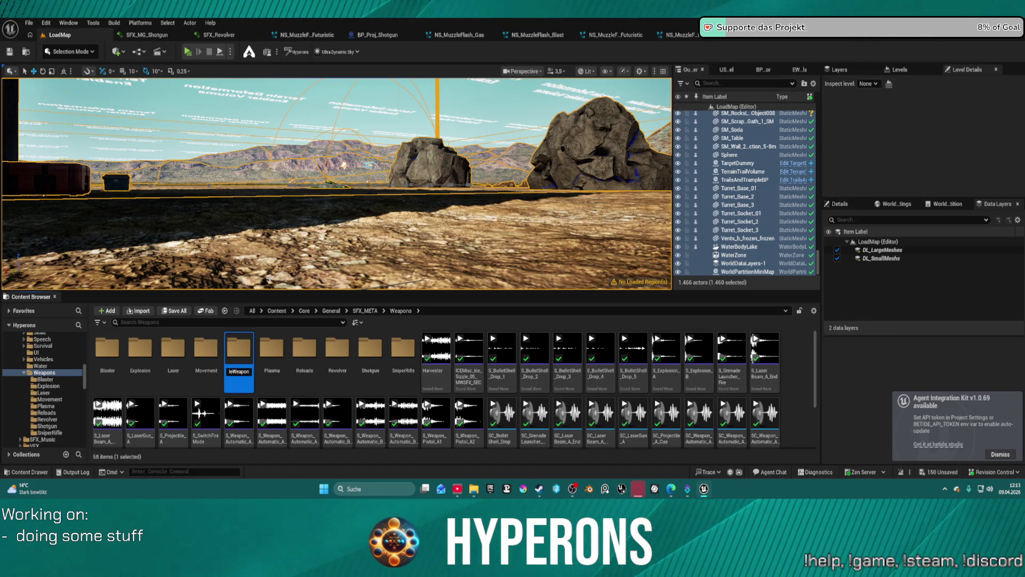
{"action": "type", "text": "SFX"}
{"action": "key", "text": "Return"}
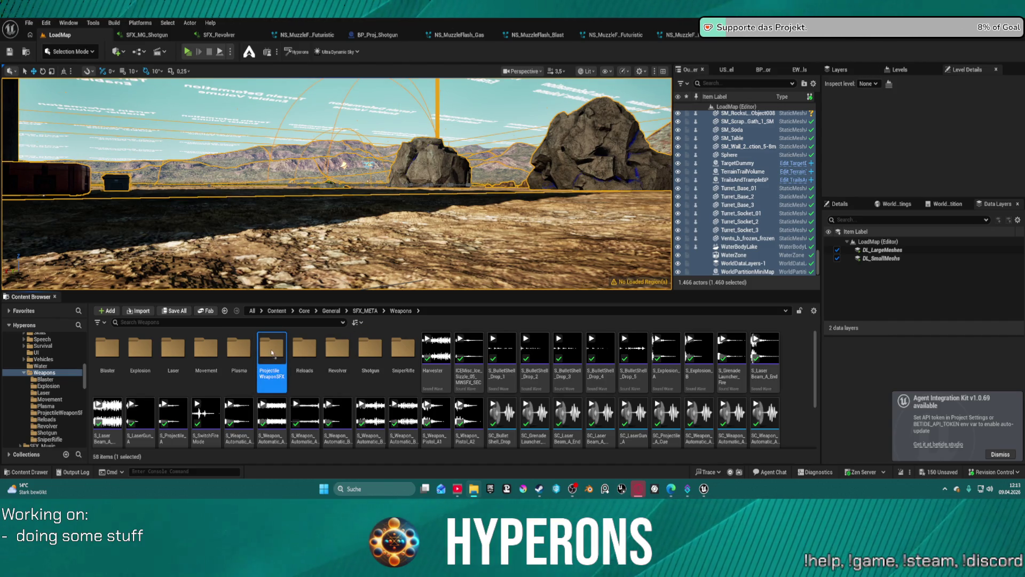
{"action": "left_click_drag", "start_coordinate": [272, 353], "coordinate": [272, 353]}
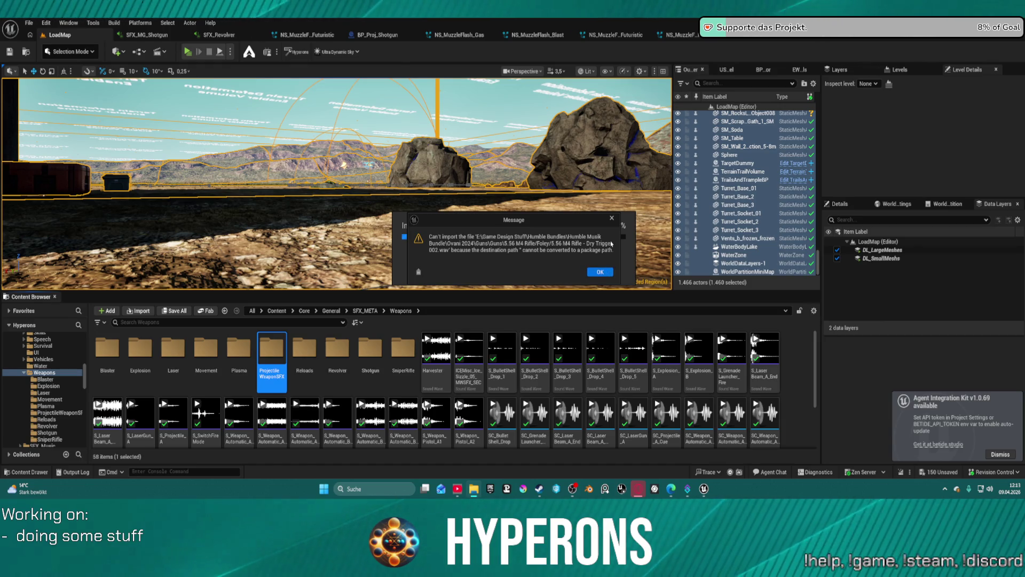
- Dismiss the five 'Can't import the file' errors so the 45_ACP_1911_Pistol gunshots import
{"action": "left_click", "coordinate": [612, 220]}
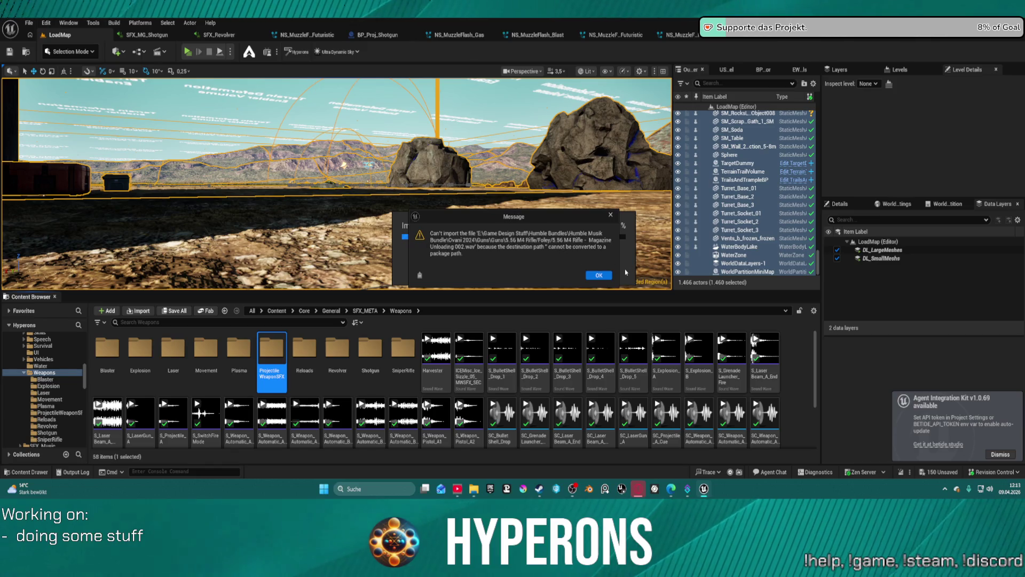
{"action": "left_click", "coordinate": [600, 272]}
{"action": "left_click", "coordinate": [605, 274]}
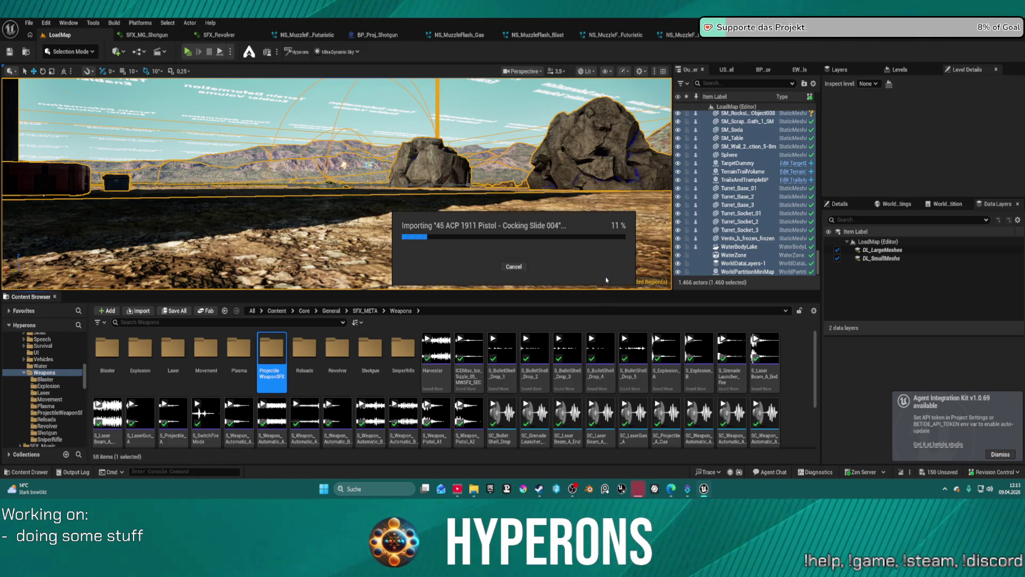
{"action": "key", "text": "Return"}
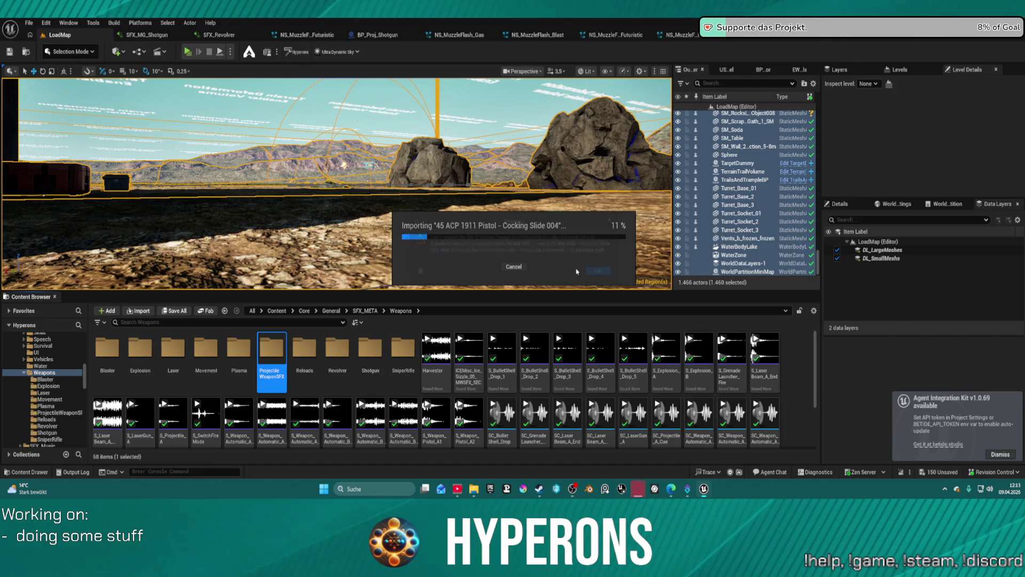
{"action": "key", "text": "Return"}
{"action": "key", "text": "Return"}
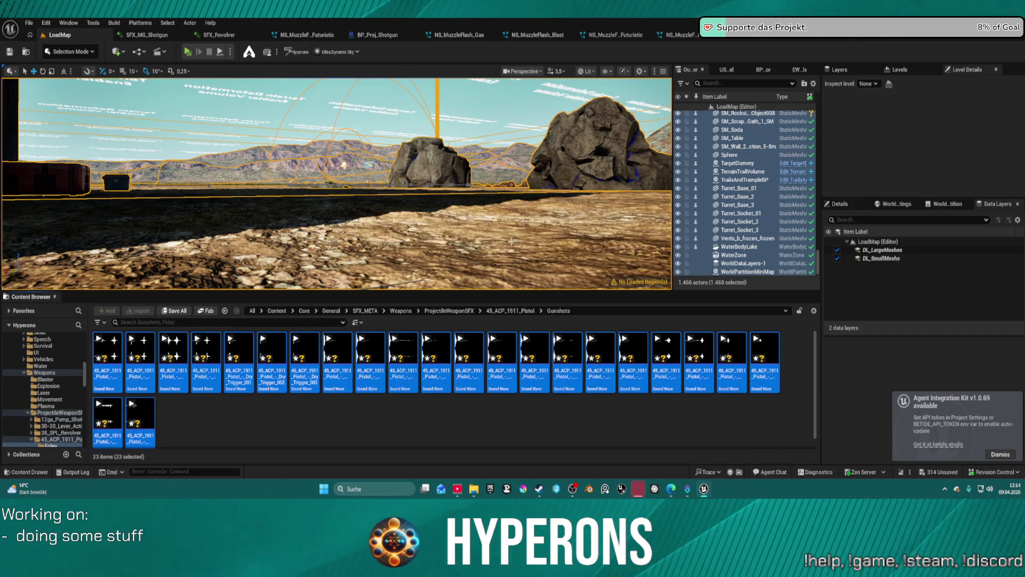
- Browse the ProjectileWeaponSFX tree, collapsing 45_ACP_1911_Pistol and checking 12ga_Pump_Shotgun
{"action": "left_click", "coordinate": [267, 417]}
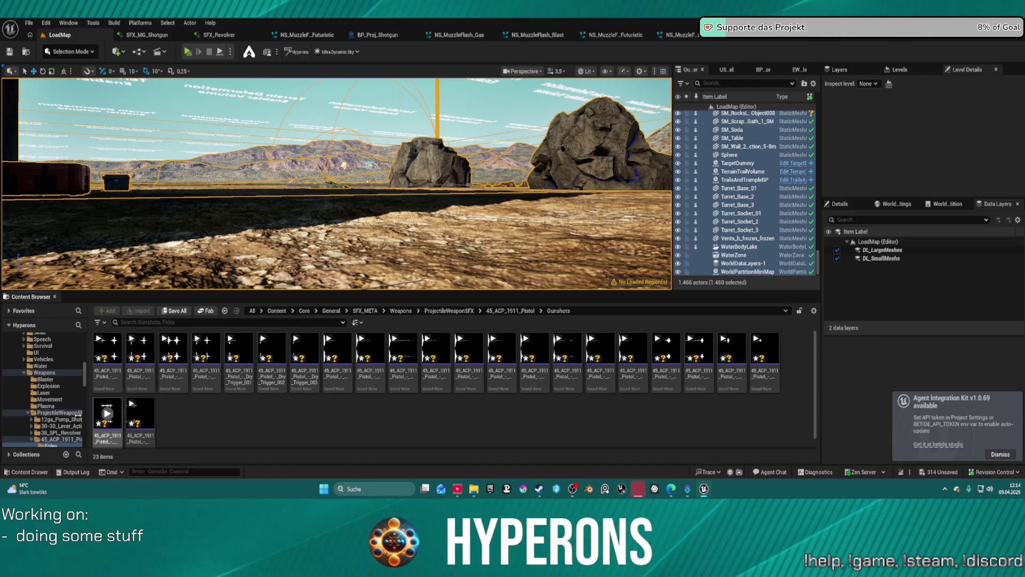
{"action": "scroll", "coordinate": [54, 398], "scroll_direction": "down", "scroll_amount": 4}
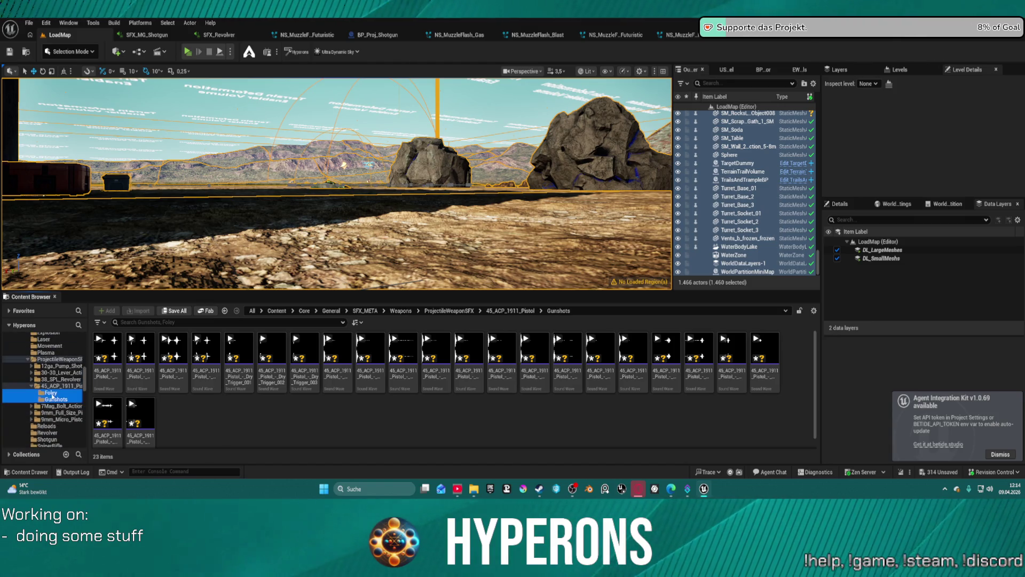
{"action": "left_click", "coordinate": [51, 392]}
{"action": "left_click", "coordinate": [56, 386]}
{"action": "left_click", "coordinate": [57, 379]}
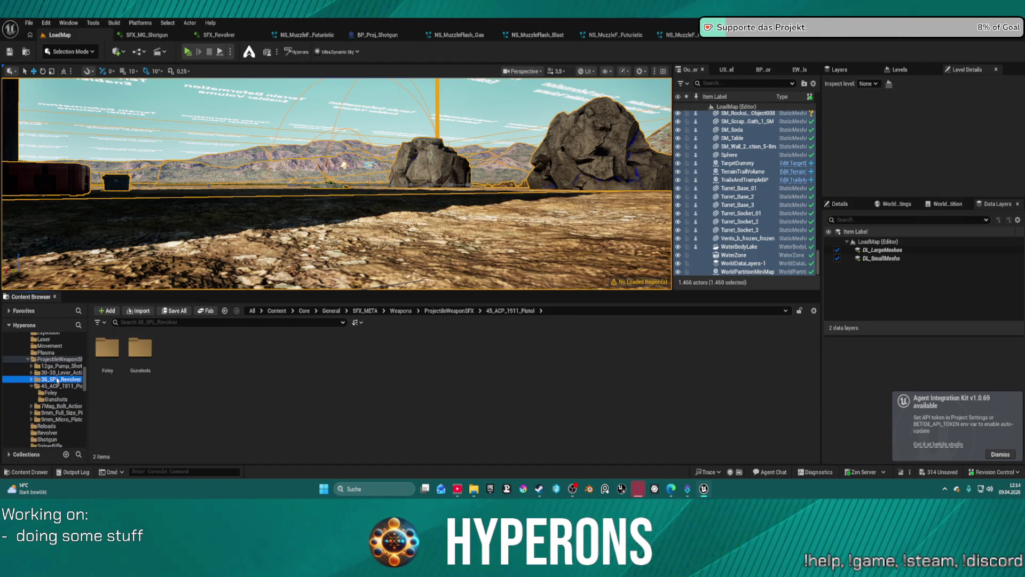
{"action": "key", "text": "Up"}
{"action": "key", "text": "Up"}
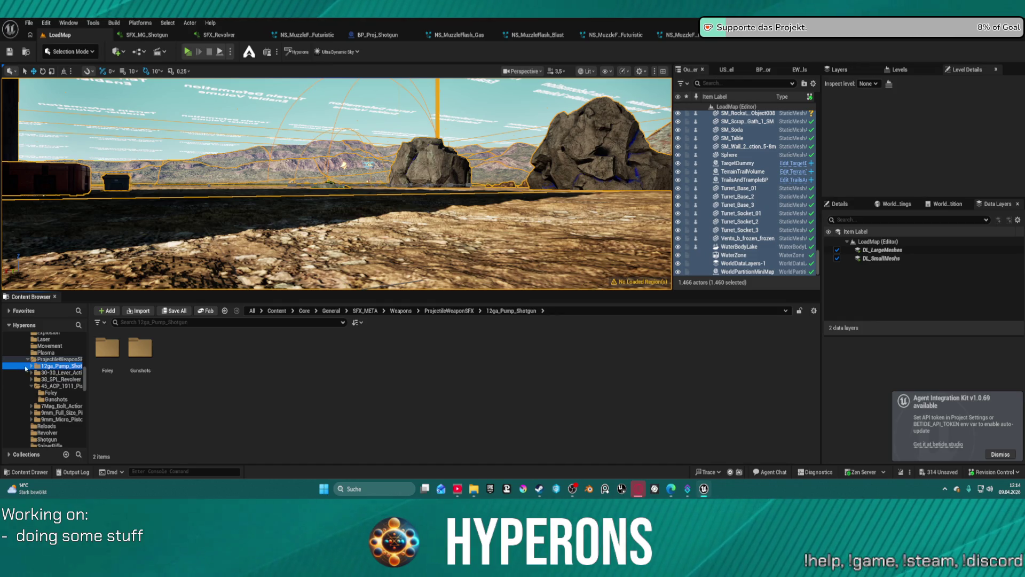
{"action": "key", "text": "Up"}
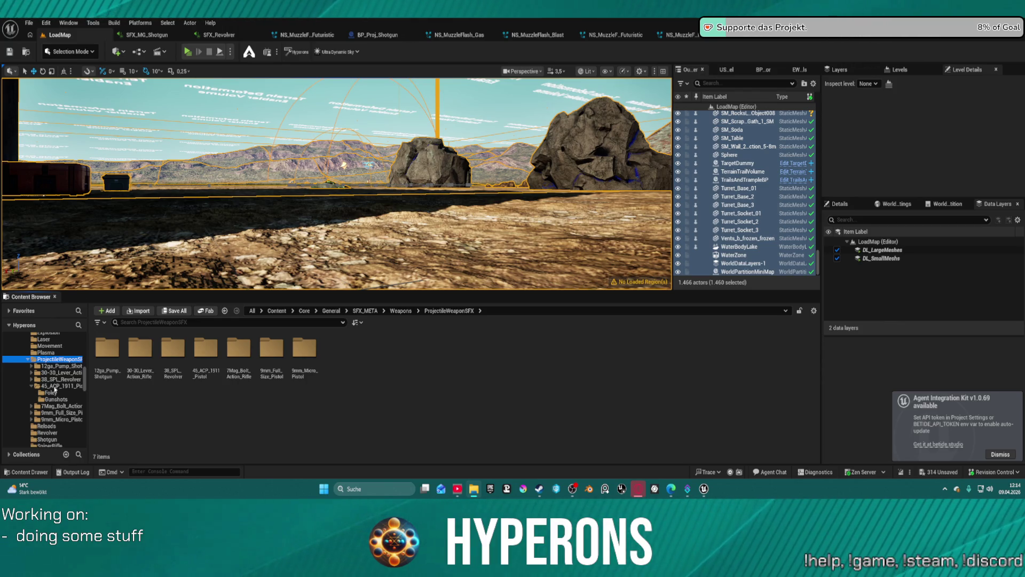
{"action": "left_click", "coordinate": [32, 387]}
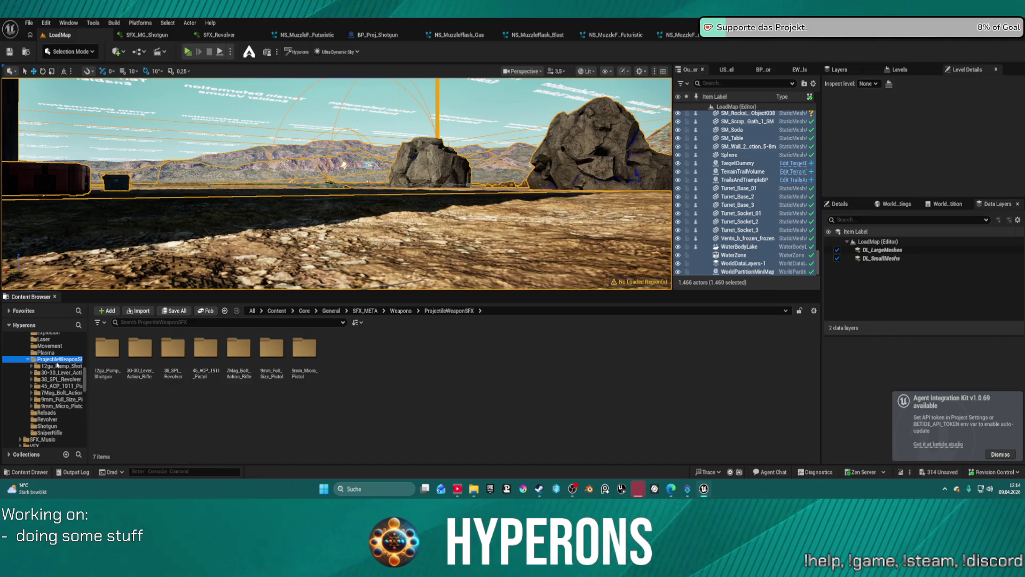
{"action": "left_click", "coordinate": [57, 365]}
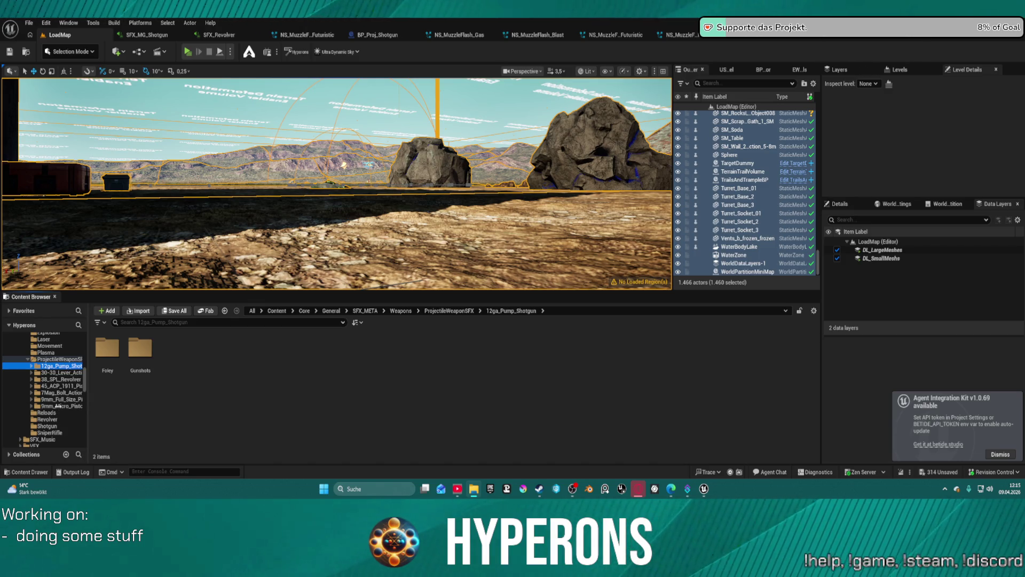
{"action": "left_click", "coordinate": [56, 359]}
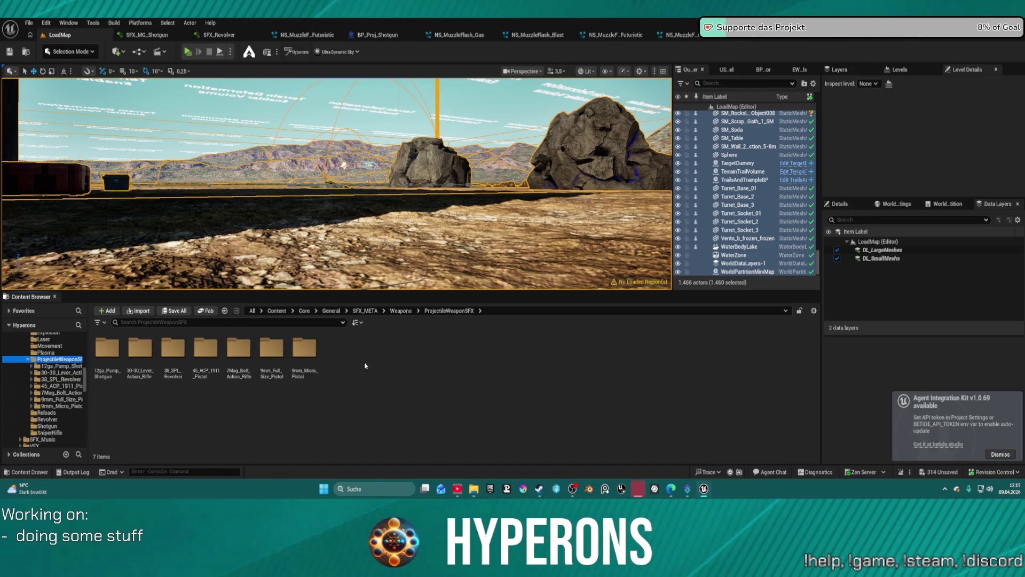
- Add a new, still-unnamed folder inside ProjectileWeaponSFX
{"action": "right_click", "coordinate": [365, 366]}
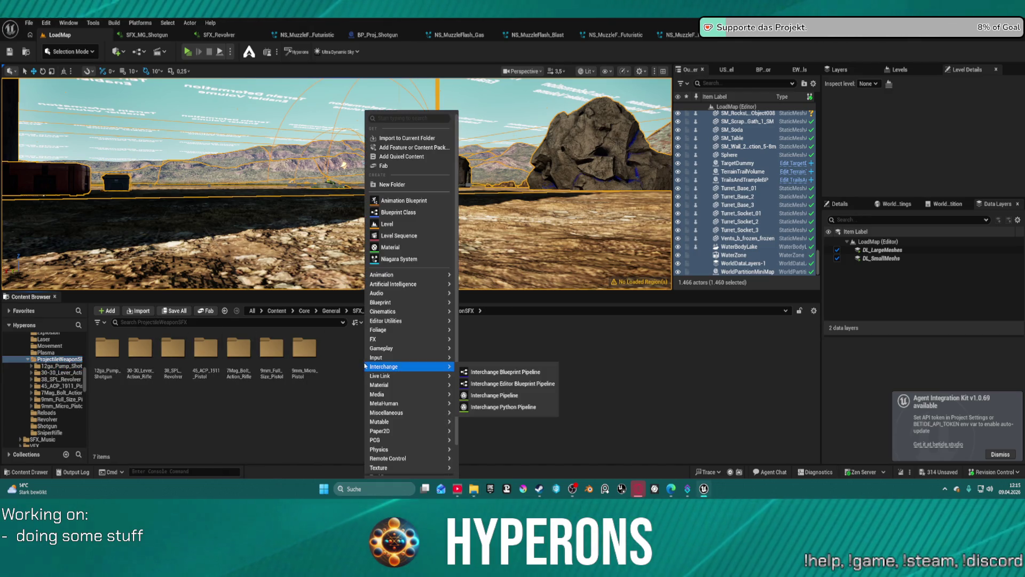
{"action": "left_click", "coordinate": [293, 409]}
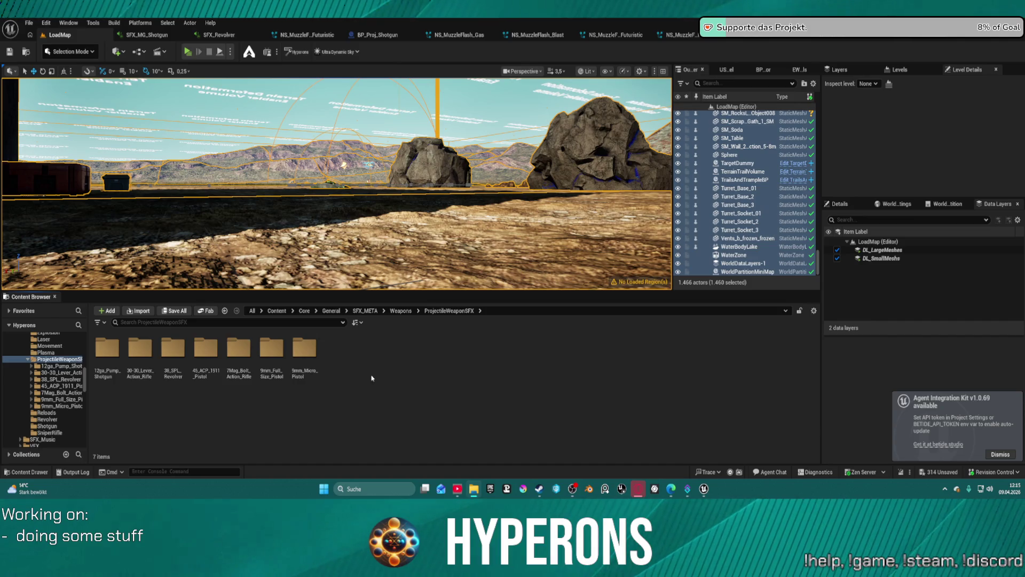
{"action": "right_click", "coordinate": [337, 362]}
{"action": "left_click", "coordinate": [363, 185]}
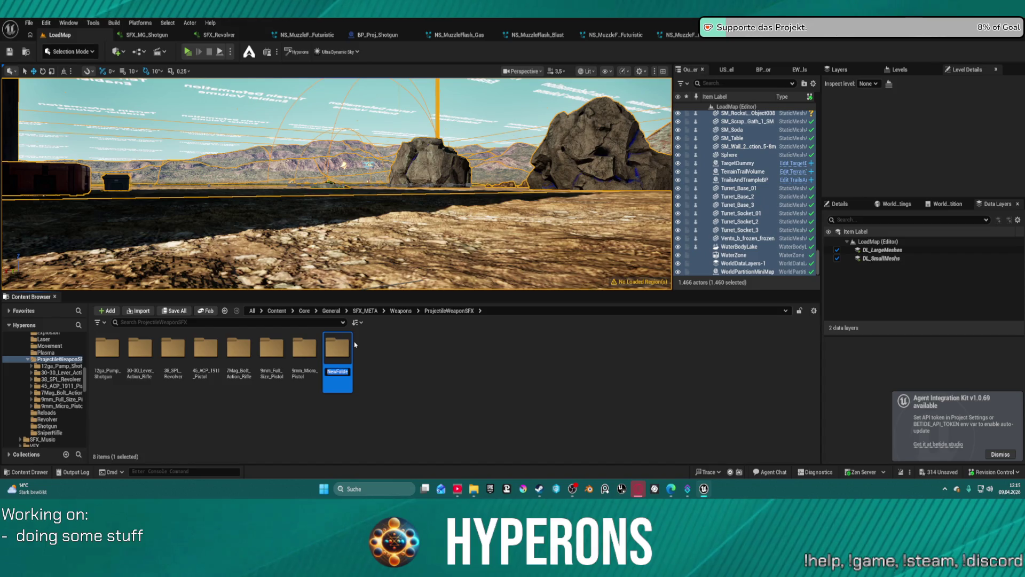
- Name the new folder 5_56_M4_Rifle, fixing its underscores, and open it
{"action": "type", "text": "M4 Rifle"}
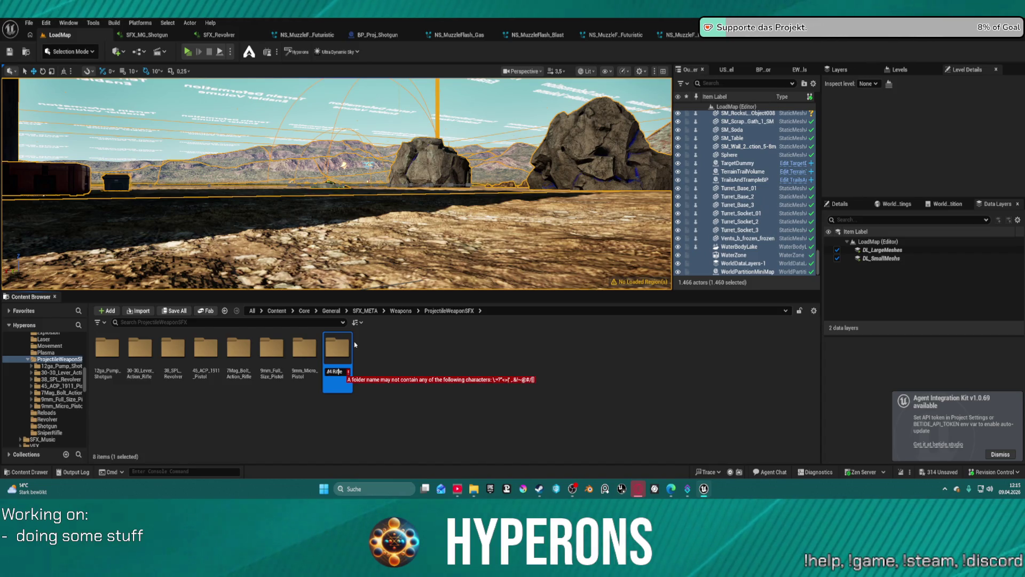
{"action": "key", "text": "Home"}
{"action": "type", "text": "5.56"}
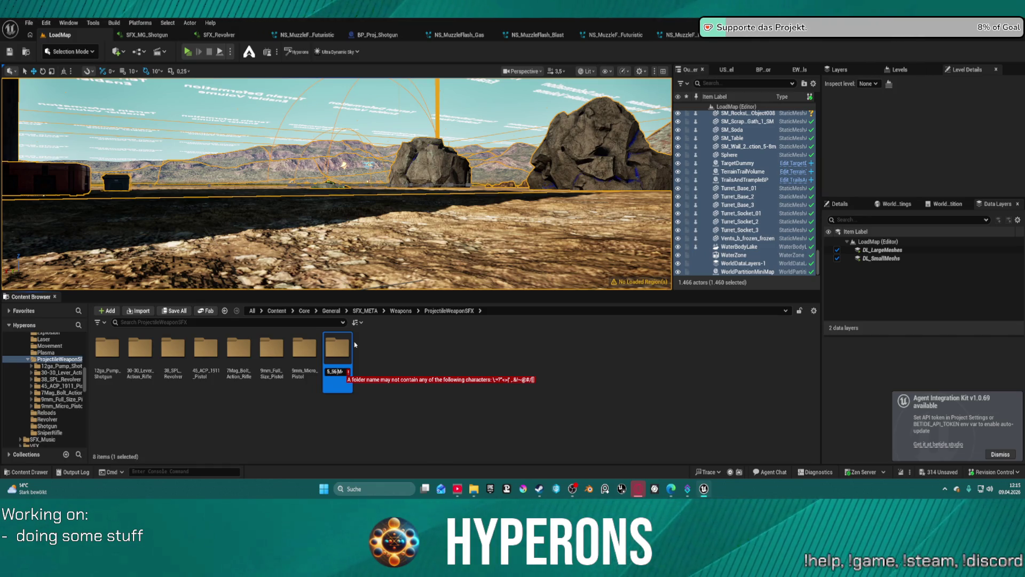
{"action": "key", "text": "Return"}
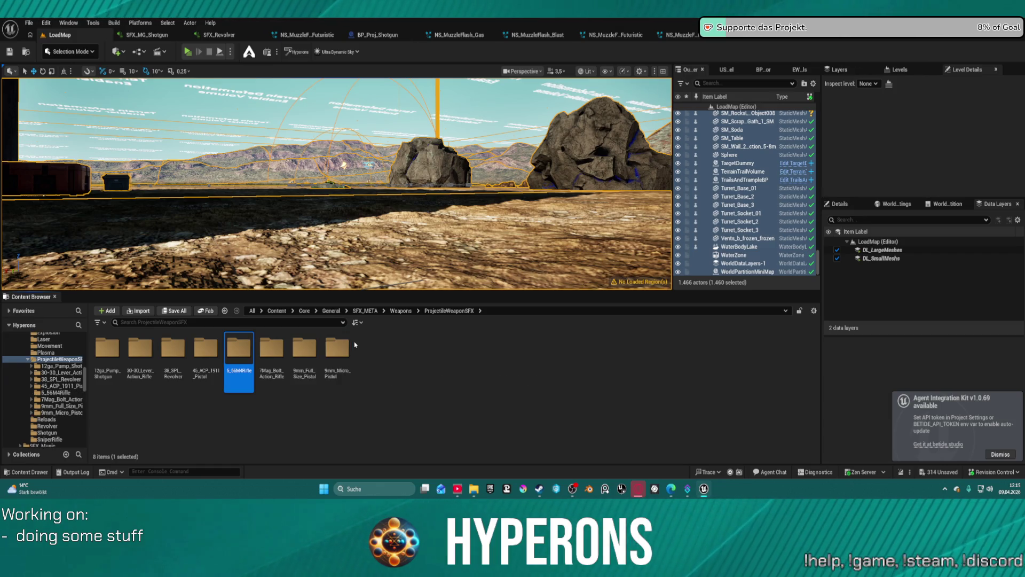
{"action": "left_click", "coordinate": [238, 371]}
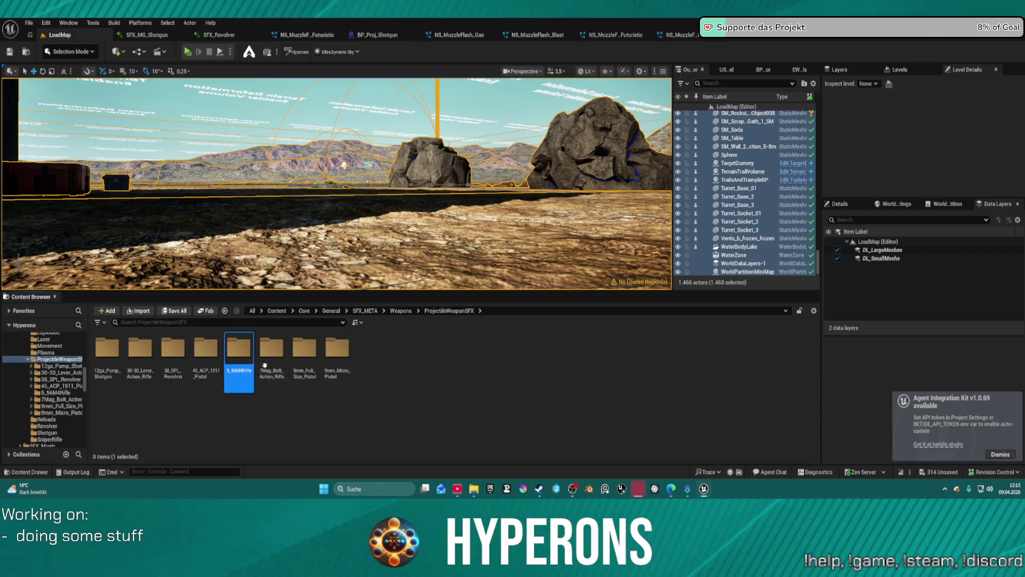
{"action": "key", "text": "Home"}
{"action": "key", "text": "Right"}
{"action": "key", "text": "Right"}
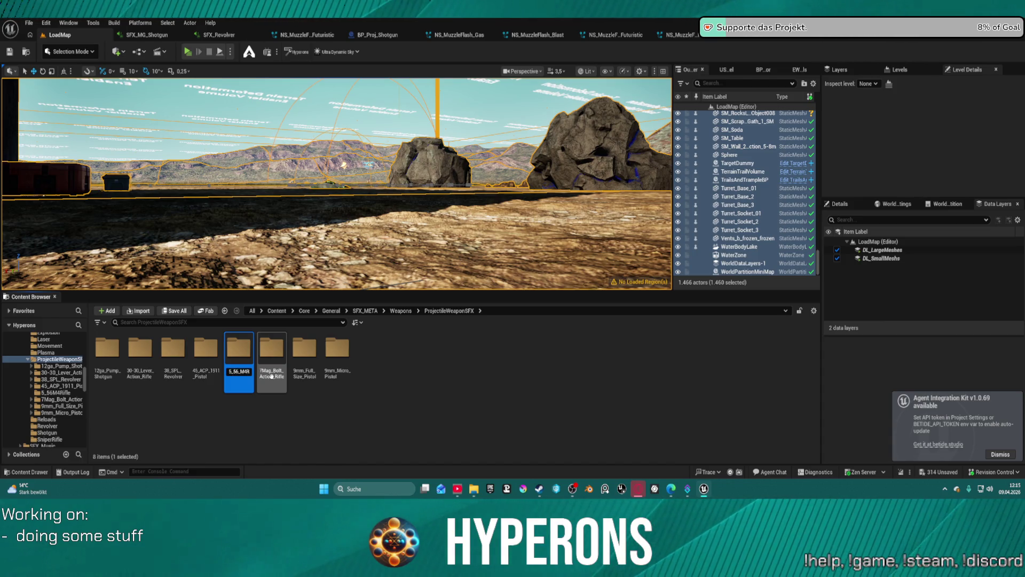
{"action": "key", "text": "Return"}
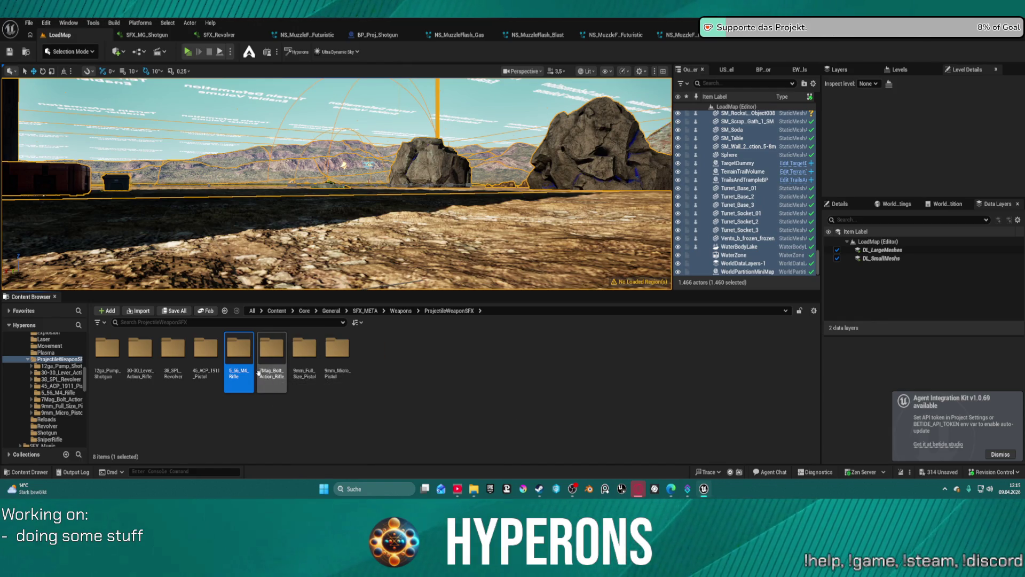
{"action": "double_click", "coordinate": [240, 348]}
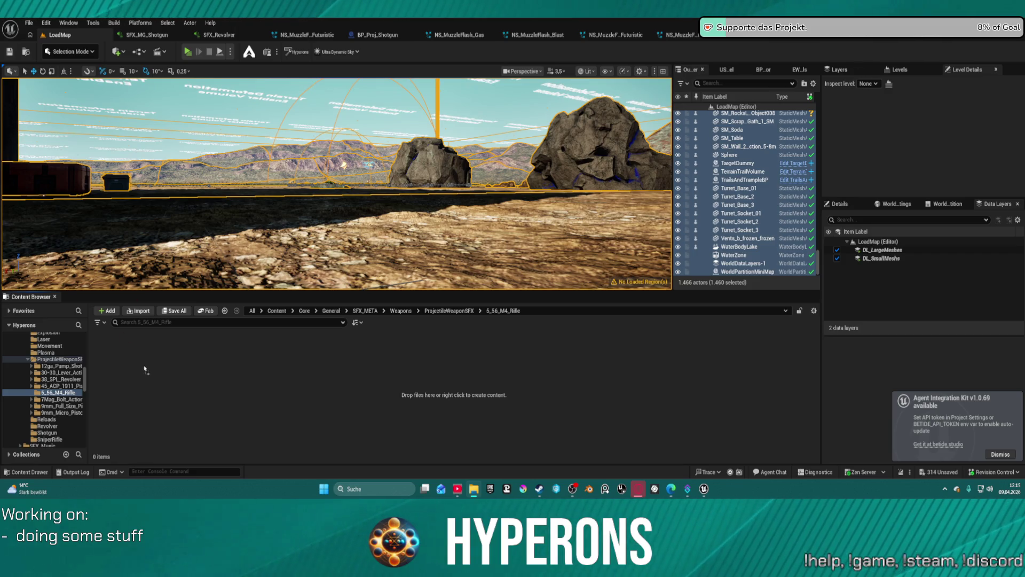
- Import the M4 rifle Foley and Gunshots sounds and preview four of the gunshots
{"action": "left_click_drag", "start_coordinate": [144, 368], "coordinate": [145, 370]}
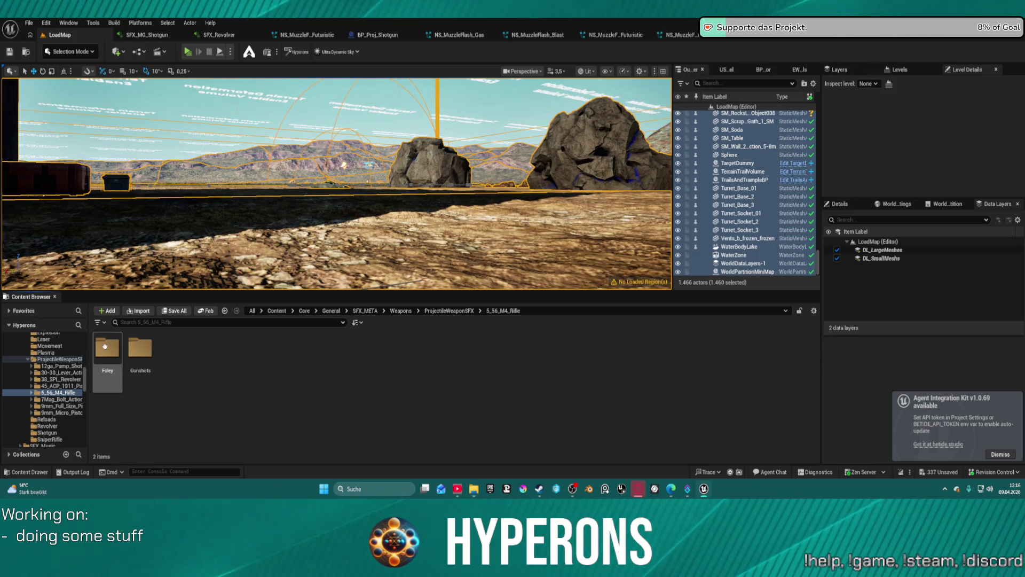
{"action": "double_click", "coordinate": [105, 346]}
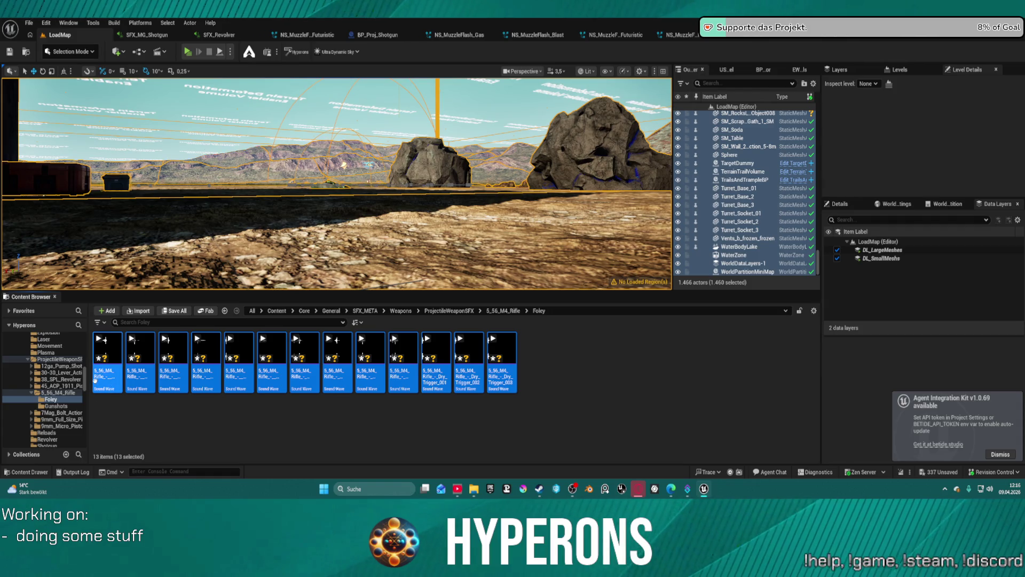
{"action": "left_click", "coordinate": [65, 407]}
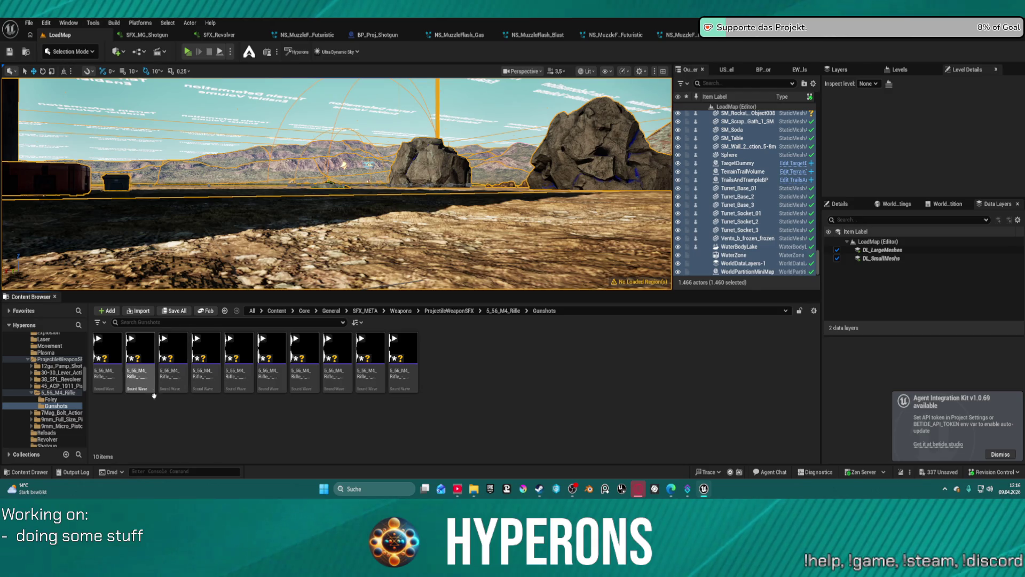
{"action": "left_click", "coordinate": [103, 348]}
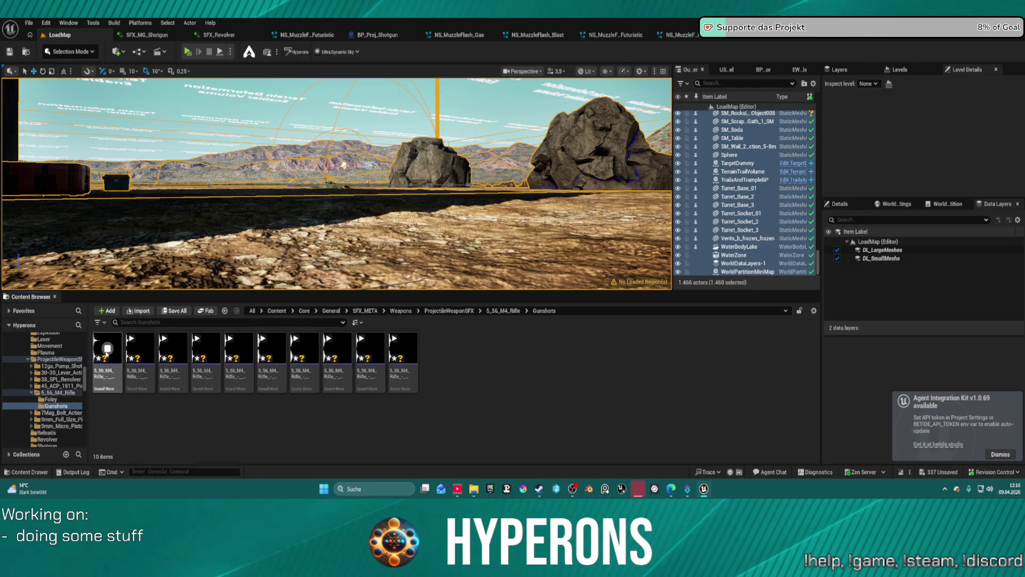
{"action": "left_click", "coordinate": [140, 349]}
{"action": "left_click", "coordinate": [177, 354]}
{"action": "left_click", "coordinate": [206, 349]}
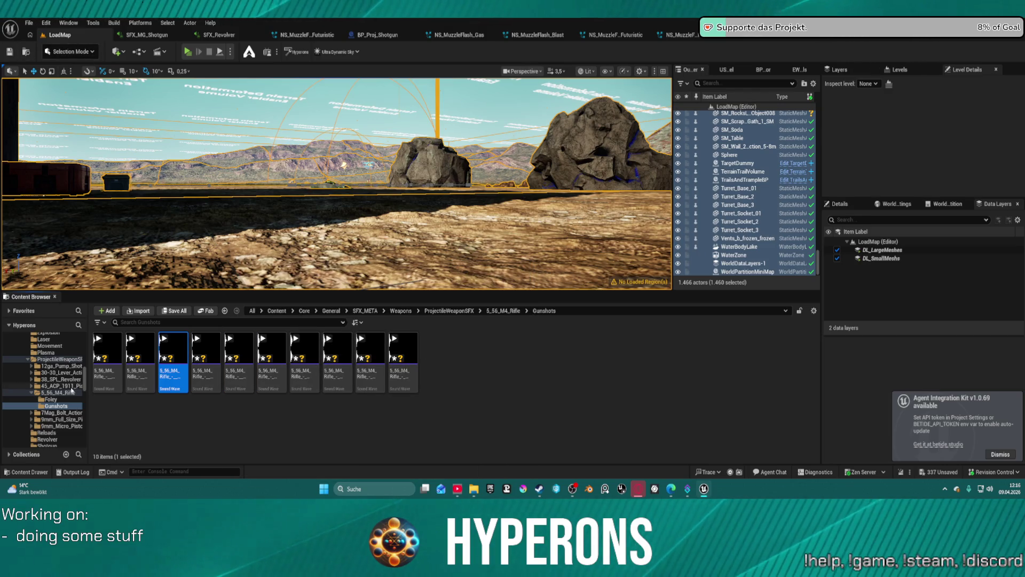
- Browse the 45_ACP_1911_Pistol Gunshots and preview the fifth pistol gunshot
{"action": "left_click", "coordinate": [32, 393]}
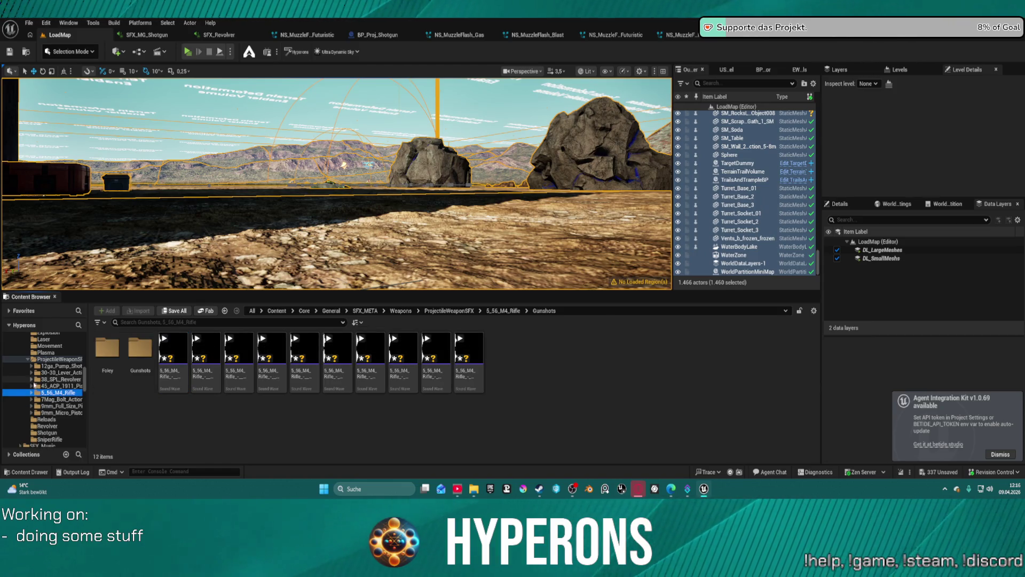
{"action": "left_click", "coordinate": [32, 386]}
{"action": "left_click", "coordinate": [51, 392]}
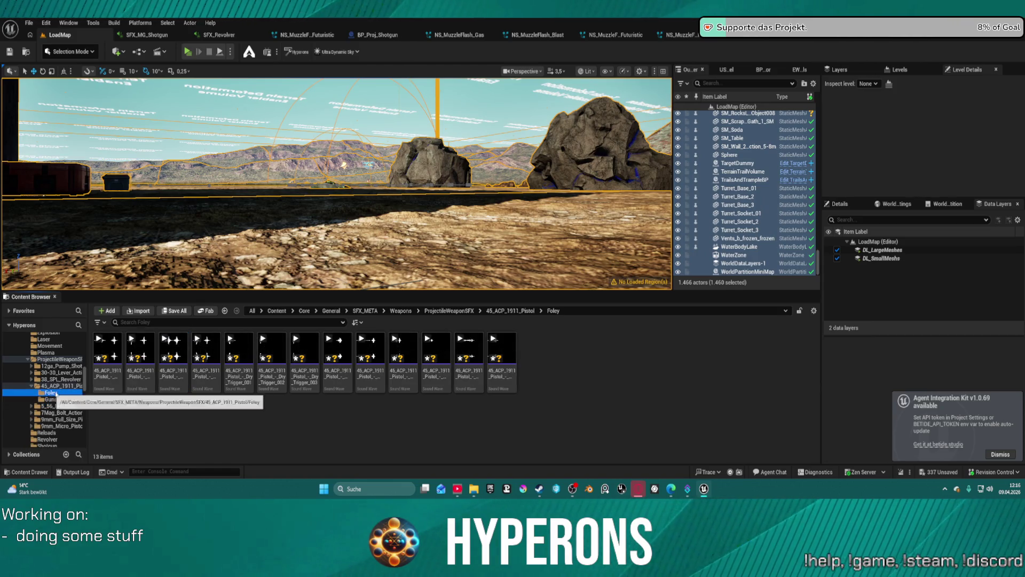
{"action": "left_click", "coordinate": [56, 399]}
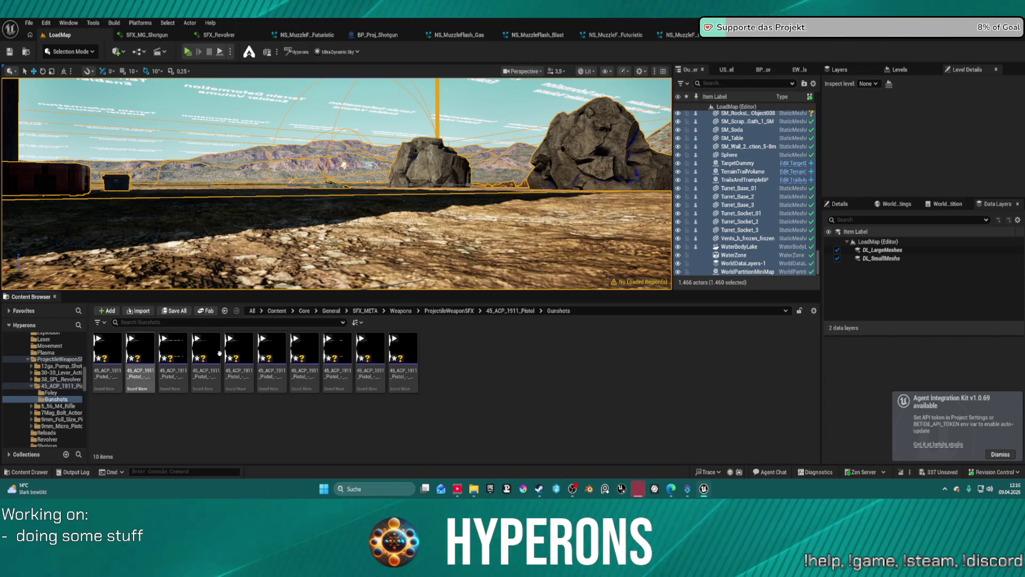
{"action": "left_click", "coordinate": [238, 348]}
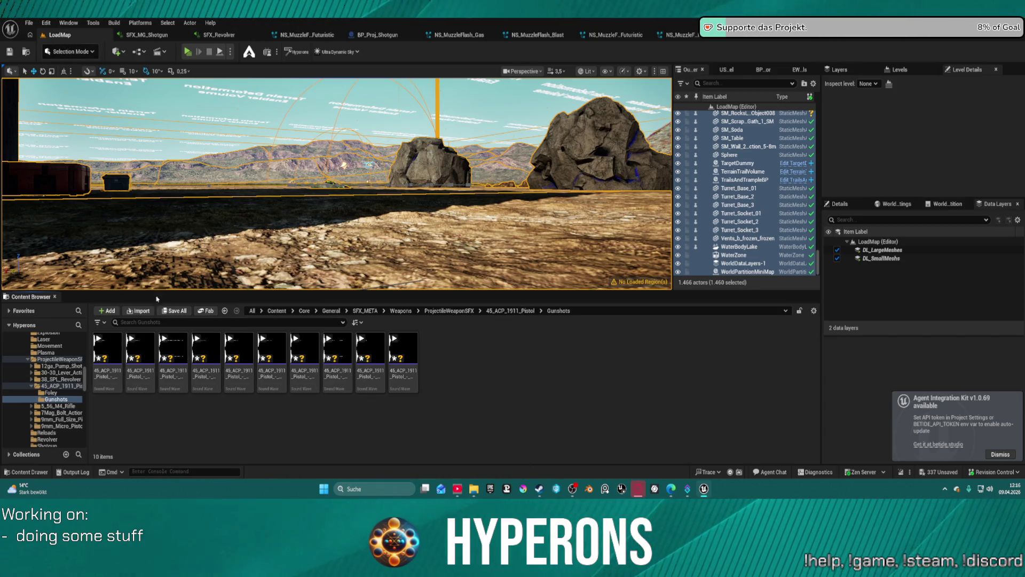
{"action": "left_click", "coordinate": [146, 71]}
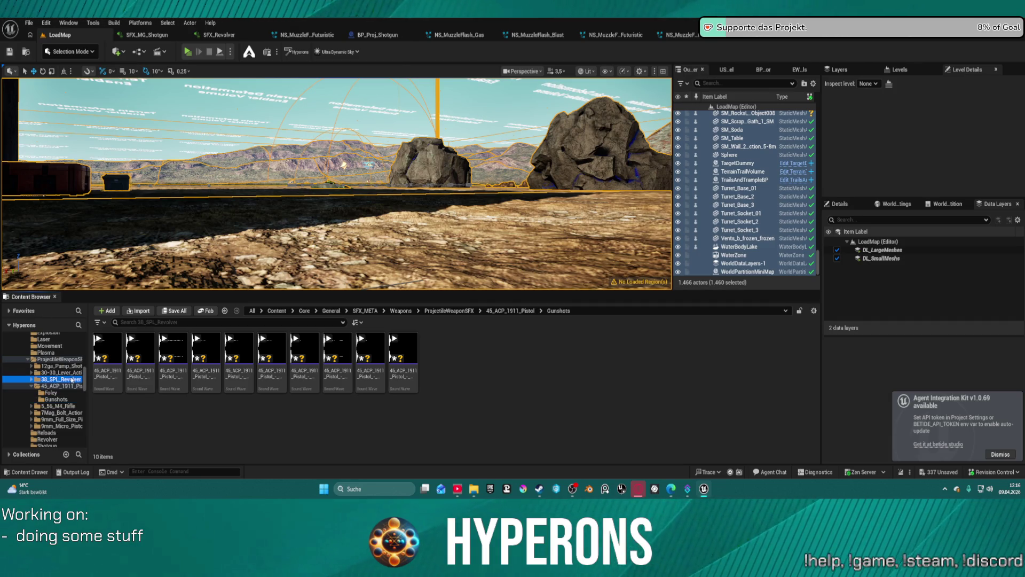
- Open the 38_SPL_Revolver Foley sounds and preview them, including Spinning_Barrel_002
{"action": "left_click", "coordinate": [61, 379]}
{"action": "double_click", "coordinate": [106, 355]}
{"action": "left_click", "coordinate": [208, 351]}
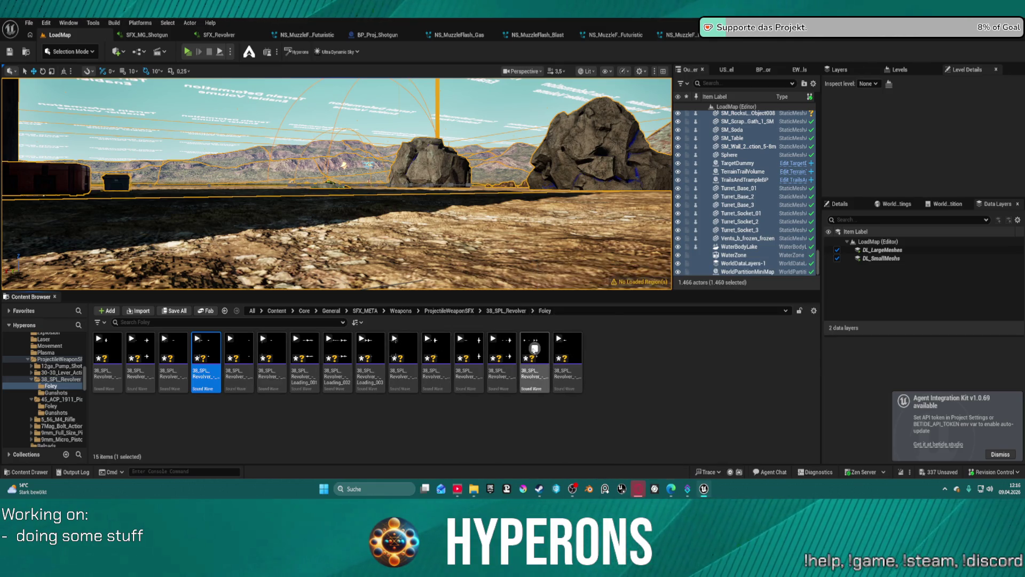
{"action": "left_click", "coordinate": [504, 349]}
{"action": "left_click", "coordinate": [504, 348]}
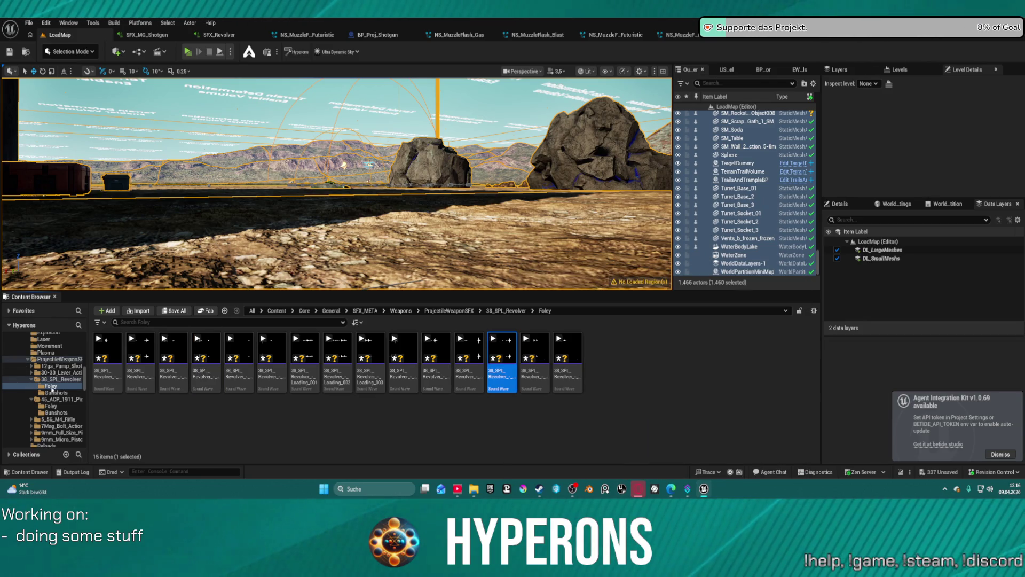
- Preview four revolver gunshots, then select the landscape section beside the rocks
{"action": "left_click", "coordinate": [54, 392]}
{"action": "left_click", "coordinate": [107, 348]}
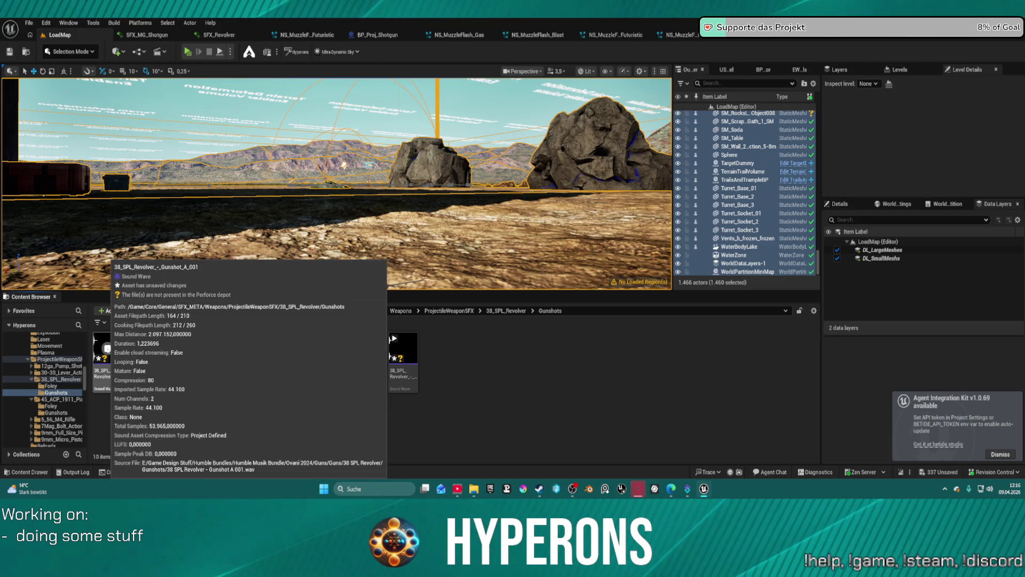
{"action": "left_click", "coordinate": [142, 349]}
{"action": "left_click", "coordinate": [173, 352]}
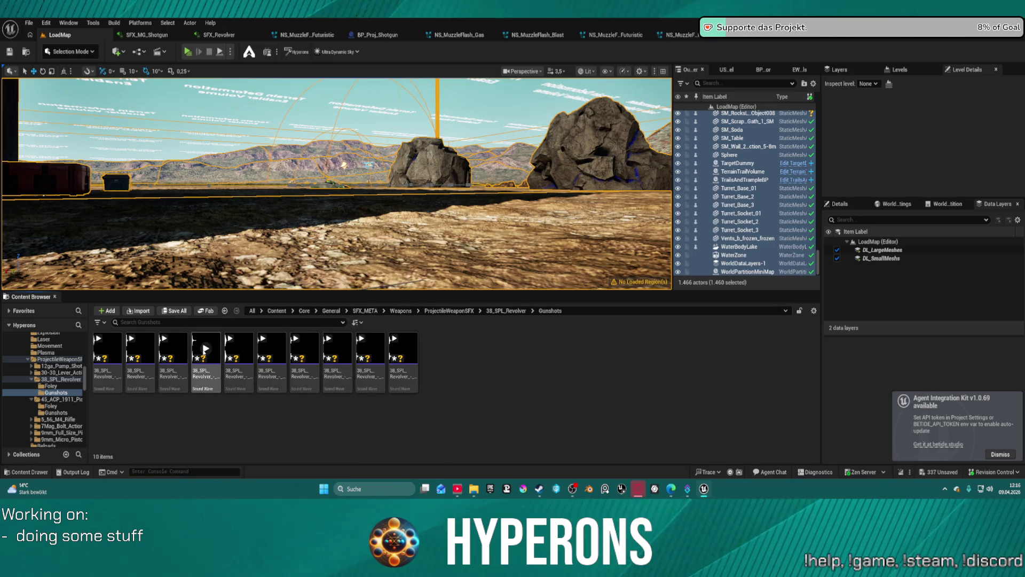
{"action": "left_click", "coordinate": [206, 349]}
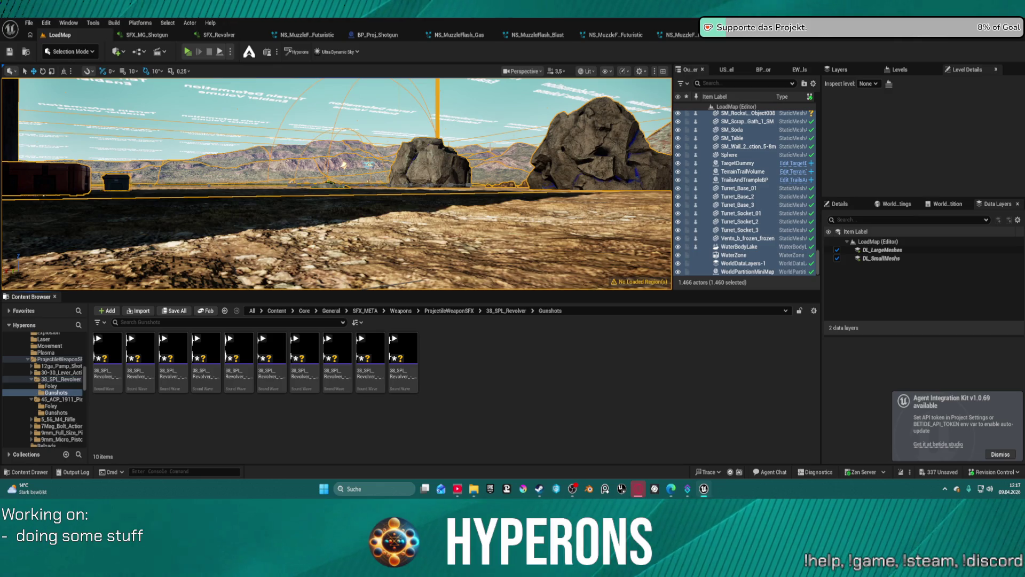
{"action": "left_click", "coordinate": [555, 168]}
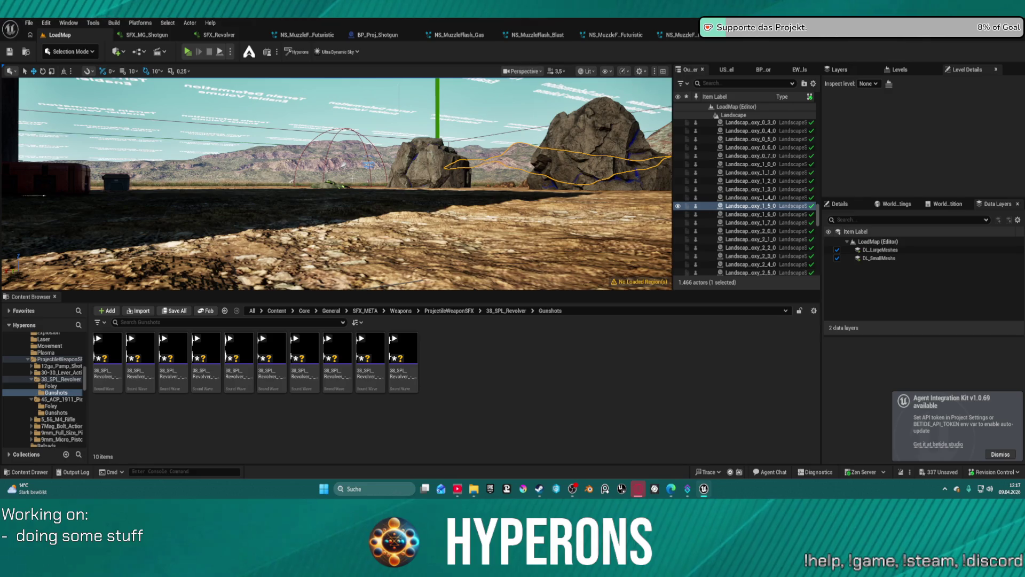
- Select the foreground landscape section and make the level viewport taller
{"action": "left_click", "coordinate": [437, 272]}
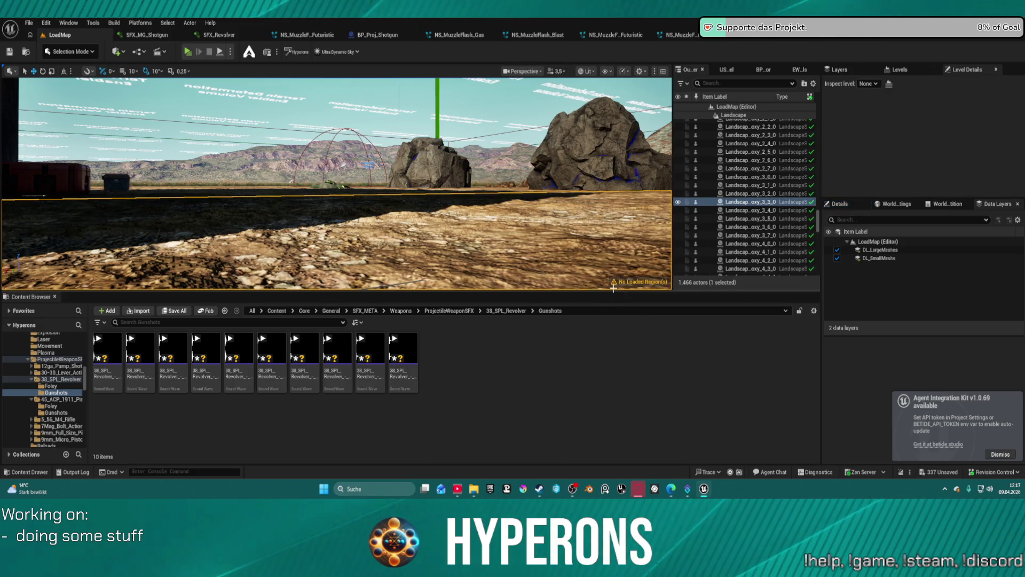
{"action": "left_click_drag", "start_coordinate": [614, 288], "coordinate": [614, 336]}
{"action": "mouse_move", "coordinate": [430, 187]}
{"action": "left_mouse_down"}
{"action": "mouse_move", "coordinate": [411, 161]}
{"action": "mouse_move", "coordinate": [427, 203]}
{"action": "mouse_move", "coordinate": [704, 288]}
{"action": "left_mouse_up"}
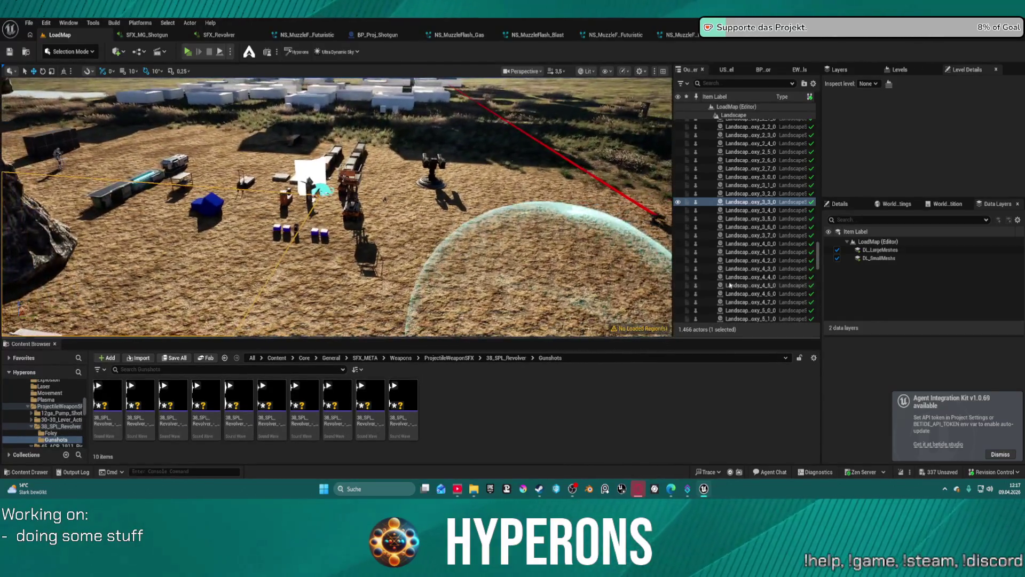
- Hide the docked Content Browser and fly the camera toward the rock pillar and garage
{"action": "left_click", "coordinate": [814, 358]}
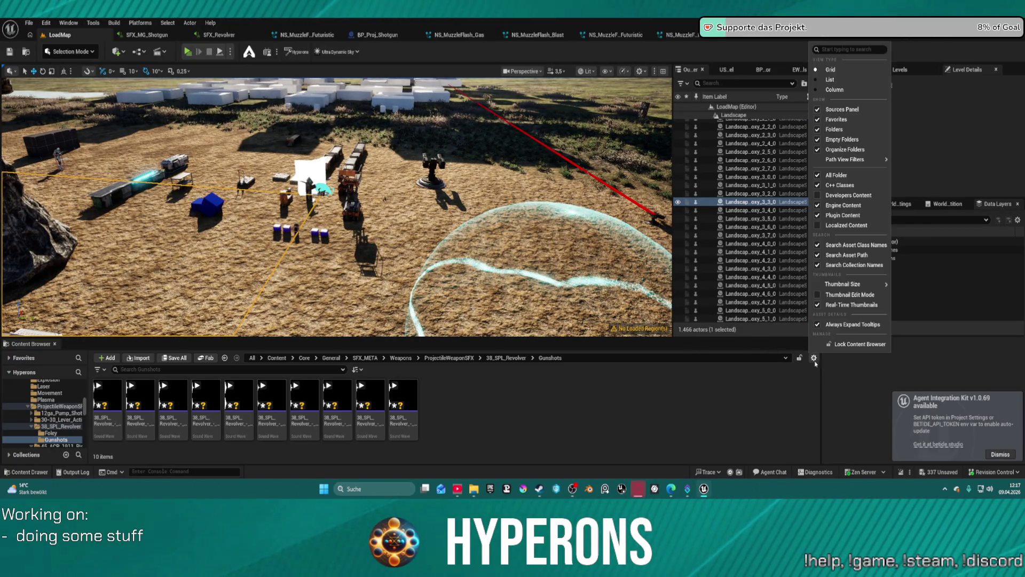
{"action": "left_click", "coordinate": [54, 344]}
{"action": "left_click", "coordinate": [54, 344]}
{"action": "key", "text": "w"}
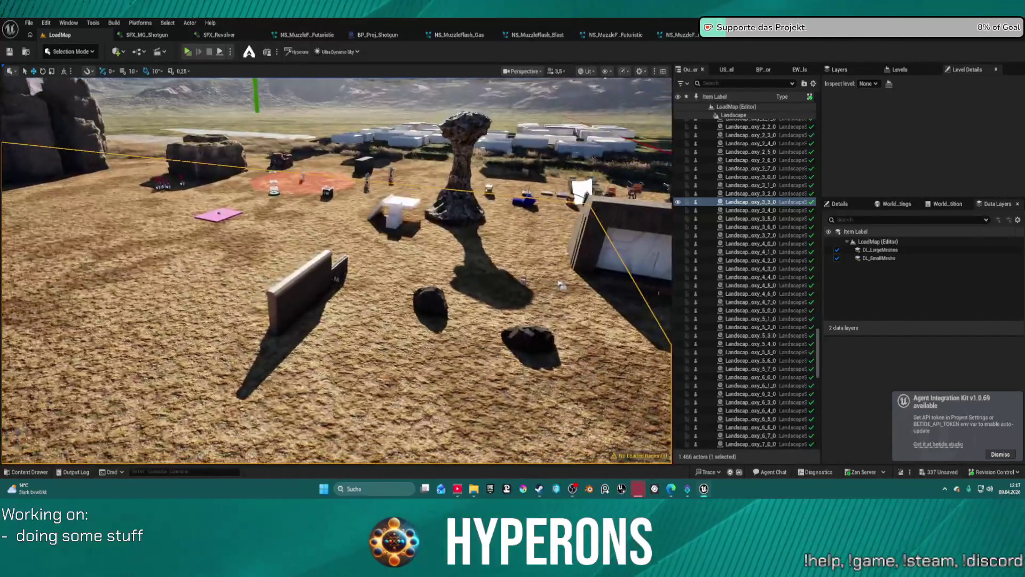
{"action": "key", "text": "w"}
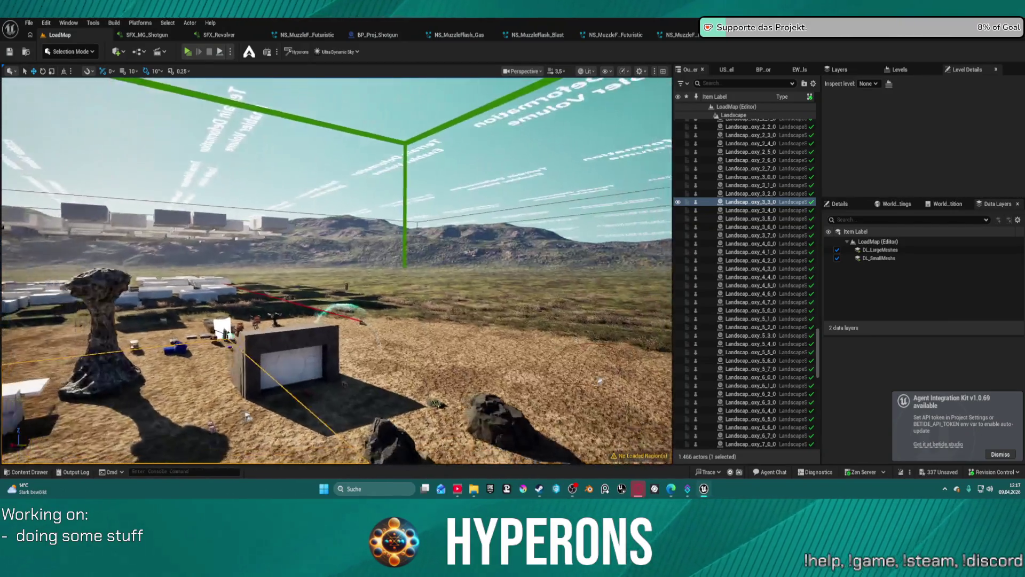
{"action": "key", "text": "w"}
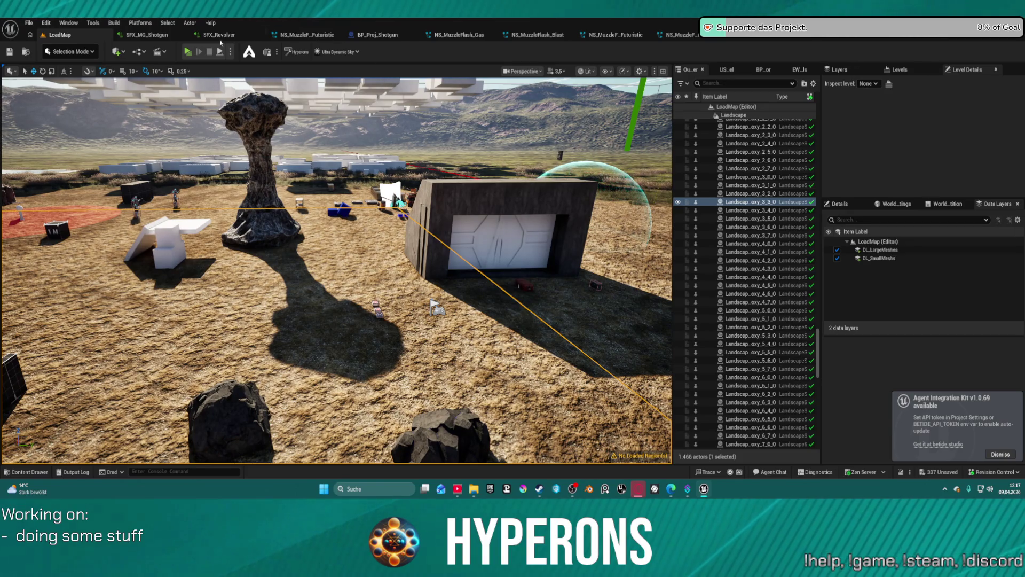
- Switch to the SFX_Revolver MetaSound graph and save all assets
{"action": "left_click", "coordinate": [147, 35]}
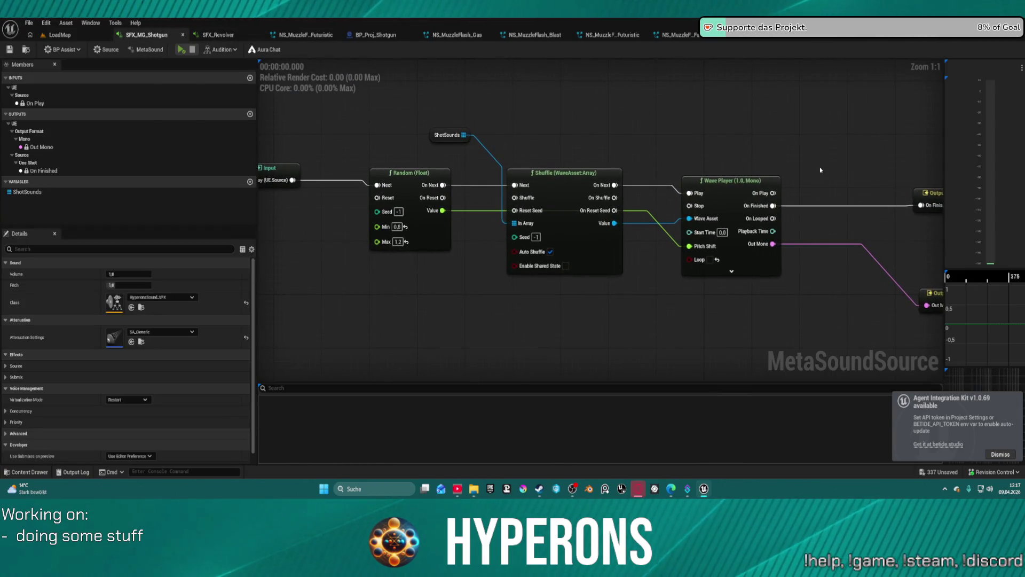
{"action": "left_click", "coordinate": [218, 35]}
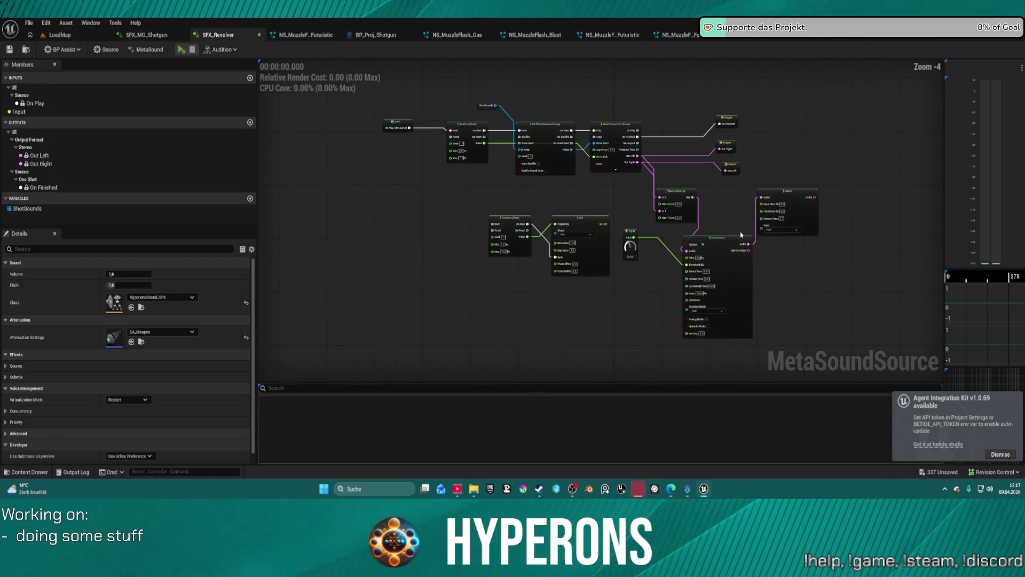
{"action": "scroll", "coordinate": [738, 235], "scroll_direction": "up", "scroll_amount": 3}
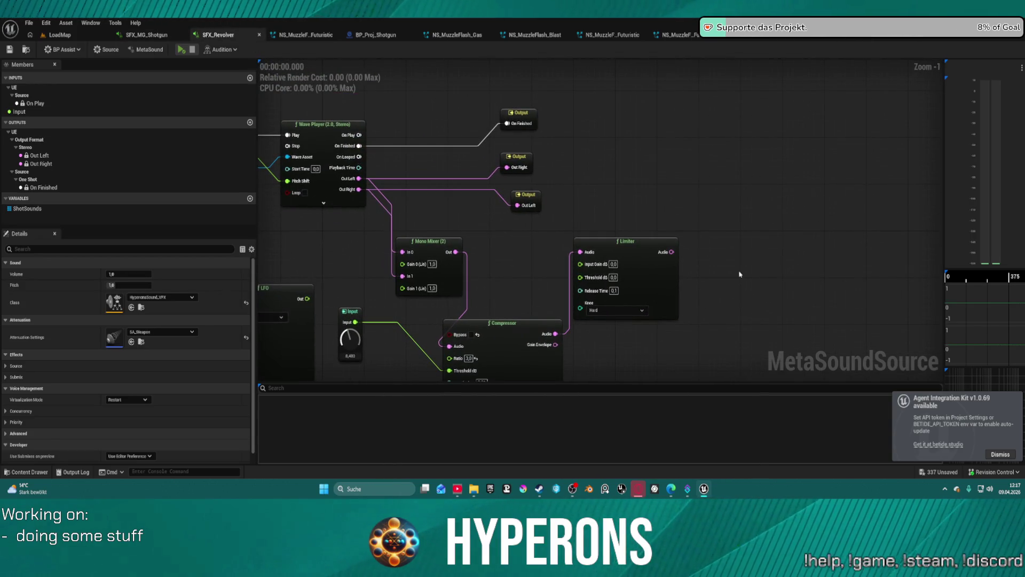
{"action": "key", "text": "ctrl+shift+s"}
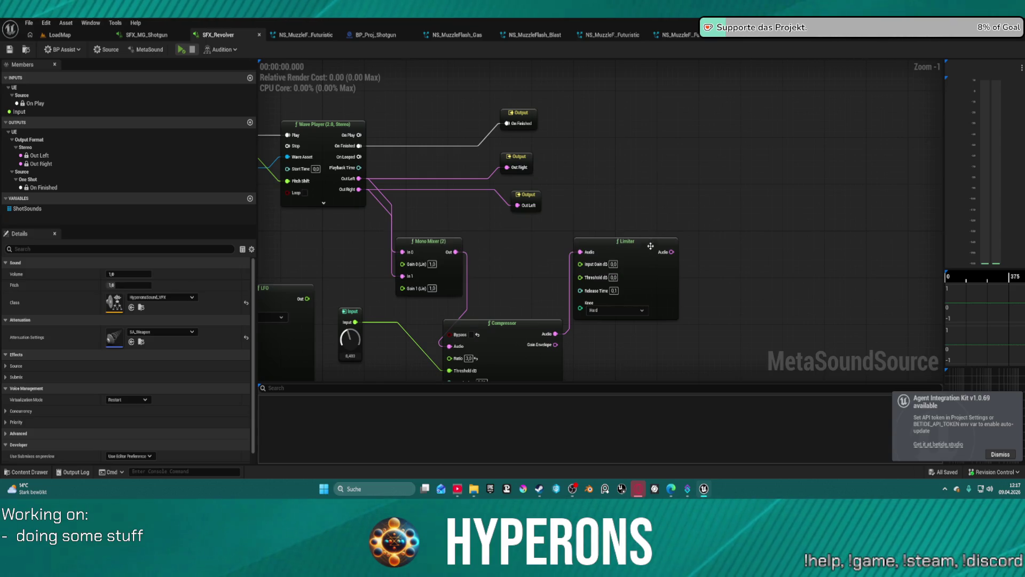
- Delete the Mono Mixer, rearrange Compressor, Limiter and outputs, then select Compressor and Limiter
{"action": "left_click", "coordinate": [429, 240]}
{"action": "key", "text": "Delete"}
{"action": "left_click_drag", "start_coordinate": [507, 323], "coordinate": [491, 230]}
{"action": "left_click_drag", "start_coordinate": [644, 248], "coordinate": [666, 232]}
{"action": "mouse_move", "coordinate": [525, 196]}
{"action": "left_mouse_down"}
{"action": "mouse_move", "coordinate": [735, 181]}
{"action": "mouse_move", "coordinate": [656, 277]}
{"action": "mouse_move", "coordinate": [586, 325]}
{"action": "left_mouse_up"}
{"action": "mouse_move", "coordinate": [516, 160]}
{"action": "left_mouse_down"}
{"action": "mouse_move", "coordinate": [737, 161]}
{"action": "mouse_move", "coordinate": [769, 191]}
{"action": "left_mouse_up"}
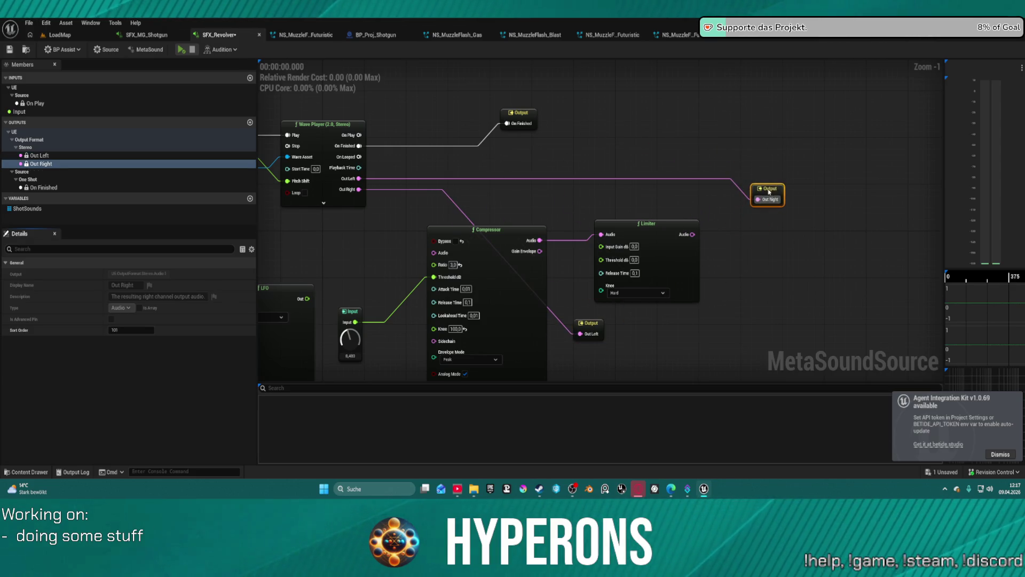
{"action": "mouse_move", "coordinate": [578, 326]}
{"action": "left_mouse_down"}
{"action": "mouse_move", "coordinate": [676, 137]}
{"action": "mouse_move", "coordinate": [731, 163]}
{"action": "mouse_move", "coordinate": [732, 200]}
{"action": "mouse_move", "coordinate": [693, 234]}
{"action": "left_mouse_up"}
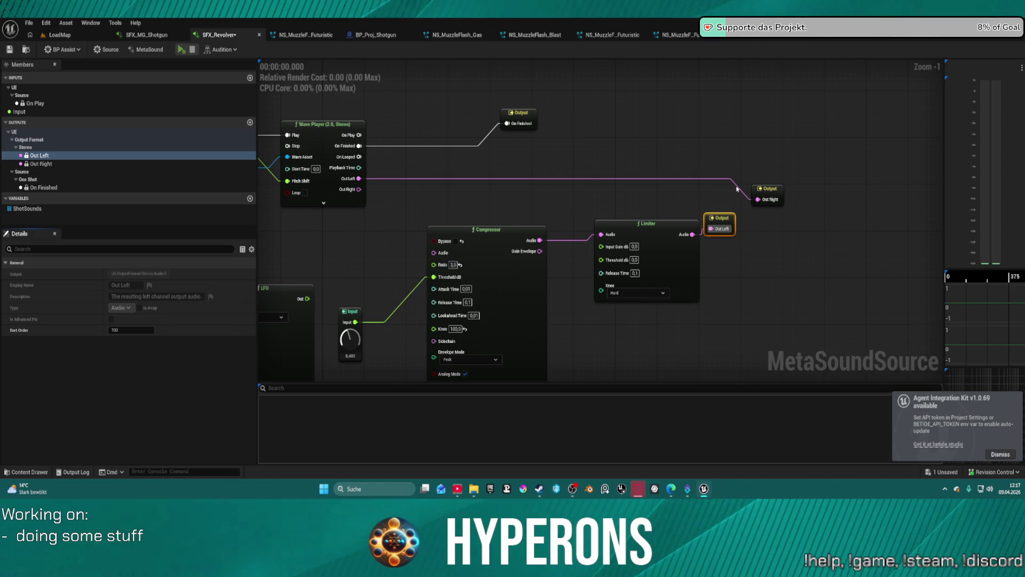
{"action": "mouse_move", "coordinate": [441, 163]}
{"action": "left_mouse_down"}
{"action": "mouse_move", "coordinate": [662, 277]}
{"action": "mouse_move", "coordinate": [658, 285]}
{"action": "left_mouse_up"}
- Duplicate the Compressor–Limiter pair, wire Out Right and the Input knob into it, route it to Out Right, arrange, and save
{"action": "key", "text": "ctrl+d"}
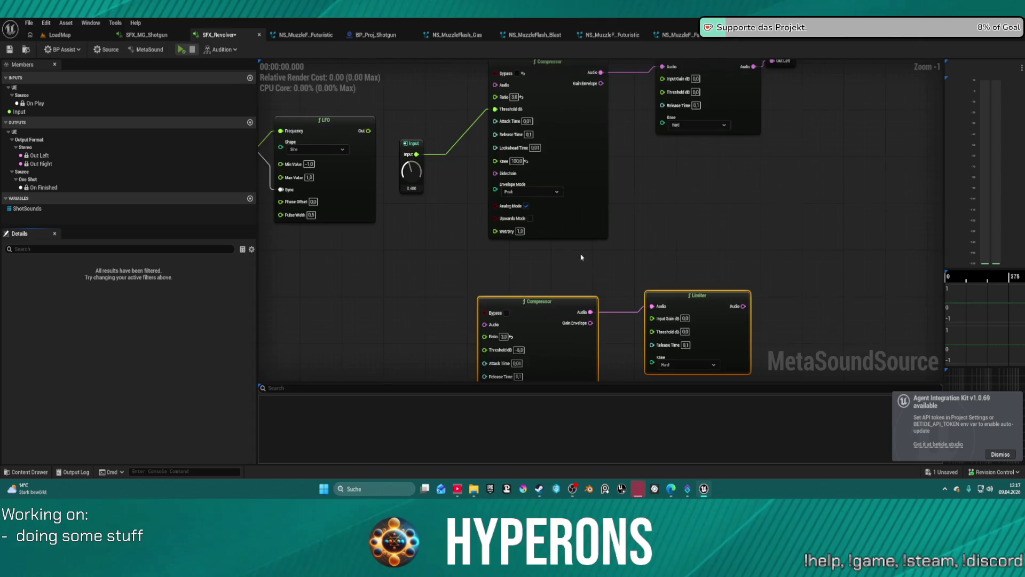
{"action": "scroll", "coordinate": [490, 265], "scroll_direction": "down", "scroll_amount": 3}
{"action": "mouse_move", "coordinate": [412, 141]}
{"action": "left_mouse_down"}
{"action": "mouse_move", "coordinate": [454, 311]}
{"action": "mouse_move", "coordinate": [445, 313]}
{"action": "left_mouse_up"}
{"action": "left_click", "coordinate": [410, 227]}
{"action": "mouse_move", "coordinate": [407, 216]}
{"action": "left_mouse_down"}
{"action": "mouse_move", "coordinate": [444, 337]}
{"action": "mouse_move", "coordinate": [445, 328]}
{"action": "left_mouse_up"}
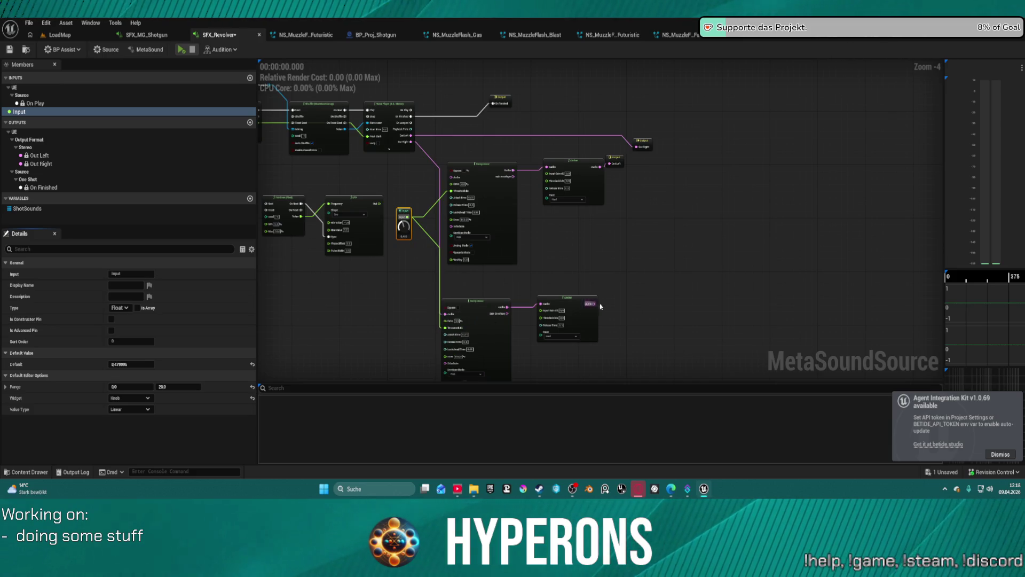
{"action": "mouse_move", "coordinate": [593, 303]}
{"action": "left_mouse_down"}
{"action": "mouse_move", "coordinate": [618, 274]}
{"action": "mouse_move", "coordinate": [613, 167]}
{"action": "mouse_move", "coordinate": [640, 151]}
{"action": "left_mouse_up"}
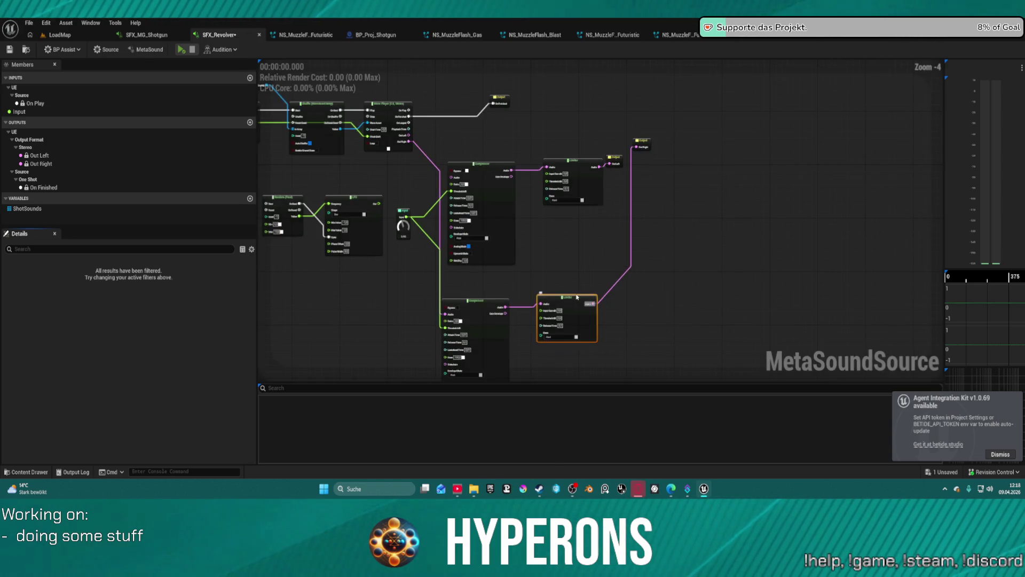
{"action": "key", "text": "f"}
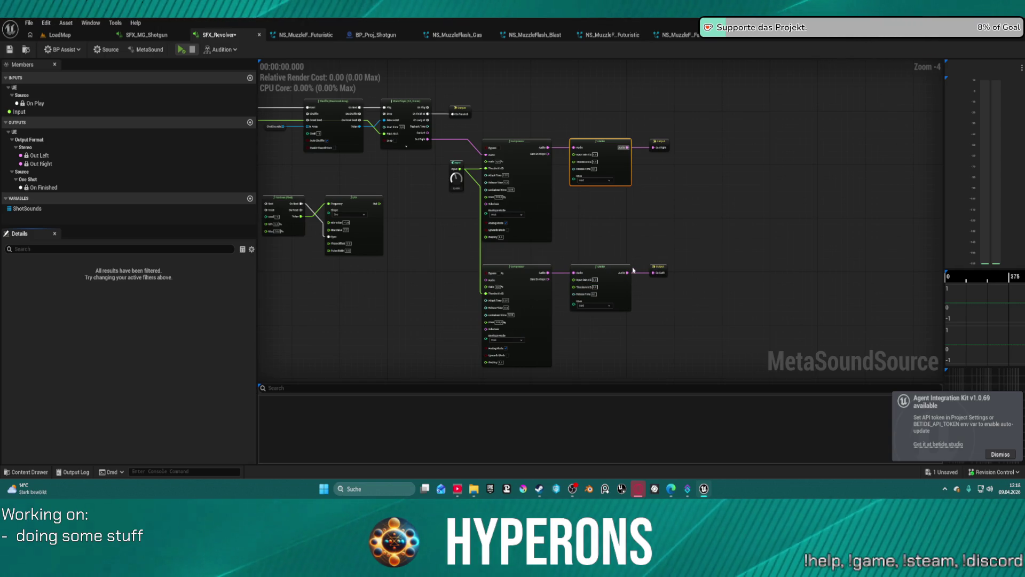
{"action": "key", "text": "ctrl+s"}
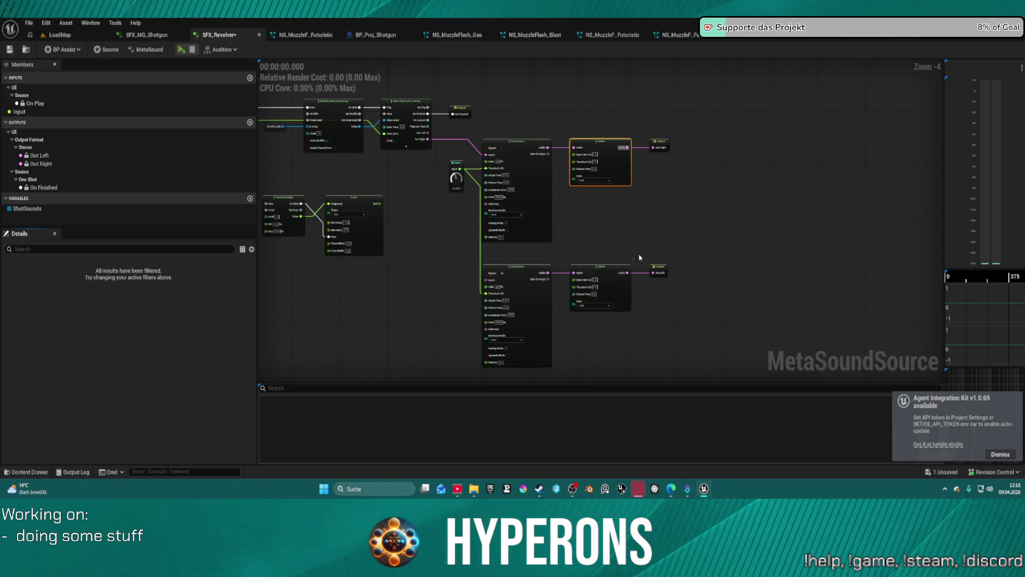
- Inspect the graph from ShotSounds through both compressor-limiter chains, dismissing the Agent Integration Kit notification
{"action": "scroll", "coordinate": [569, 226], "scroll_direction": "up", "scroll_amount": 3}
{"action": "left_click_drag", "start_coordinate": [569, 226], "coordinate": [945, 274]}
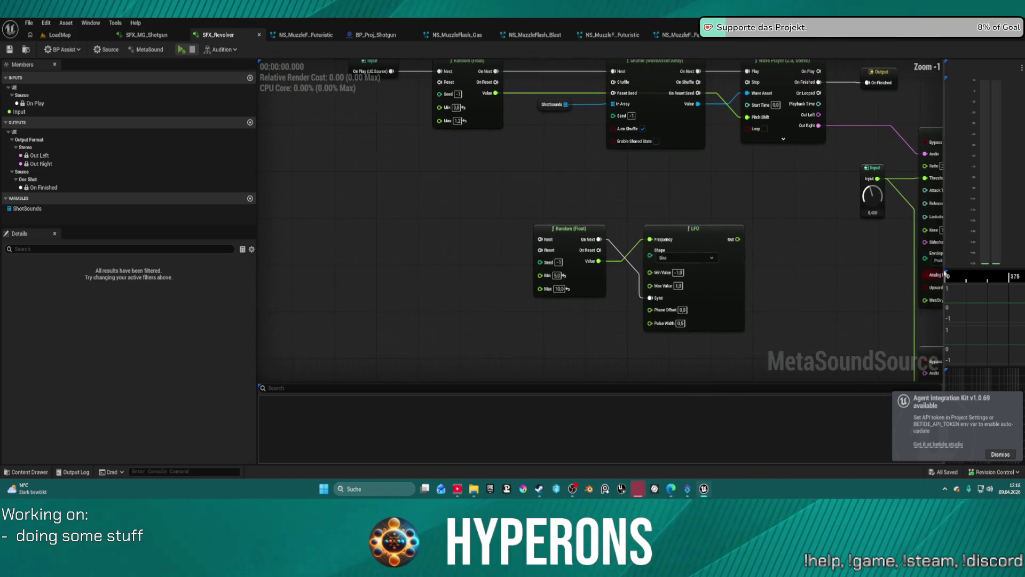
{"action": "left_click", "coordinate": [27, 208]}
{"action": "mouse_move", "coordinate": [566, 199]}
{"action": "left_mouse_down"}
{"action": "mouse_move", "coordinate": [579, 199]}
{"action": "mouse_move", "coordinate": [520, 267]}
{"action": "mouse_move", "coordinate": [418, 202]}
{"action": "mouse_move", "coordinate": [299, 193]}
{"action": "left_mouse_up"}
{"action": "mouse_move", "coordinate": [524, 200]}
{"action": "left_mouse_down"}
{"action": "mouse_move", "coordinate": [701, 207]}
{"action": "mouse_move", "coordinate": [748, 193]}
{"action": "left_mouse_up"}
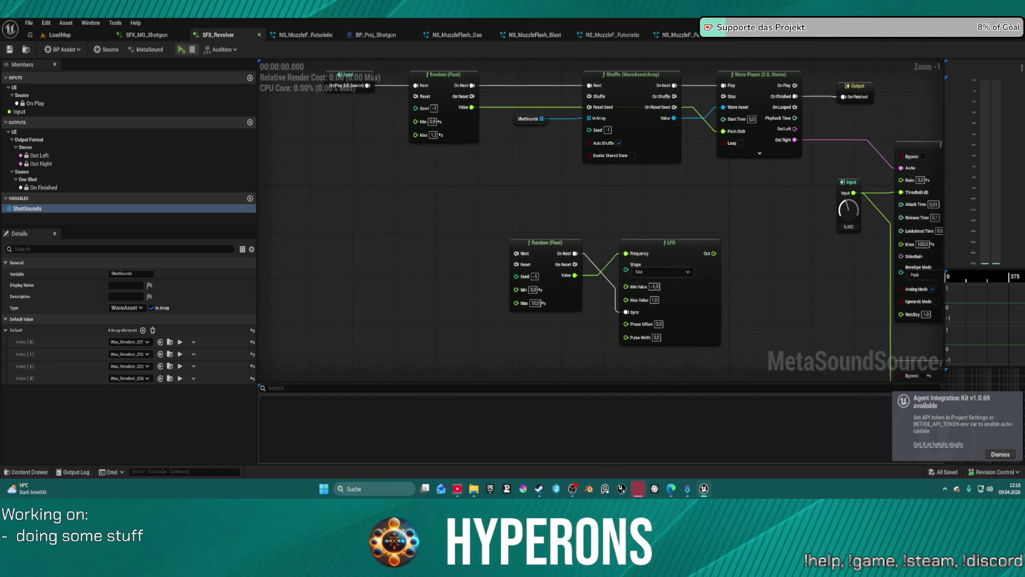
{"action": "left_click", "coordinate": [1002, 455]}
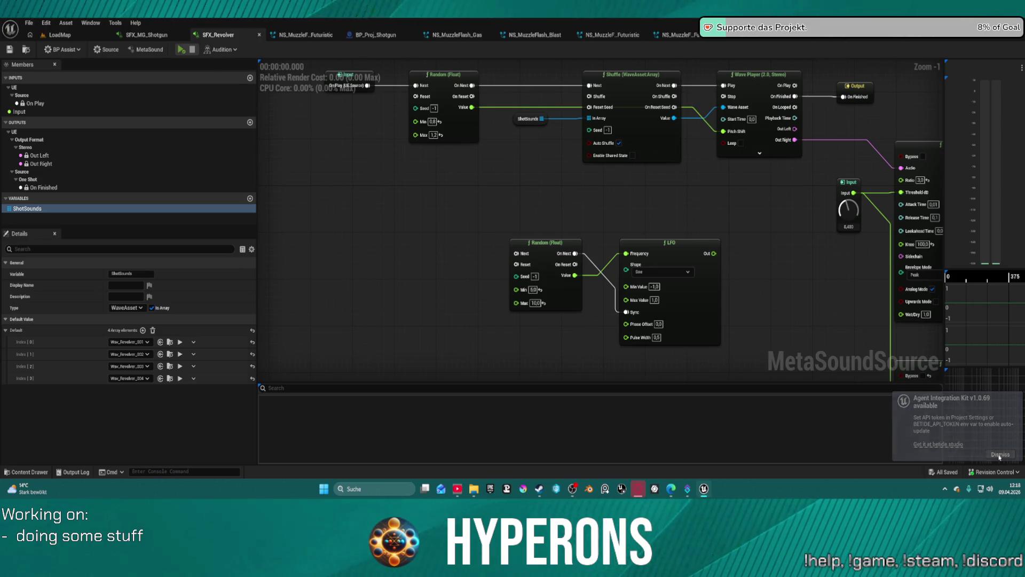
{"action": "mouse_move", "coordinate": [570, 192]}
{"action": "left_mouse_down"}
{"action": "mouse_move", "coordinate": [431, 196]}
{"action": "mouse_move", "coordinate": [458, 297]}
{"action": "mouse_move", "coordinate": [620, 291]}
{"action": "mouse_move", "coordinate": [464, 289]}
{"action": "mouse_move", "coordinate": [327, 262]}
{"action": "mouse_move", "coordinate": [311, 192]}
{"action": "mouse_move", "coordinate": [308, 78]}
{"action": "mouse_move", "coordinate": [274, 134]}
{"action": "left_mouse_up"}
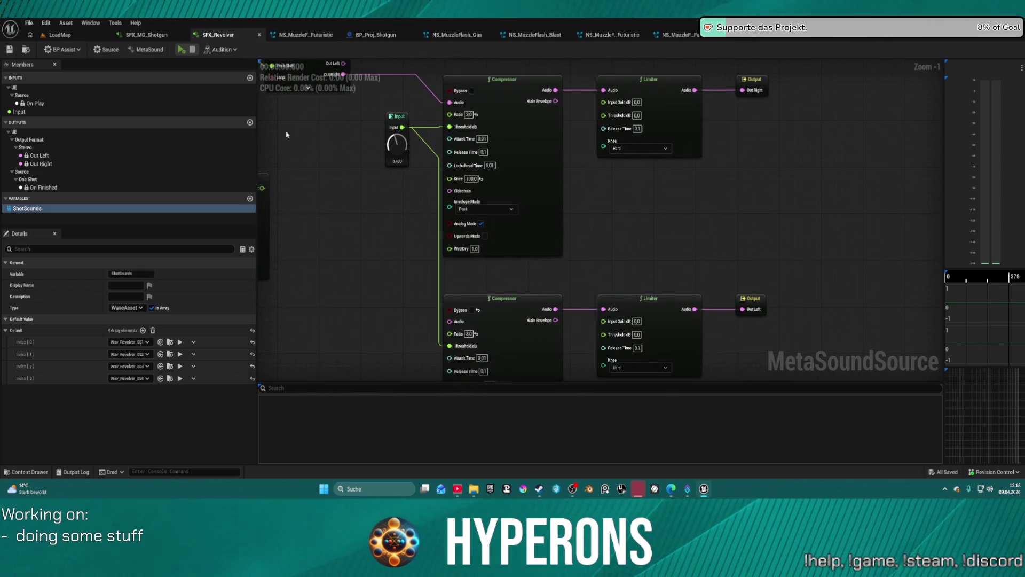